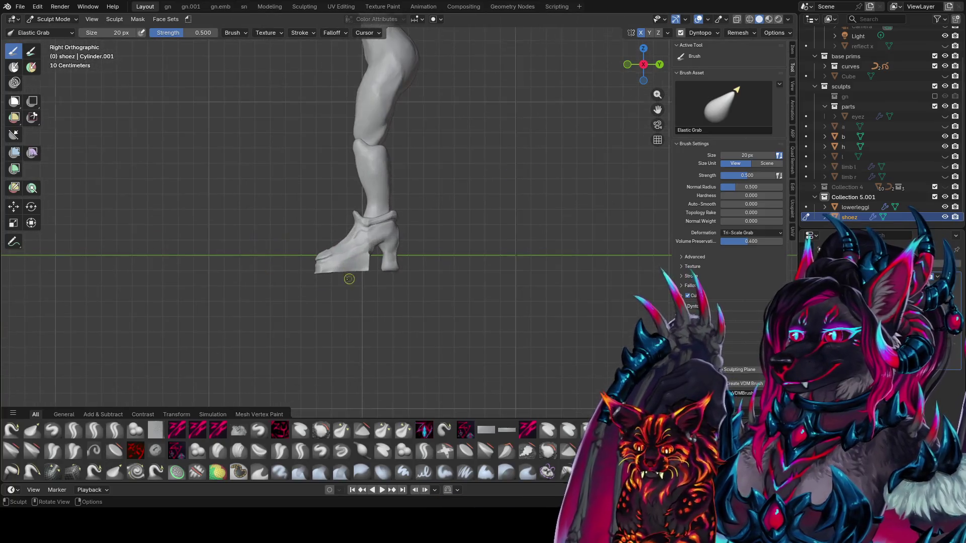
Step: Orbit to a side view of the boot and save the blend file
scroll(348, 277, "up", 7)
middle_click_drag(348, 276, 472, 273)
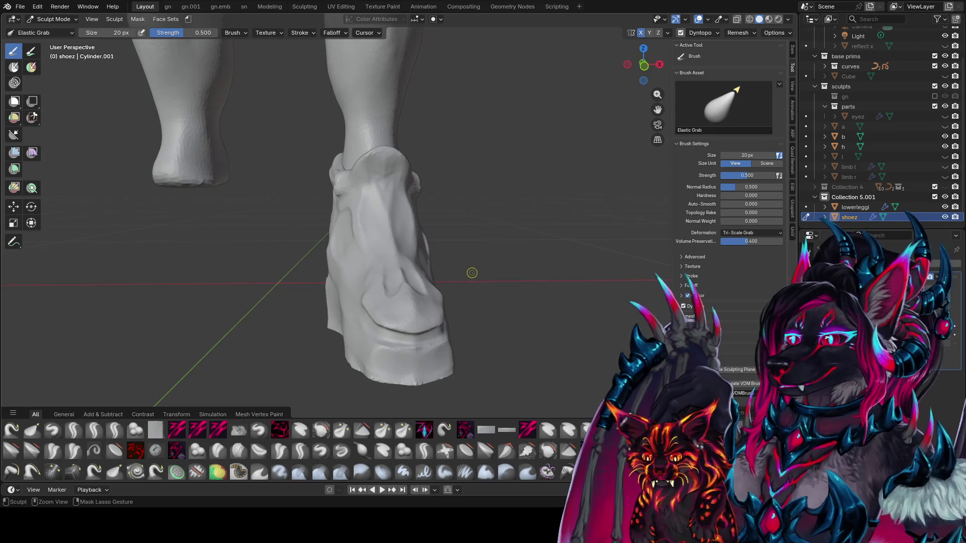
key("ctrl+s")
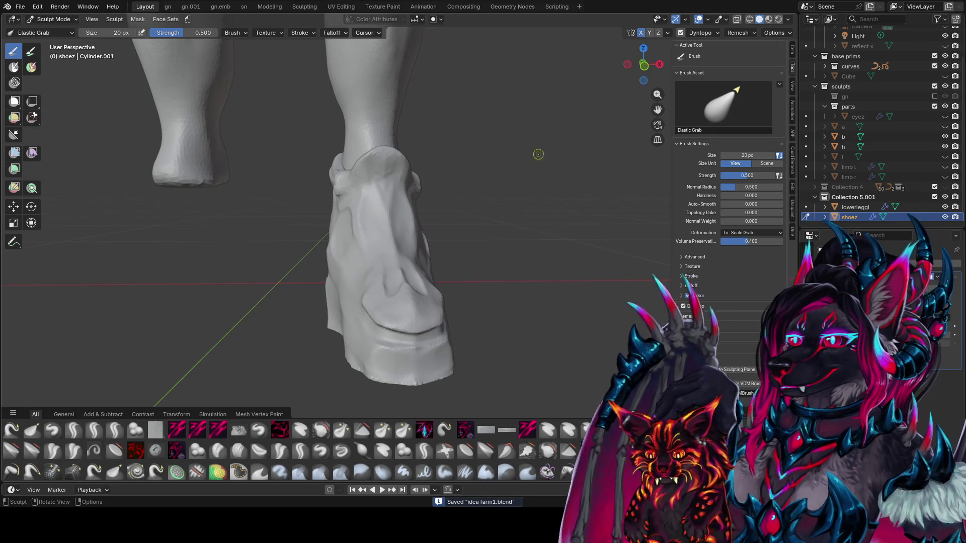
middle_click_drag(531, 150, 399, 154)
Step: Enlarge the Elastic Grab brush to 100 px and stretch the boot's toe forward
key("f")
left_click(291, 220)
key("f")
left_click(263, 233)
middle_click_drag(263, 233, 252, 244)
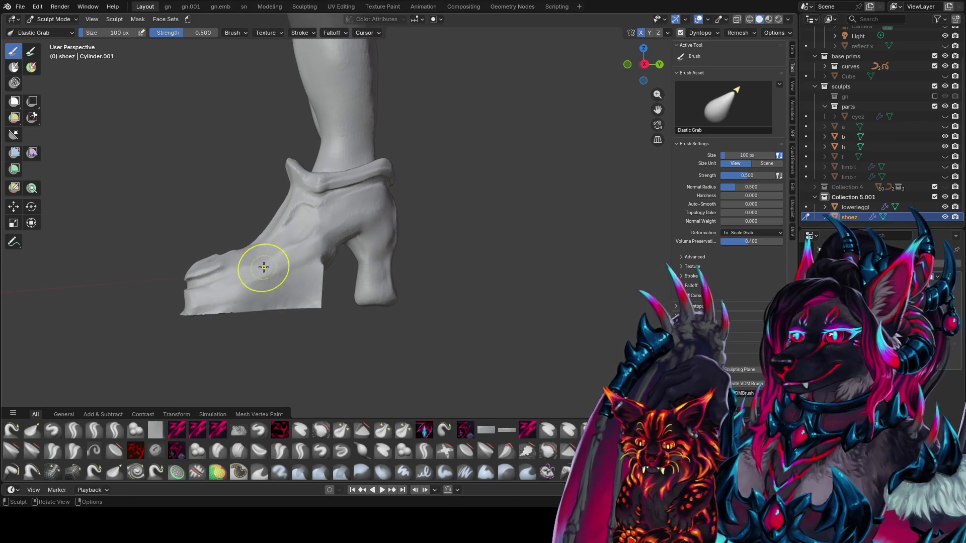
left_click_drag(259, 276, 269, 269)
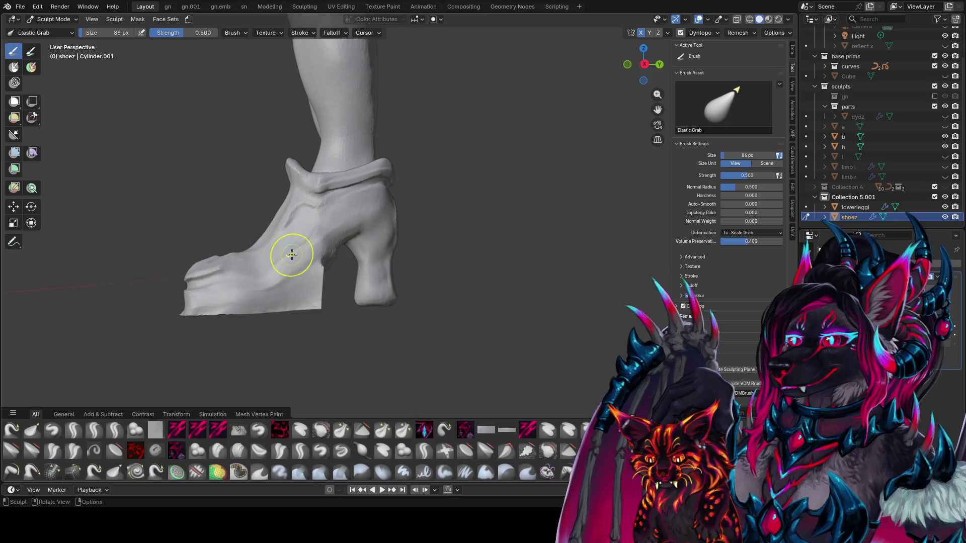
middle_click_drag(270, 244, 242, 261)
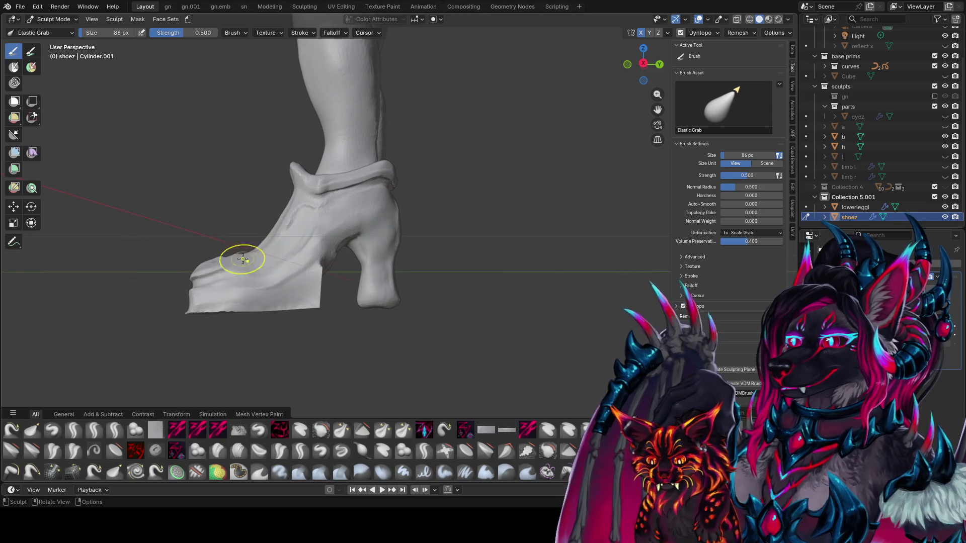
Step: Reshape the toe with a 162 px brush, then pull its tip downward at 88 px
key("f")
left_click(193, 276)
left_click_drag(195, 278, 281, 270)
mouse_move(280, 270)
middle_mouse_down()
mouse_move(394, 307)
mouse_move(539, 270)
middle_mouse_up()
key("f")
left_click(550, 244)
left_click_drag(598, 284, 602, 306)
mouse_move(622, 308)
middle_mouse_down()
mouse_move(496, 140)
mouse_move(464, 249)
middle_mouse_up()
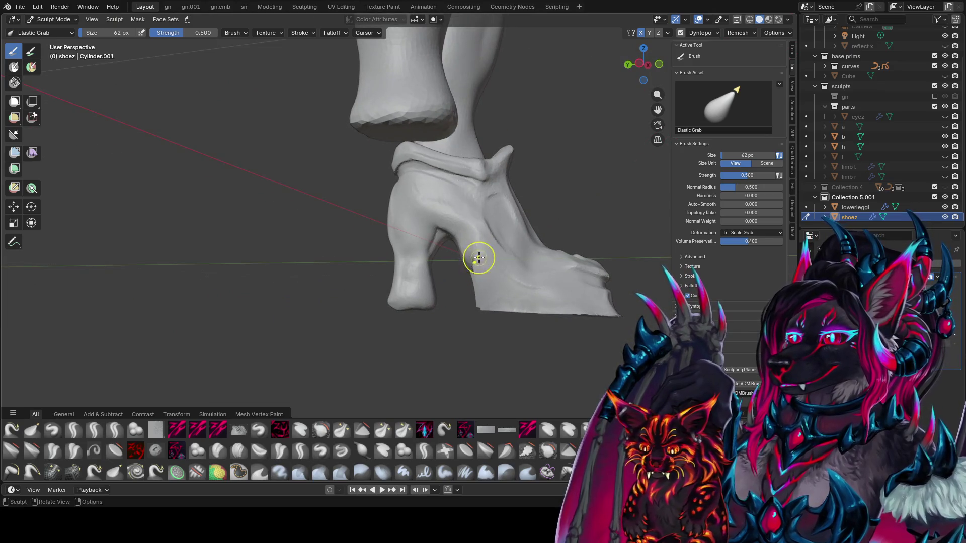
middle_click_drag(464, 255, 443, 322)
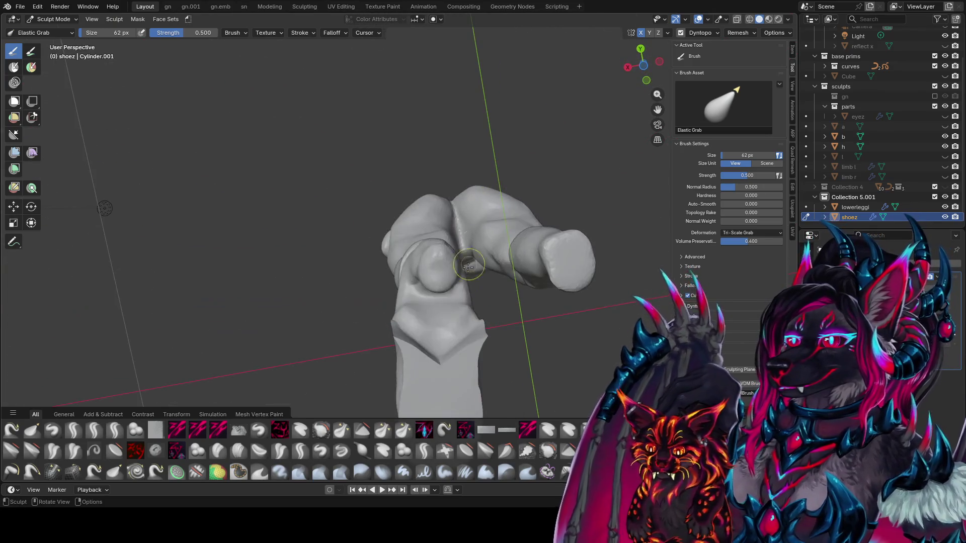
Step: Switch to the zy cleave brush and inspect the boots from low side angles
key("c")
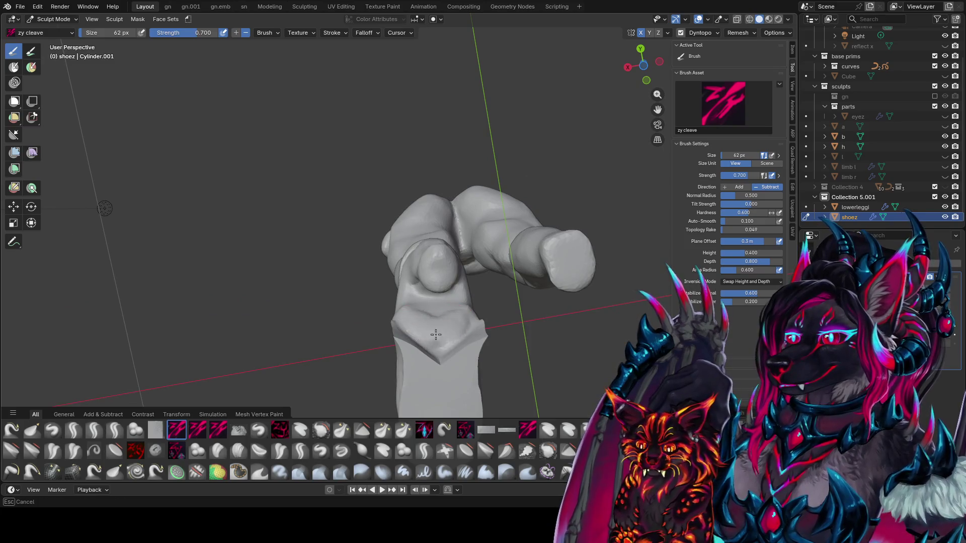
middle_click_drag(446, 336, 295, 275)
mouse_move(370, 331)
middle_mouse_down()
mouse_move(330, 301)
mouse_move(342, 255)
mouse_move(369, 267)
mouse_move(337, 234)
middle_mouse_up()
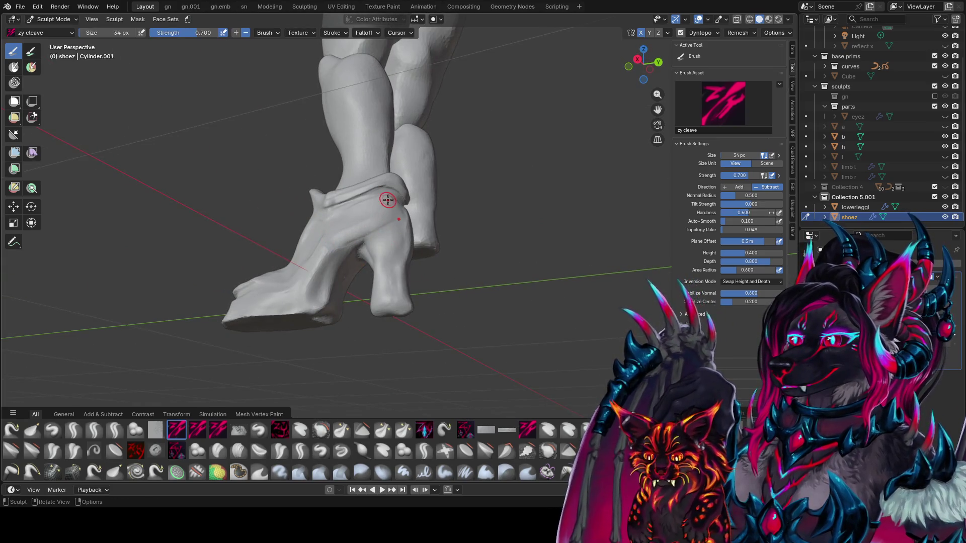
middle_click_drag(337, 234, 321, 268)
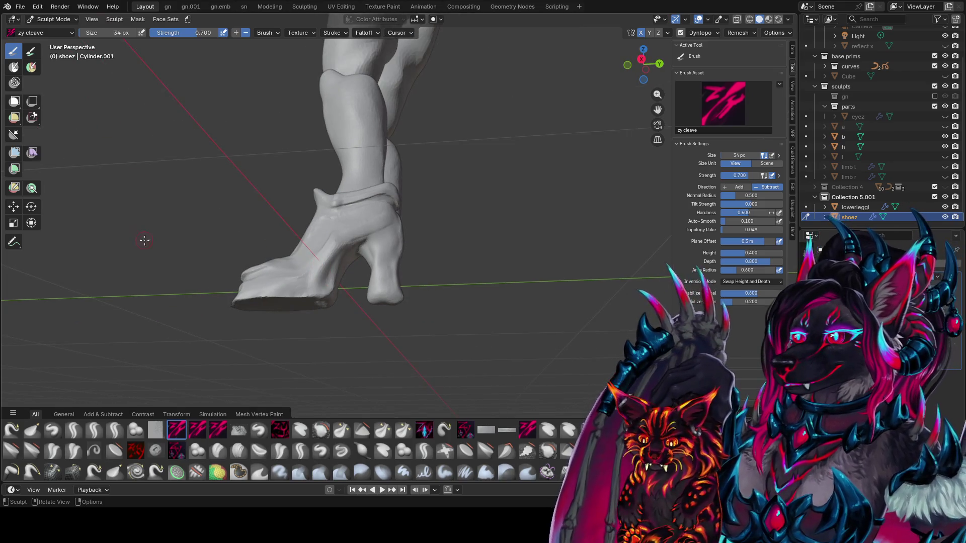
middle_click_drag(139, 241, 187, 287)
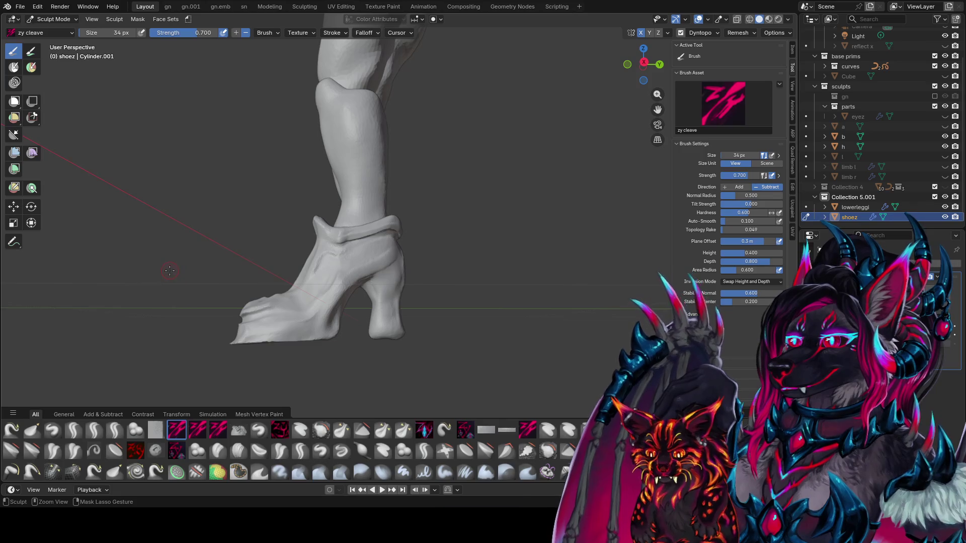
Step: Save idea farm1.blend, check both lower legs from behind, and save again
key("ctrl+s")
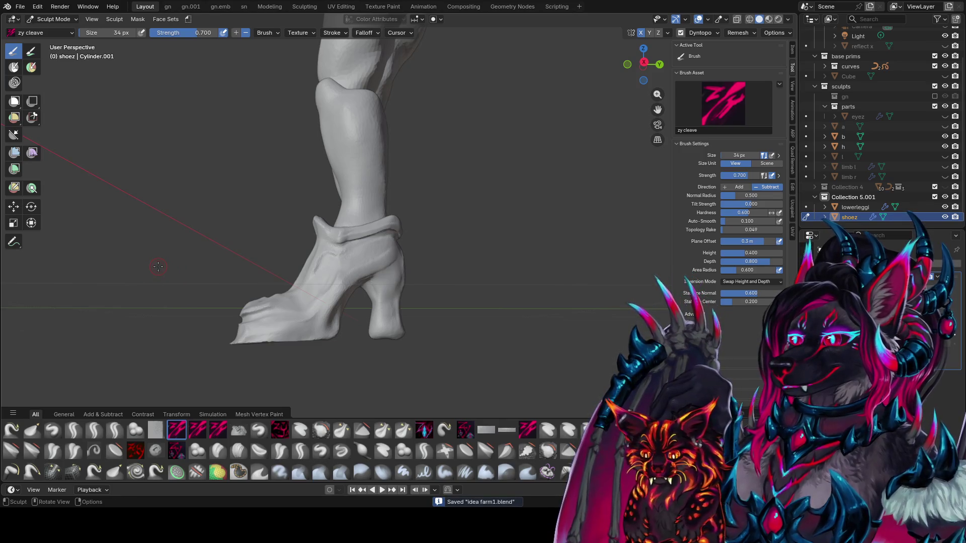
mouse_move(130, 260)
middle_mouse_down()
mouse_move(354, 265)
mouse_move(500, 282)
middle_mouse_up()
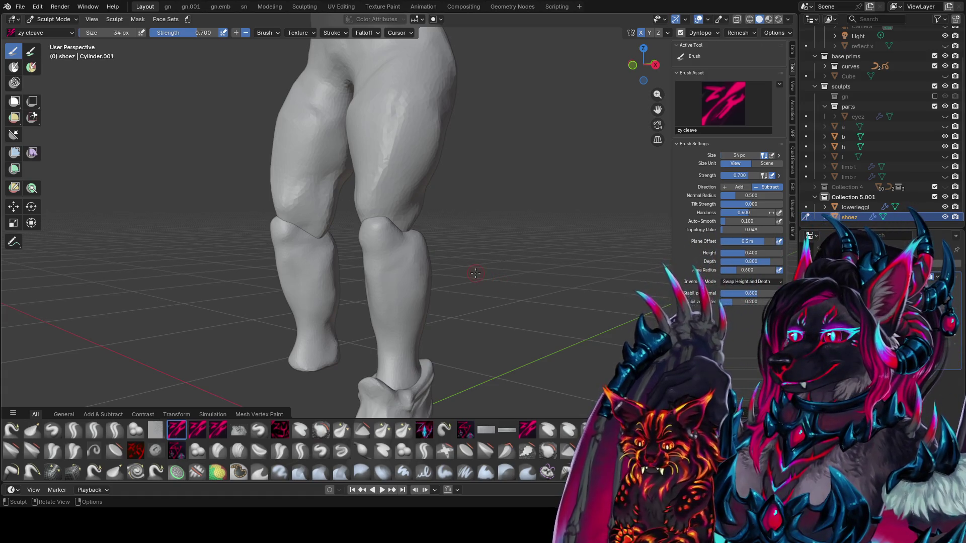
scroll(418, 236, "down", 5)
key("ctrl+s")
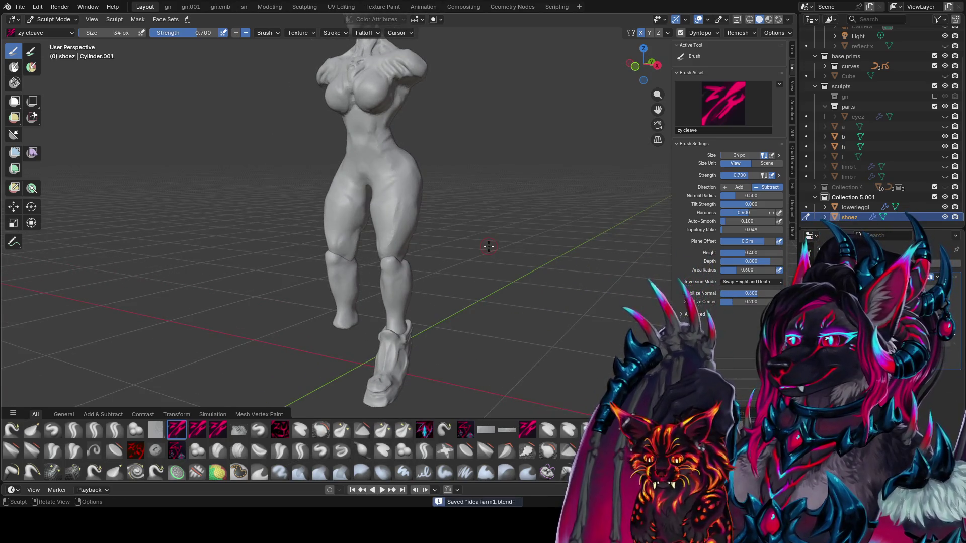
Step: Leave Sculpt Mode for Object Mode and select the head object h
key("KP_1")
mouse_move(457, 140)
middle_mouse_down("shift")
mouse_move(466, 216)
mouse_move(463, 188)
middle_mouse_up("shift")
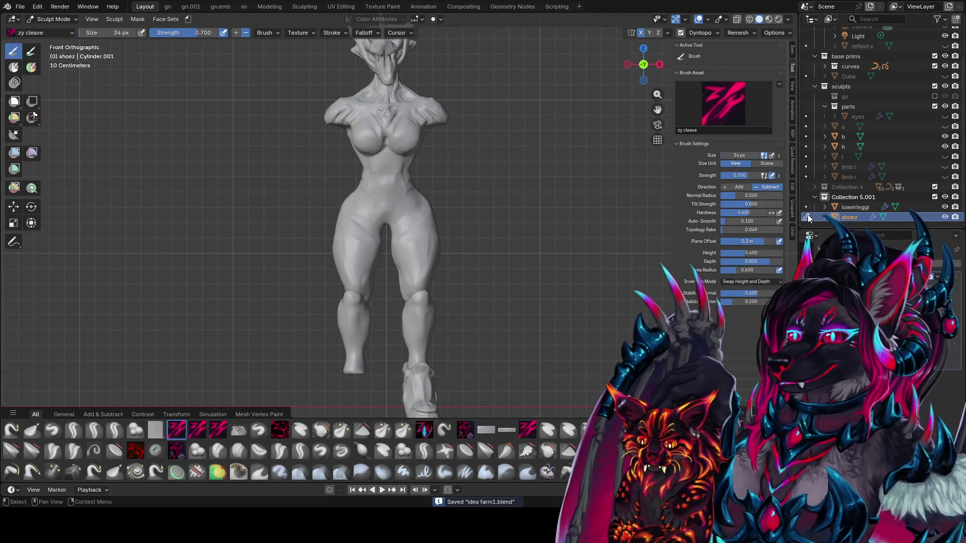
left_click(805, 217)
mouse_move(517, 210)
middle_mouse_down()
mouse_move(379, 274)
mouse_move(292, 273)
middle_mouse_up()
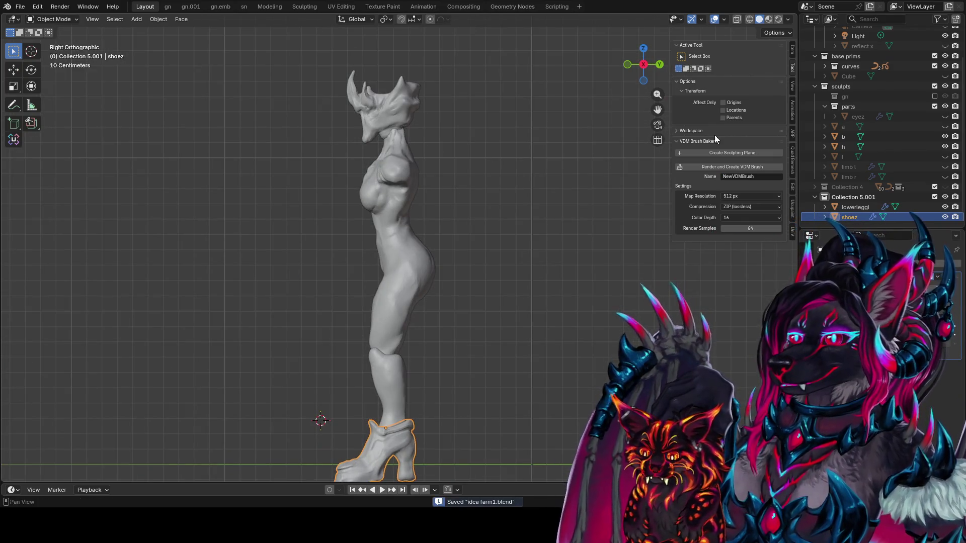
middle_click_drag(460, 238, 428, 183, "shift")
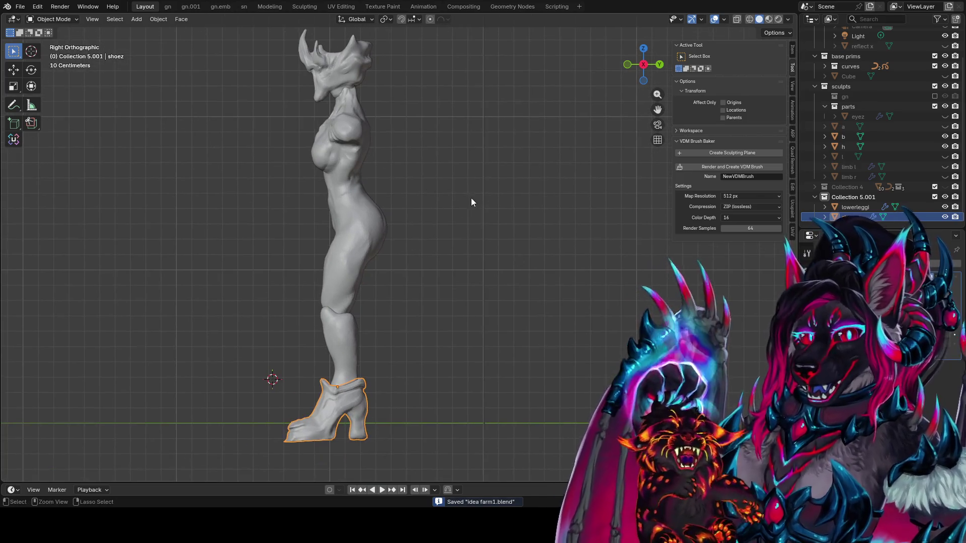
middle_click_drag(552, 162, 505, 242, "shift")
middle_click_drag(756, 307, 535, 126, "shift")
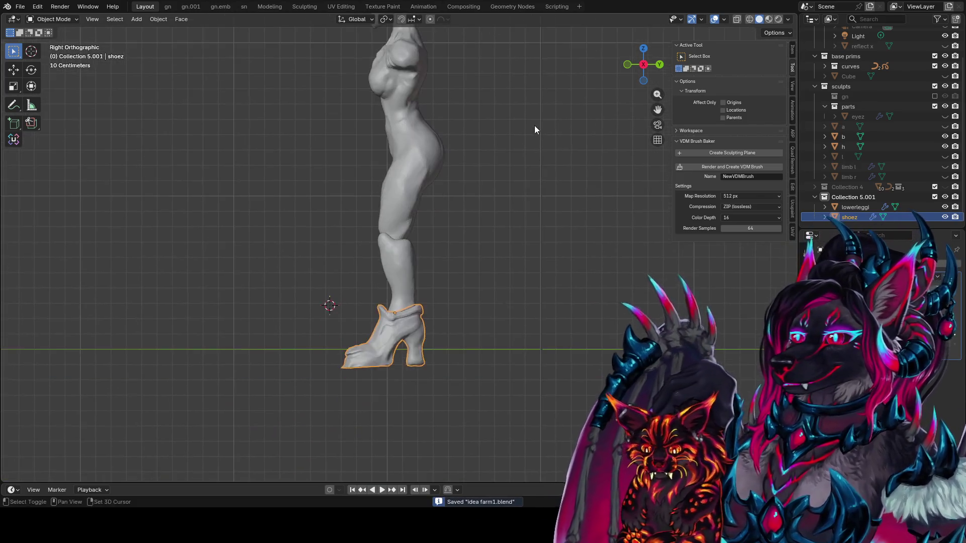
scroll(468, 259, "up", 2)
mouse_move(468, 259)
middle_mouse_down()
mouse_move(436, 267)
mouse_move(439, 149)
middle_mouse_up()
left_click(434, 114)
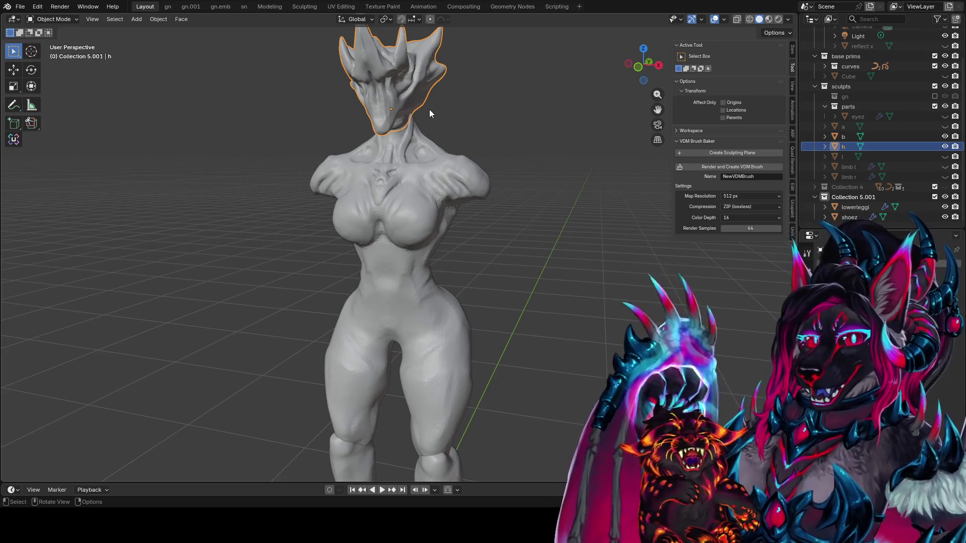
Step: Save idea farm1.blend and snap to a right-side orthographic view
scroll(528, 274, "down", 3)
middle_click_drag(527, 273, 477, 281)
key("ctrl+s")
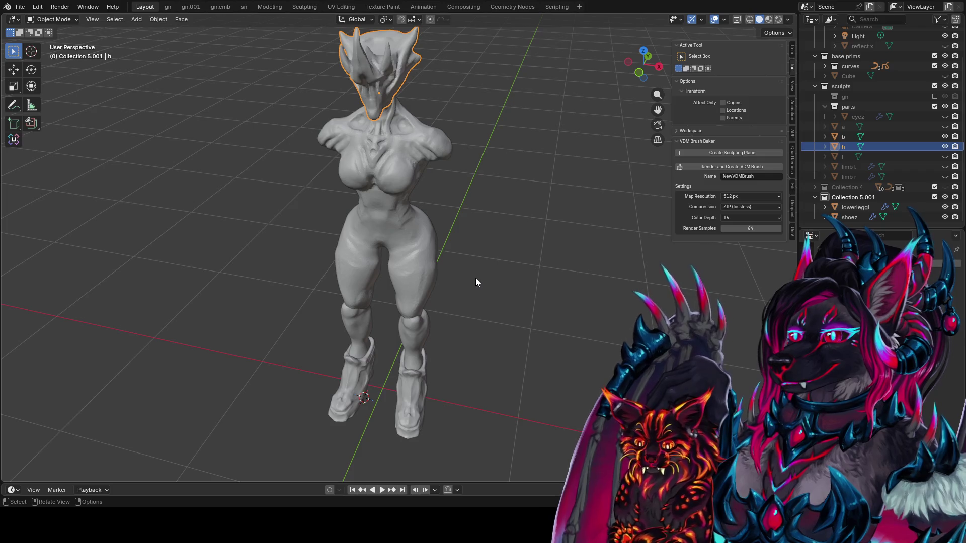
scroll(416, 292, "up", 3)
middle_click_drag(452, 326, 488, 182)
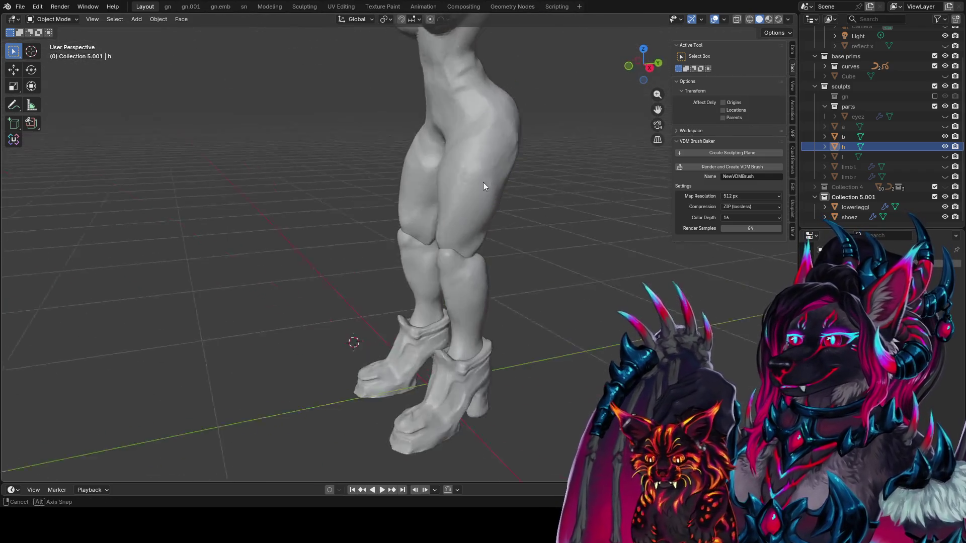
key("ctrl+s")
key("KP_1")
key("KP_3")
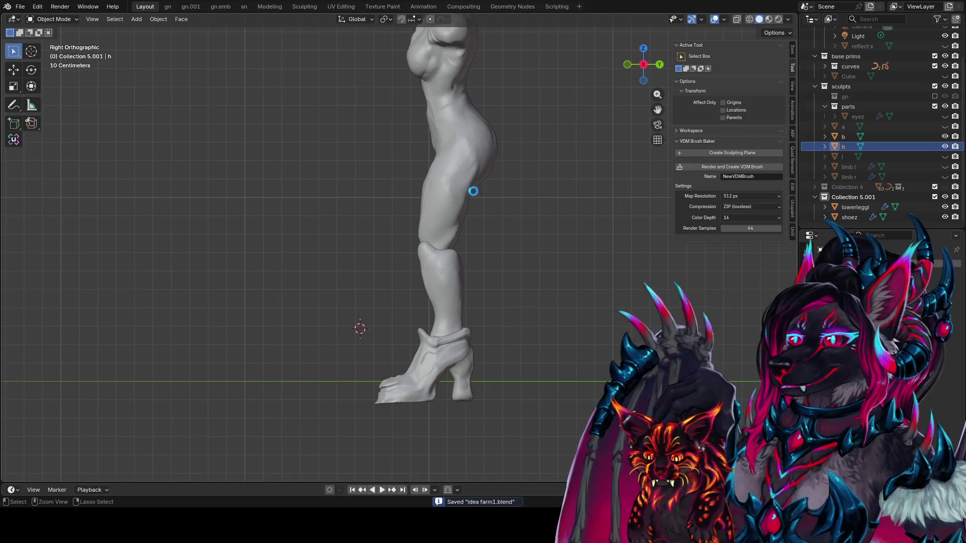
Step: Move the shoez boots along the Y axis, then deselect them
middle_click_drag(460, 147, 404, 119, "shift")
left_click(391, 339)
key("g")
key("y")
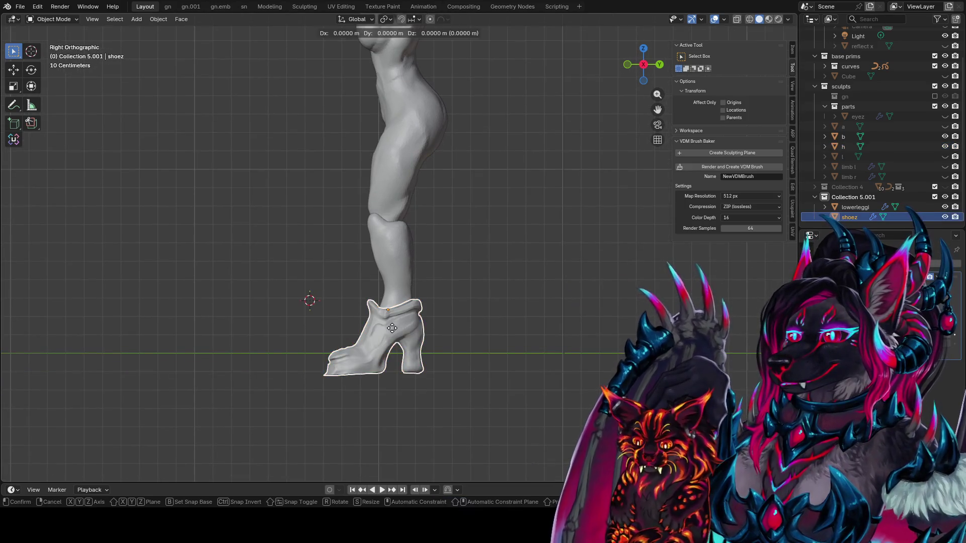
left_click(404, 328)
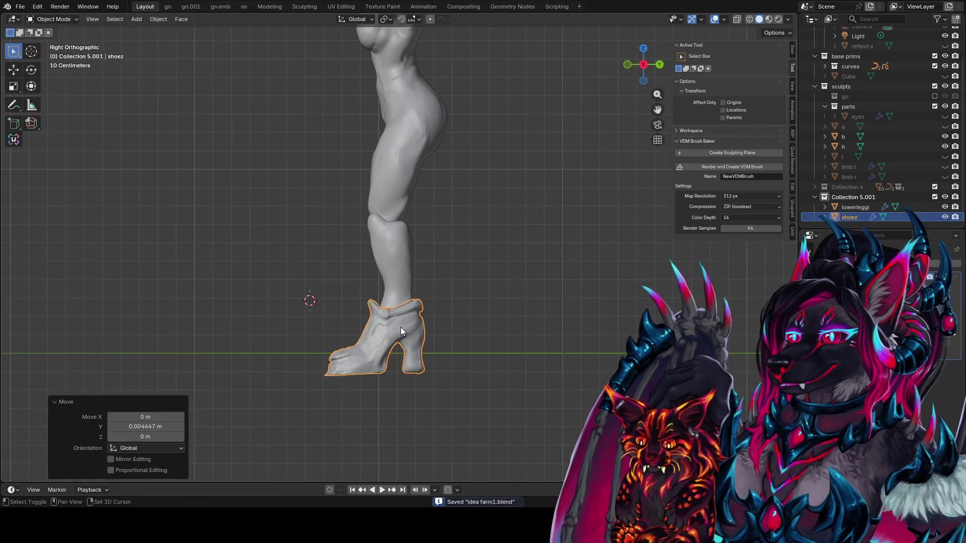
left_click(475, 334)
Step: Rotate the shoez boots 10.4° around the Z axis
scroll(475, 335, "down", 5)
middle_click_drag(454, 316, 572, 354)
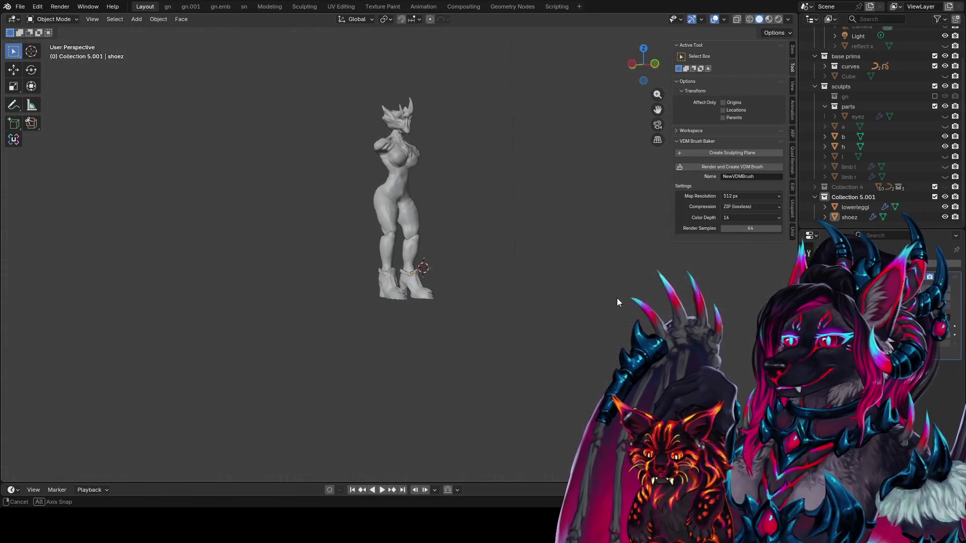
left_click(421, 284)
mouse_move(425, 284)
middle_mouse_down()
mouse_move(508, 253)
mouse_move(417, 228)
mouse_move(263, 231)
mouse_move(556, 234)
mouse_move(452, 228)
middle_mouse_up()
key("r")
key("z")
left_click(486, 237)
Step: Scale the boots' height to 0.839 on Z and lower them slightly
key("s")
key("z")
left_click(449, 234)
key("z")
left_click(451, 231)
Step: Select the lower leg mesh lowerleggi and switch it into Sculpt Mode
scroll(443, 235, "up", 1)
scroll(452, 243, "up", 4)
mouse_move(452, 243)
middle_mouse_down()
mouse_move(119, 249)
mouse_move(421, 284)
middle_mouse_up()
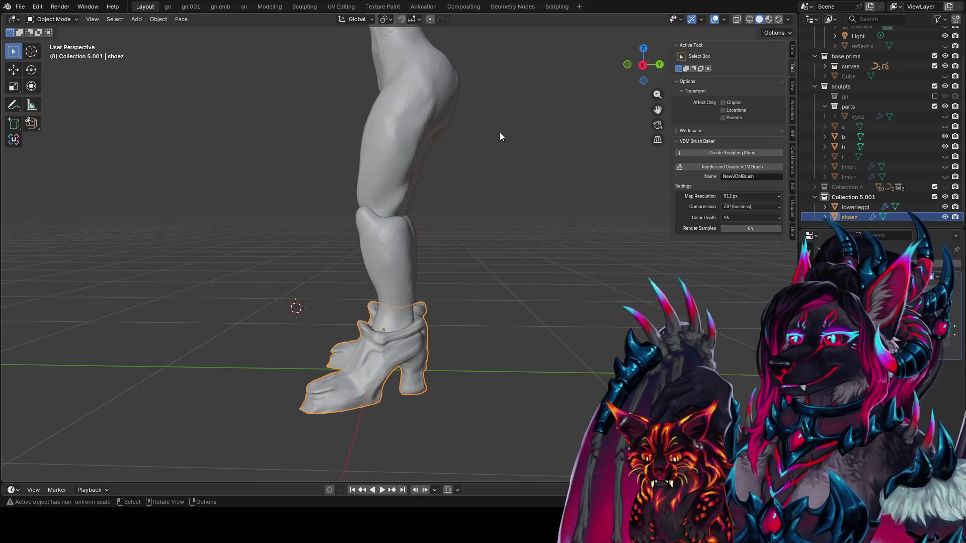
left_click(390, 274)
key("ctrl+Tab")
left_click(390, 333)
Step: Orbit around the legs and set the brush size to 32 px, then 42 px
mouse_move(390, 322)
middle_mouse_down()
mouse_move(367, 276)
mouse_move(341, 292)
mouse_move(452, 282)
middle_mouse_up()
mouse_move(385, 296)
middle_mouse_down()
mouse_move(410, 297)
mouse_move(433, 327)
mouse_move(460, 335)
mouse_move(461, 315)
mouse_move(365, 330)
mouse_move(383, 322)
mouse_move(350, 306)
mouse_move(378, 286)
mouse_move(372, 299)
mouse_move(428, 285)
mouse_move(434, 322)
mouse_move(440, 250)
mouse_move(349, 239)
mouse_move(507, 154)
middle_mouse_up()
key("f")
left_click(385, 316)
key("f")
left_click(378, 287)
Step: Save the blend file and switch to a front orthographic view
key("ctrl+s")
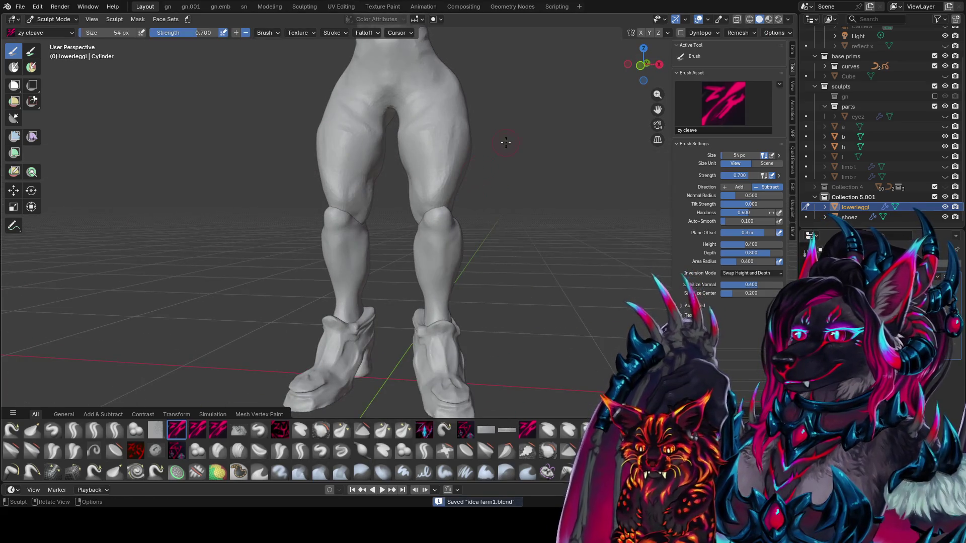
scroll(508, 154, "down", 6)
key("KP_1")
scroll(413, 329, "up", 6)
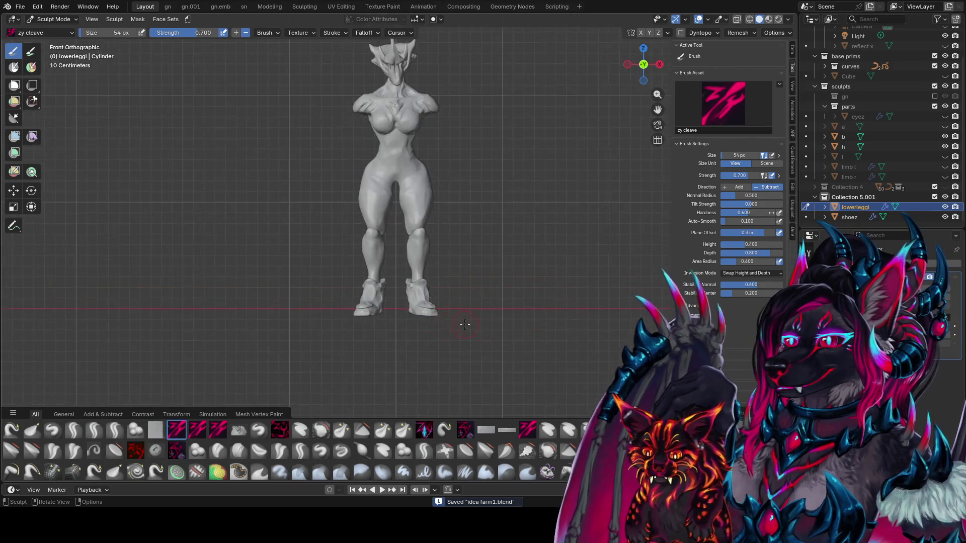
Step: Select Elastic Grab, move sculpting to the shoez boots, and shrink the brush to 30 px
key("g")
key("f")
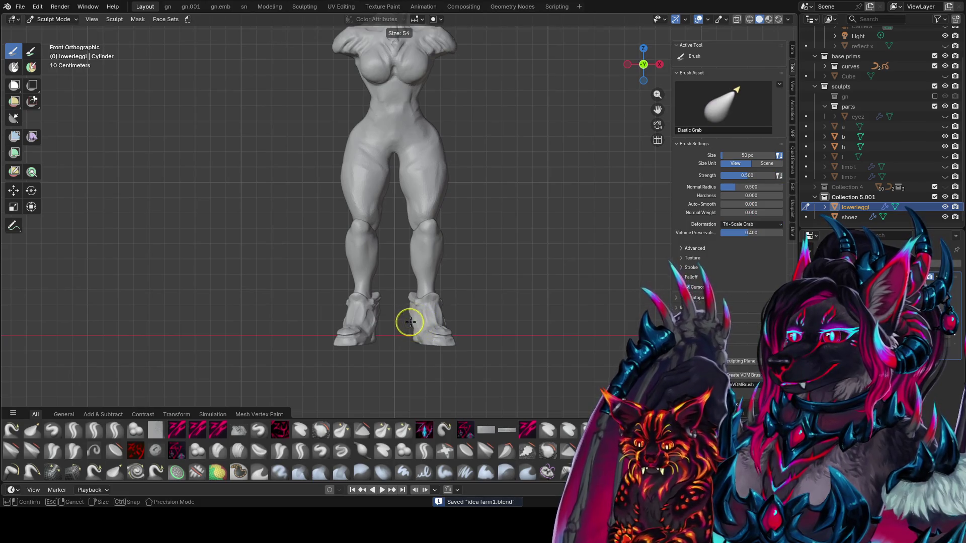
left_click(414, 321)
key("alt+q")
key("bracketleft")
key("bracketleft")
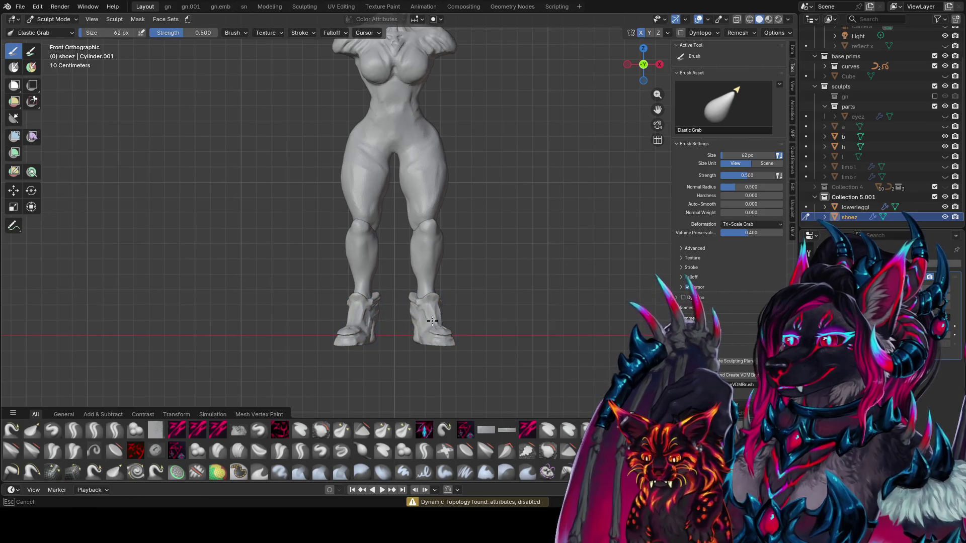
key("bracketleft")
key("bracketleft")
key("bracketleft")
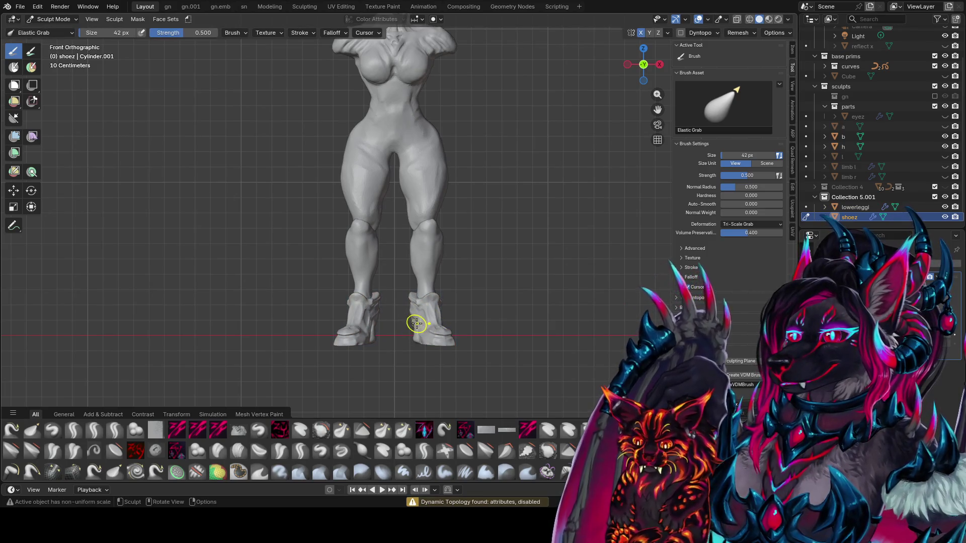
key("bracketleft")
key("bracketleft")
key("bracketleft")
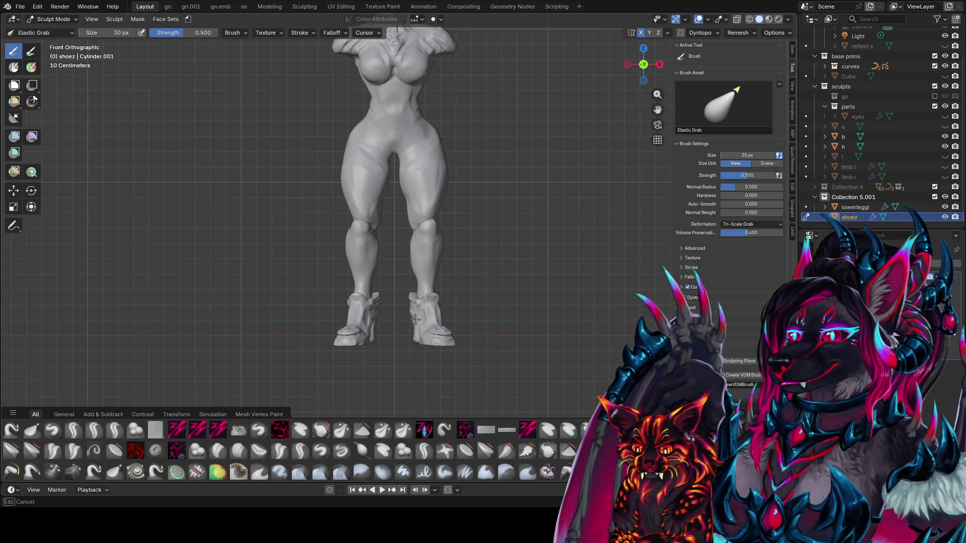
Step: Enlarge the brush to 44 px and pull the right boot's edge outward
middle_click_drag(421, 321, 426, 368)
key("bracketright")
key("bracketright")
key("bracketright")
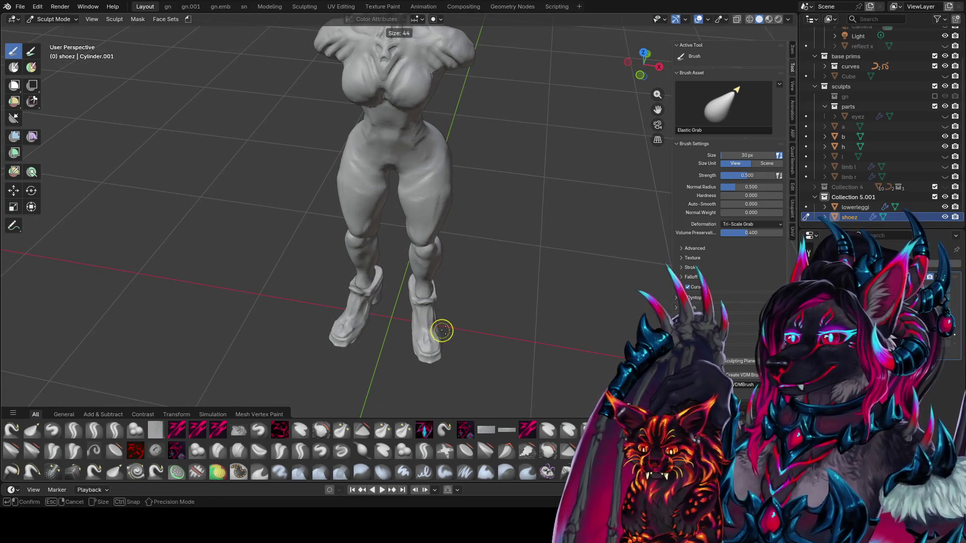
middle_click_drag(442, 335, 443, 180)
left_click_drag(444, 179, 442, 209)
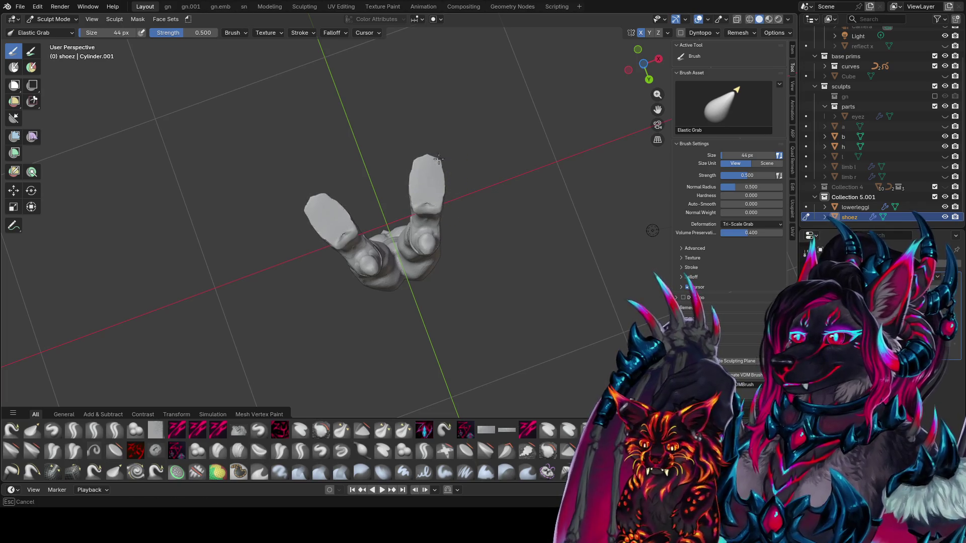
Step: Return to a front orthographic view of the legs with the zy cleave brush active
mouse_move(425, 162)
middle_mouse_down()
mouse_move(323, 288)
mouse_move(500, 352)
mouse_move(296, 335)
middle_mouse_up()
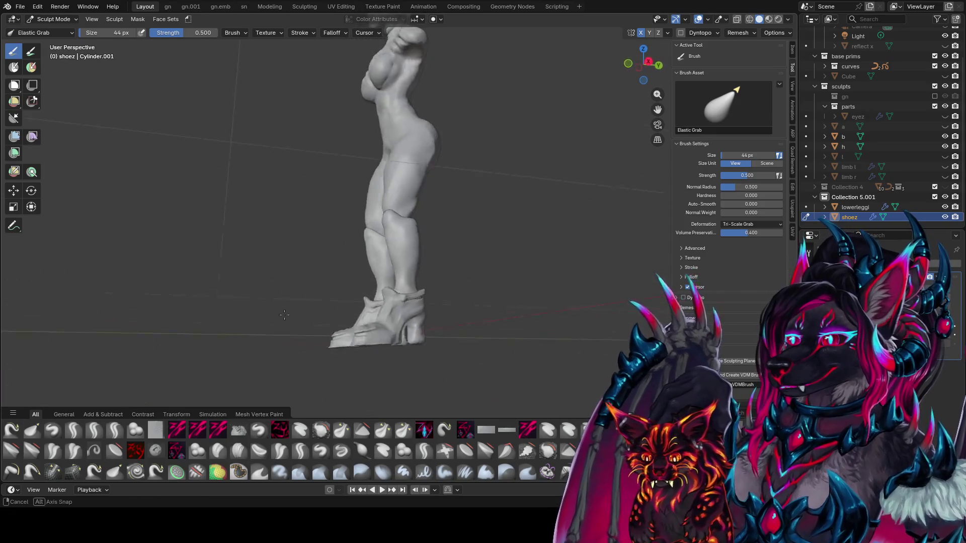
left_click_drag(327, 346, 326, 345)
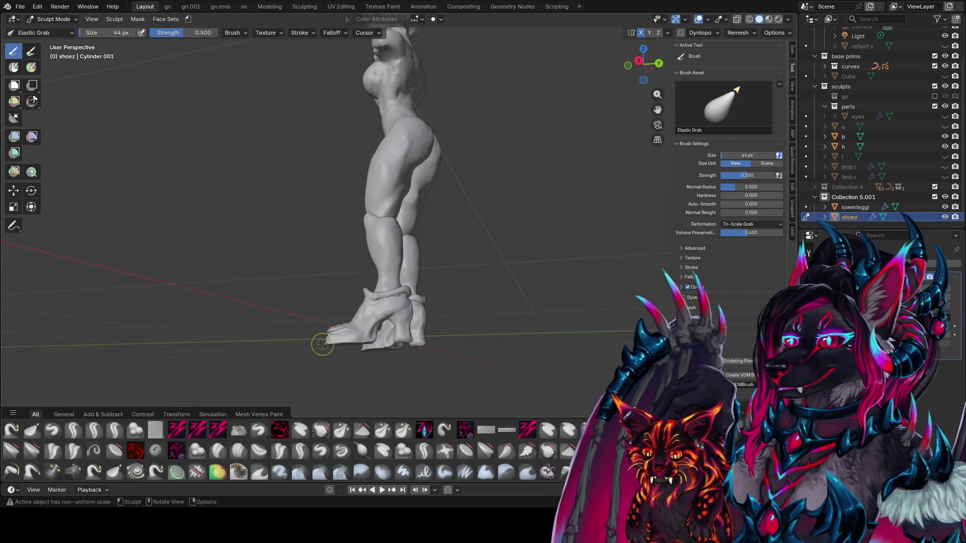
mouse_move(329, 345)
middle_mouse_down()
mouse_move(477, 385)
mouse_move(446, 286)
mouse_move(418, 353)
middle_mouse_up()
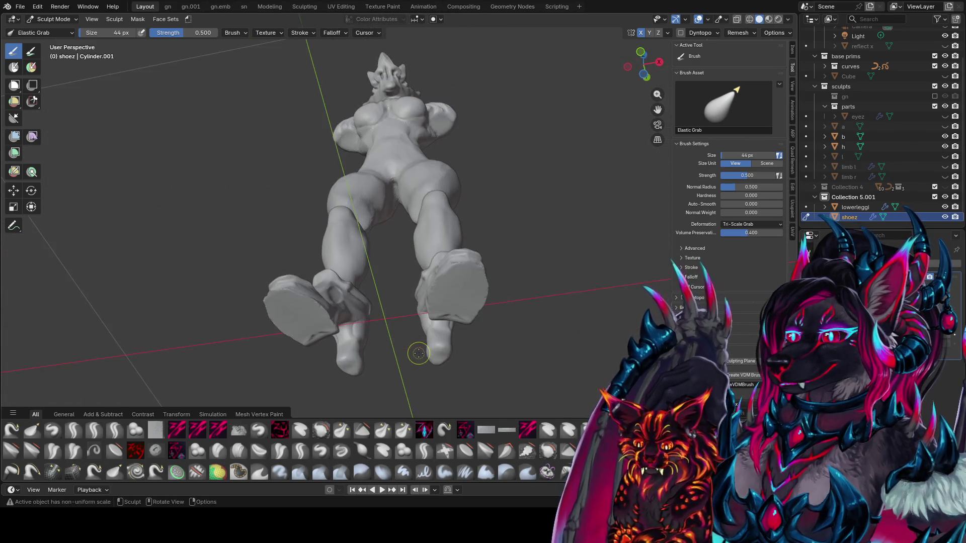
key("KP_1")
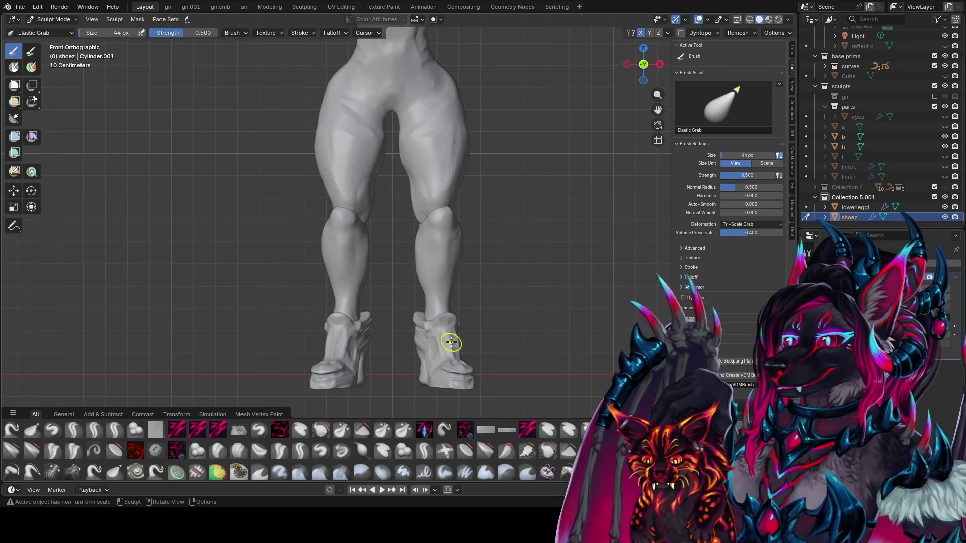
key("c")
left_click_drag(471, 386, 481, 389)
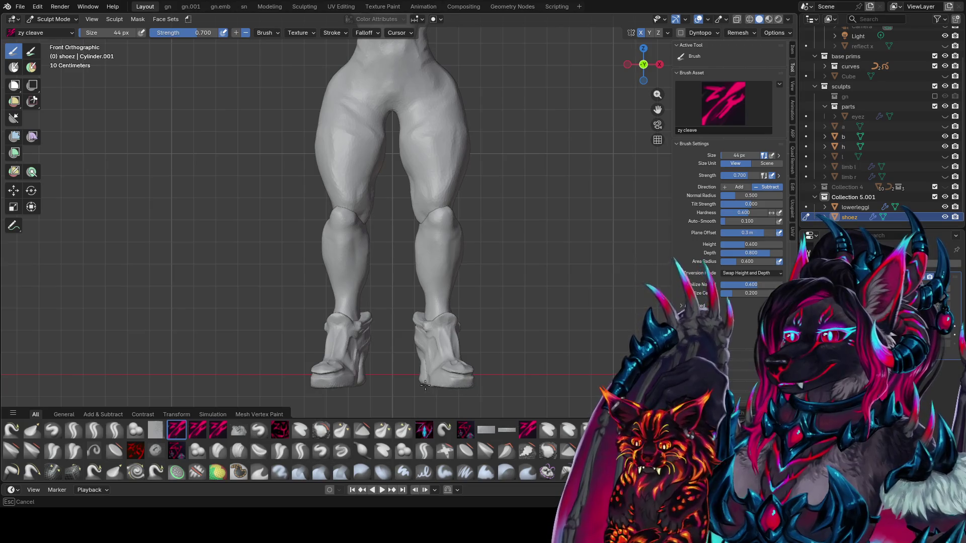
Step: Try zy panelize, then pick zy trast2 from Quick Favorites and shrink it to 46 px
middle_click_drag(467, 386, 363, 389)
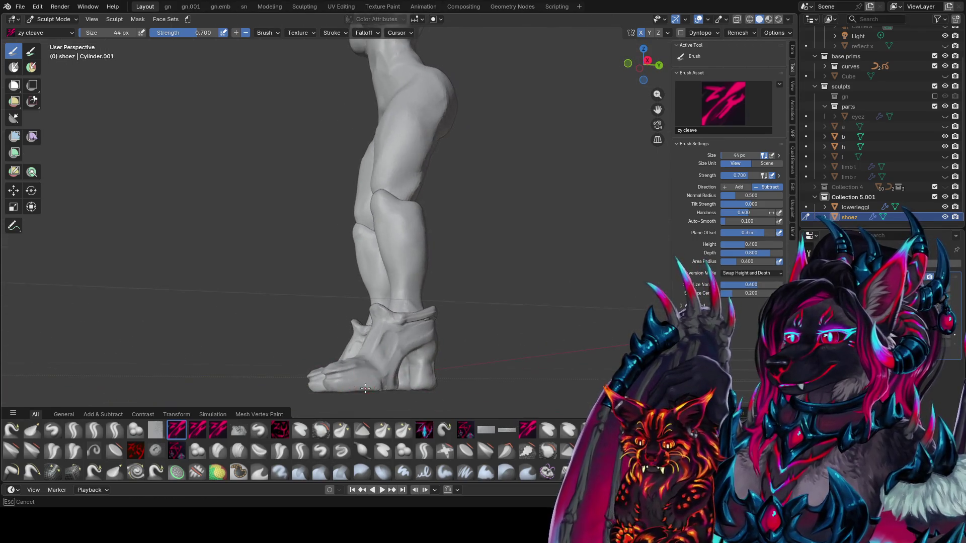
key("f")
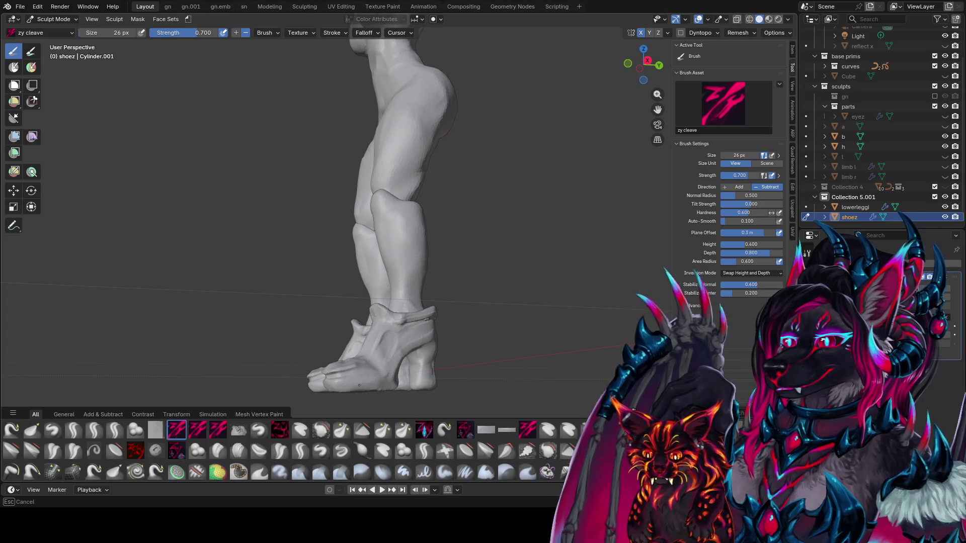
left_click(425, 430)
mouse_move(413, 282)
middle_mouse_down()
mouse_move(455, 235)
mouse_move(481, 448)
middle_mouse_up()
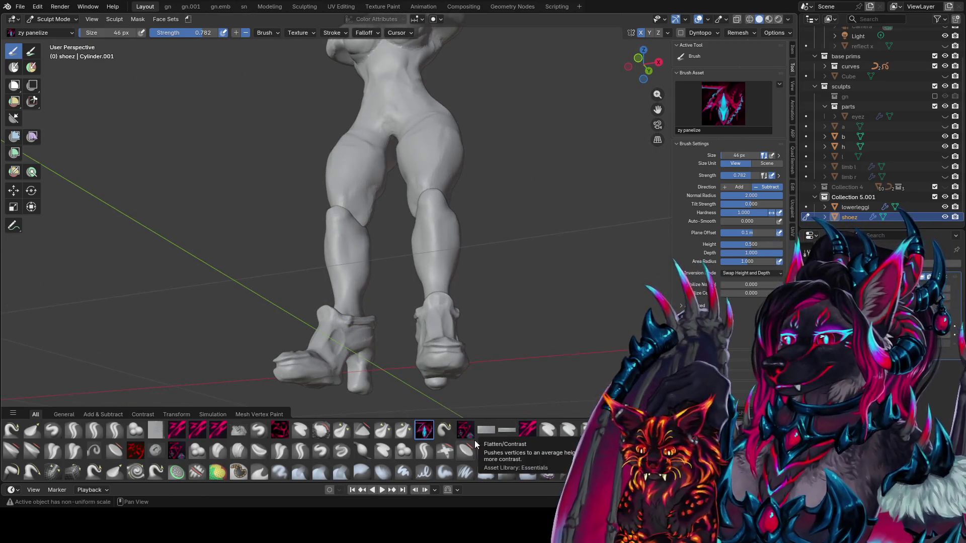
key("q")
left_click(487, 338)
mouse_move(483, 332)
middle_mouse_down()
mouse_move(449, 258)
mouse_move(452, 217)
mouse_move(471, 208)
middle_mouse_up()
key("bracketleft")
key("bracketleft")
key("bracketleft")
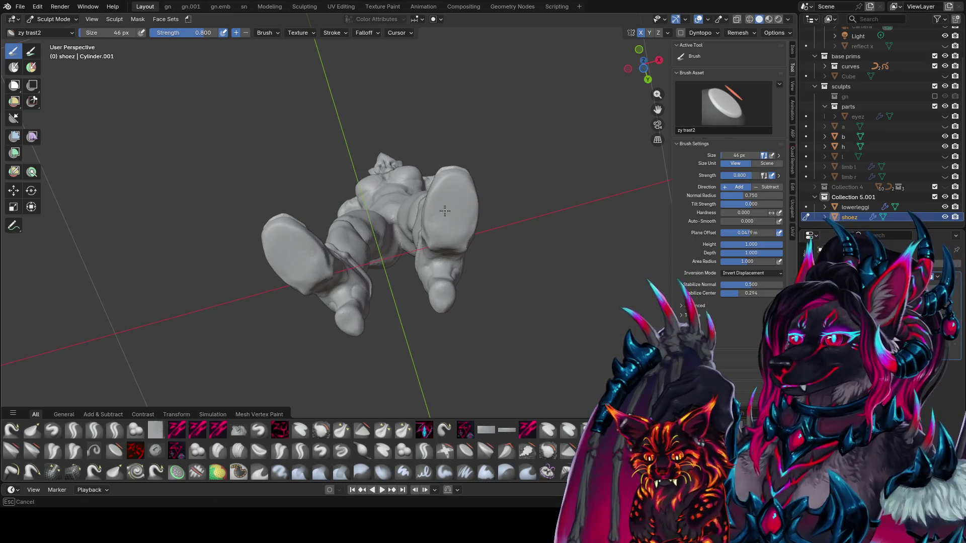
Step: Set the zy trast2 brush to 50 px while viewing the boots from below
mouse_move(446, 222)
middle_mouse_down()
mouse_move(465, 179)
mouse_move(453, 167)
middle_mouse_up()
key("f")
left_click(454, 142)
mouse_move(467, 140)
middle_mouse_down()
mouse_move(447, 170)
mouse_move(455, 162)
middle_mouse_up()
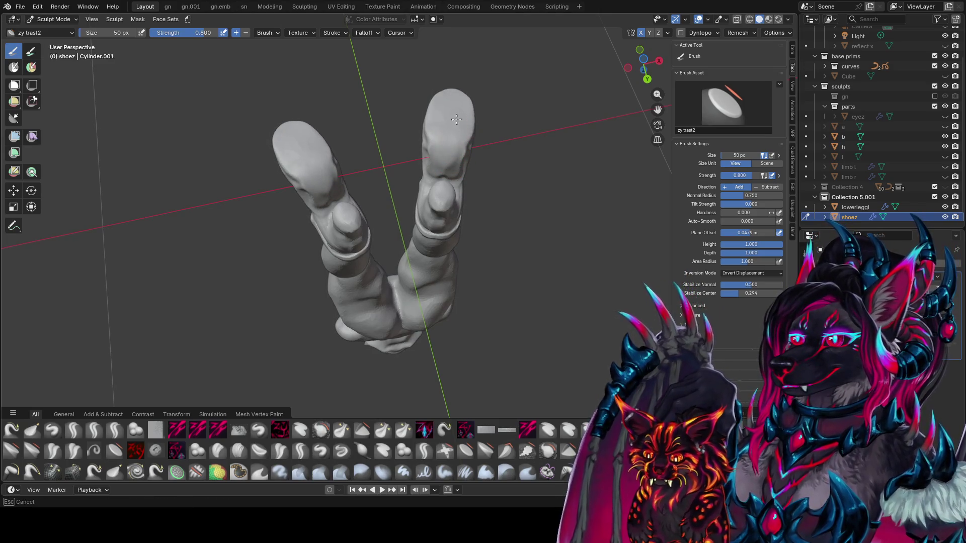
mouse_move(446, 167)
middle_mouse_down()
mouse_move(468, 305)
mouse_move(431, 317)
mouse_move(453, 115)
mouse_move(340, 217)
middle_mouse_up()
scroll(468, 295, "up", 4)
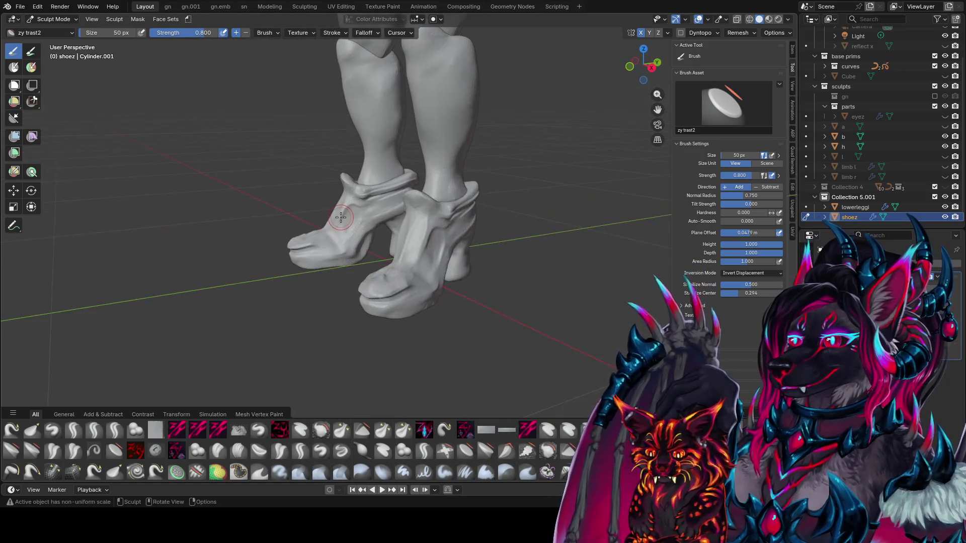
Step: Flatten and smooth the boot toes, shafts and cuffs, folding the cuffs over at the tops
middle_click_drag(553, 124, 482, 196)
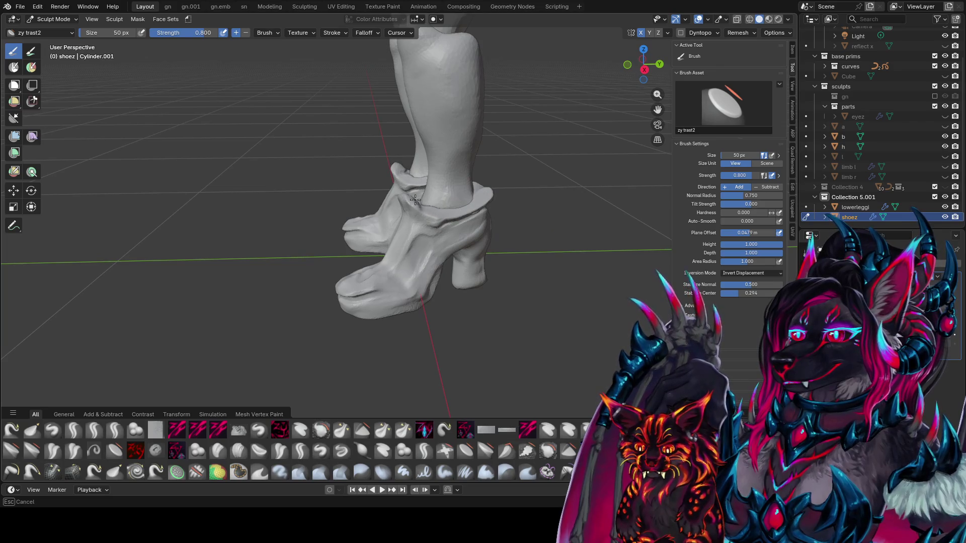
middle_click_drag(416, 201, 432, 201)
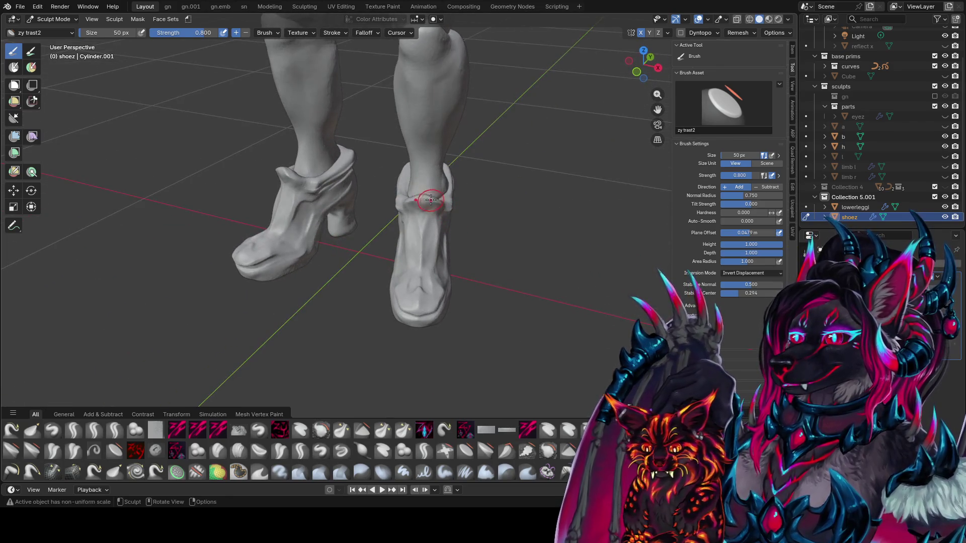
middle_click_drag(442, 201, 427, 199)
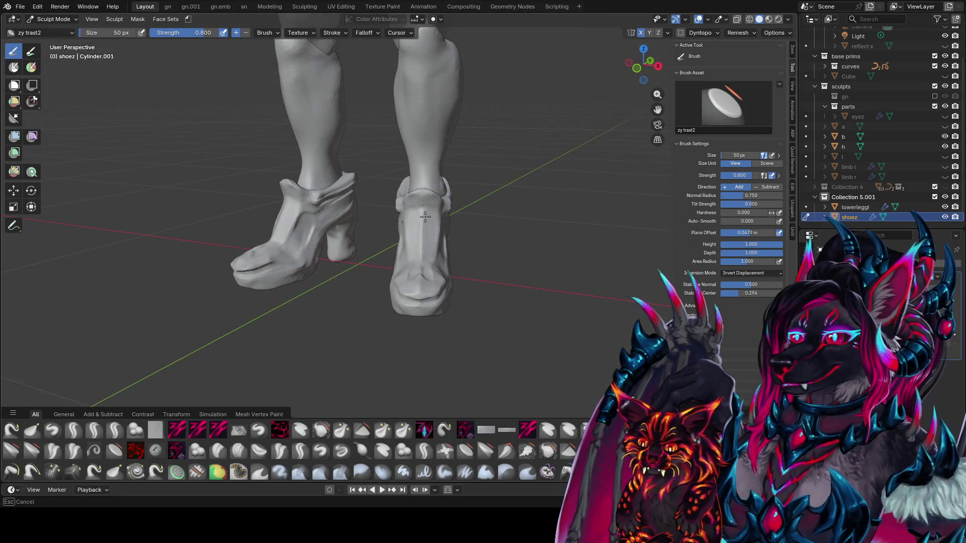
mouse_move(421, 253)
middle_mouse_down()
mouse_move(407, 242)
mouse_move(444, 280)
mouse_move(420, 274)
middle_mouse_up()
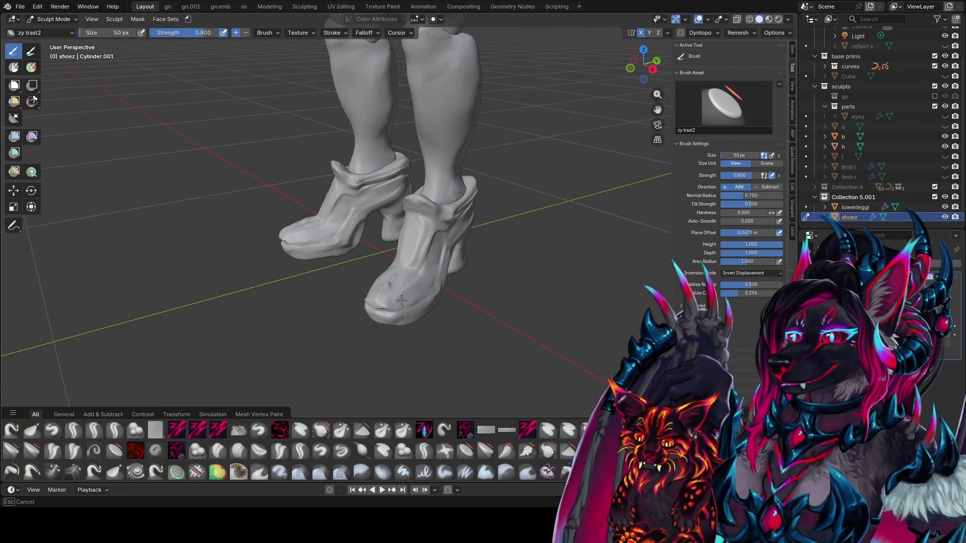
mouse_move(407, 299)
middle_mouse_down()
mouse_move(383, 275)
mouse_move(476, 264)
middle_mouse_up()
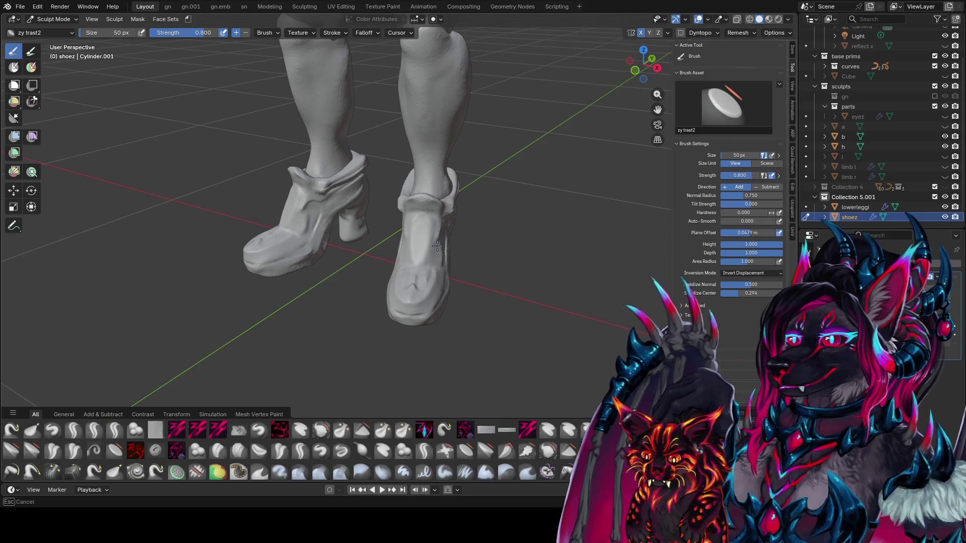
mouse_move(443, 229)
middle_mouse_down()
mouse_move(420, 225)
mouse_move(395, 245)
mouse_move(447, 193)
mouse_move(439, 235)
mouse_move(462, 245)
mouse_move(443, 232)
mouse_move(407, 245)
mouse_move(446, 241)
mouse_move(440, 255)
mouse_move(448, 235)
mouse_move(441, 242)
mouse_move(404, 233)
mouse_move(497, 244)
middle_mouse_up()
Step: Set the brush to 30 px and carve a panel seam across one boot's front with zy panelize
key("f")
left_click(445, 244)
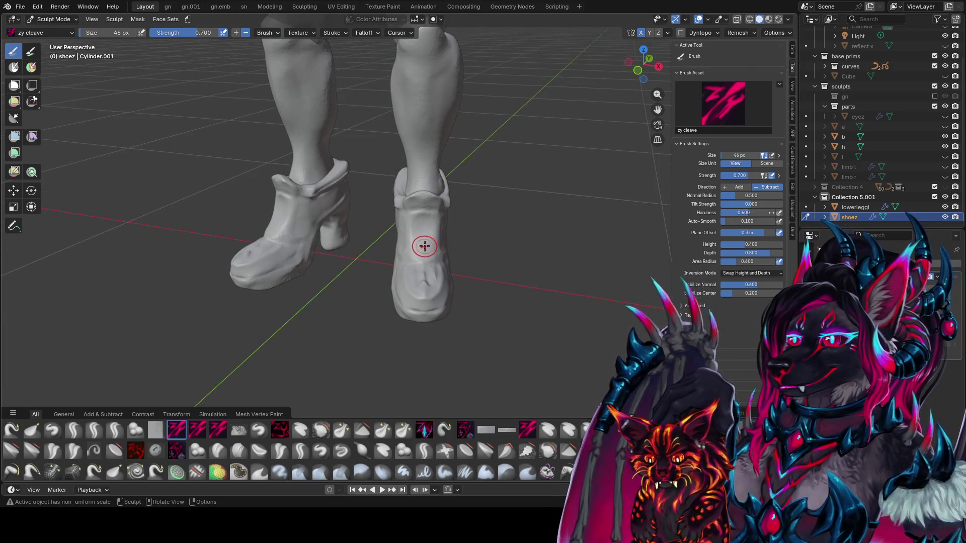
key("2")
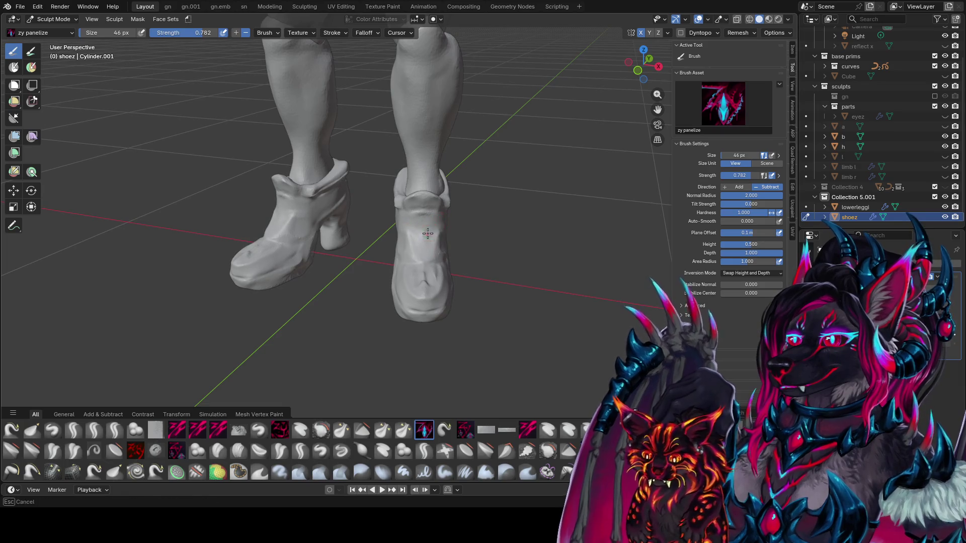
mouse_move(442, 246)
middle_mouse_down()
mouse_move(388, 255)
mouse_move(434, 244)
middle_mouse_up()
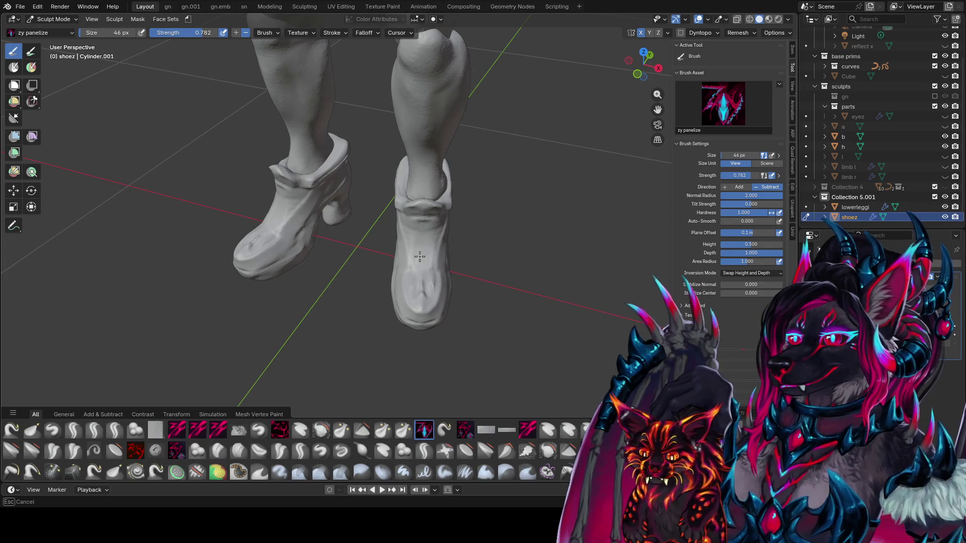
middle_click_drag(427, 238, 424, 210)
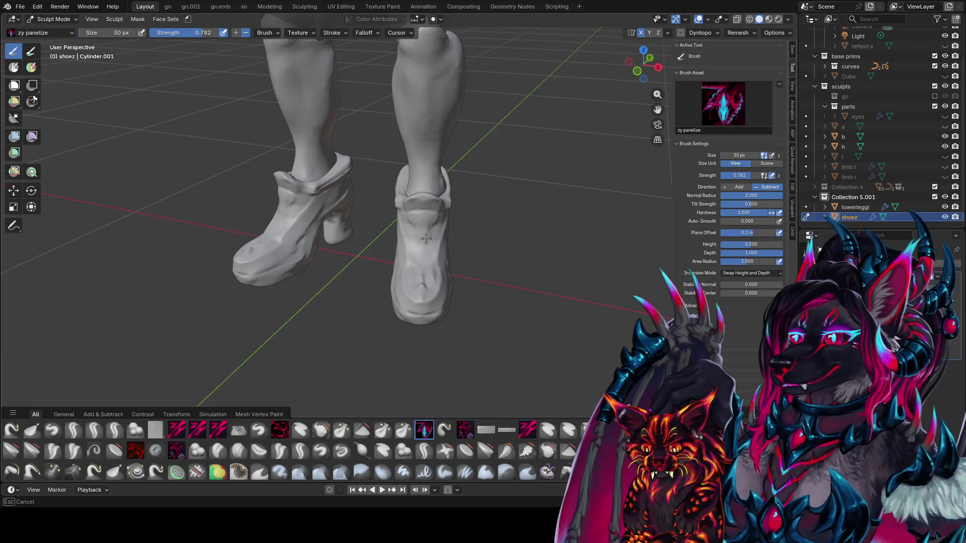
middle_click_drag(426, 239, 428, 223)
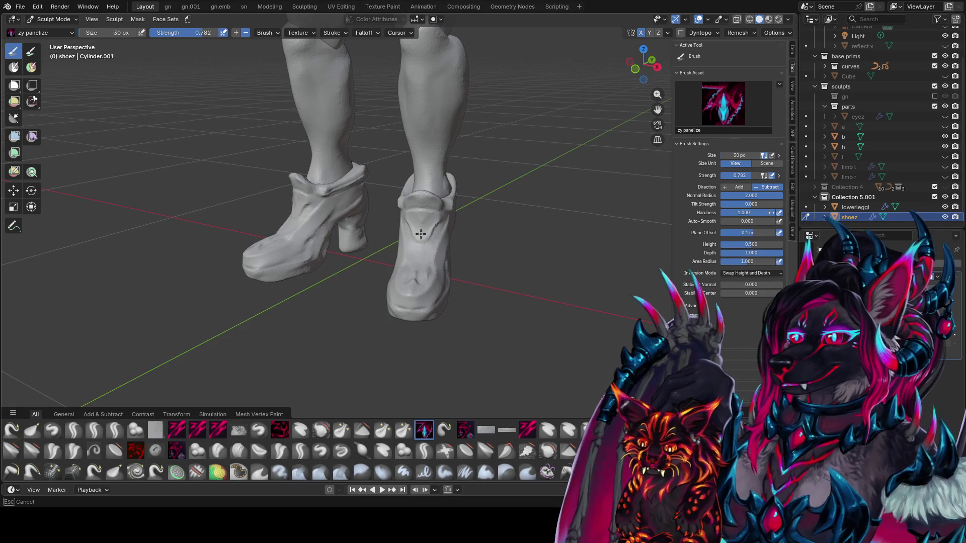
mouse_move(424, 226)
middle_mouse_down()
mouse_move(471, 140)
mouse_move(361, 137)
middle_mouse_up()
scroll(471, 140, "down", 5)
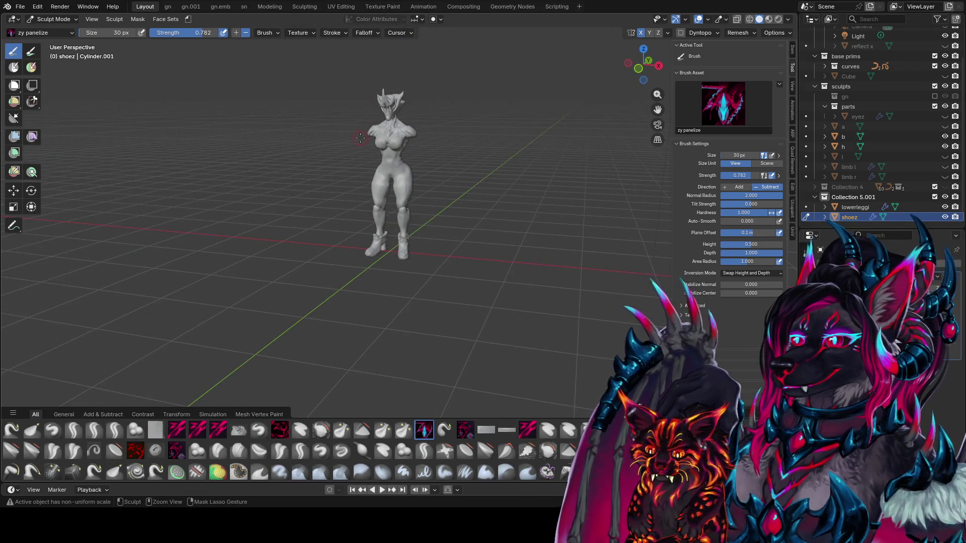
Step: Save idea farm1.blend, go to front view and Object Mode, then select lowerleggi
key("ctrl+s")
key("KP_1")
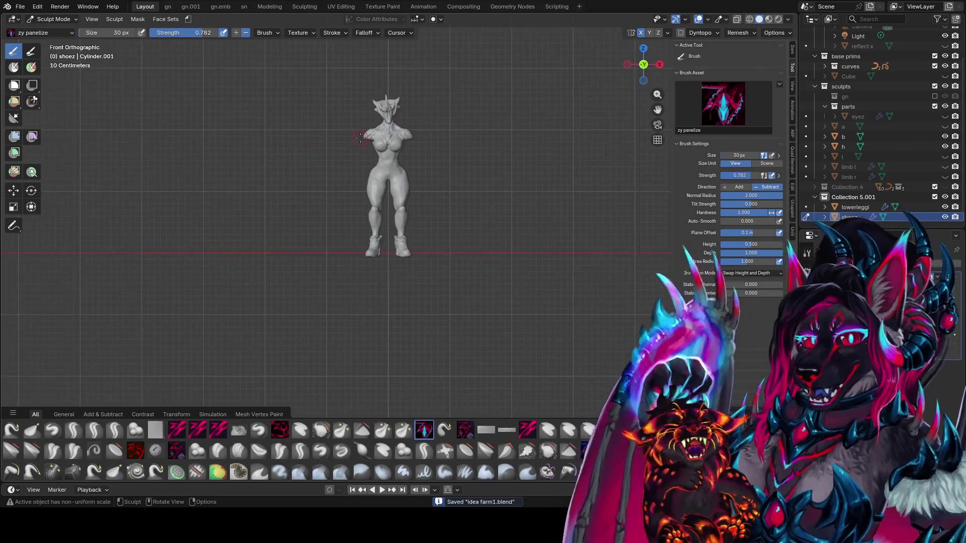
scroll(443, 237, "up", 5)
scroll(443, 237, "down", 2)
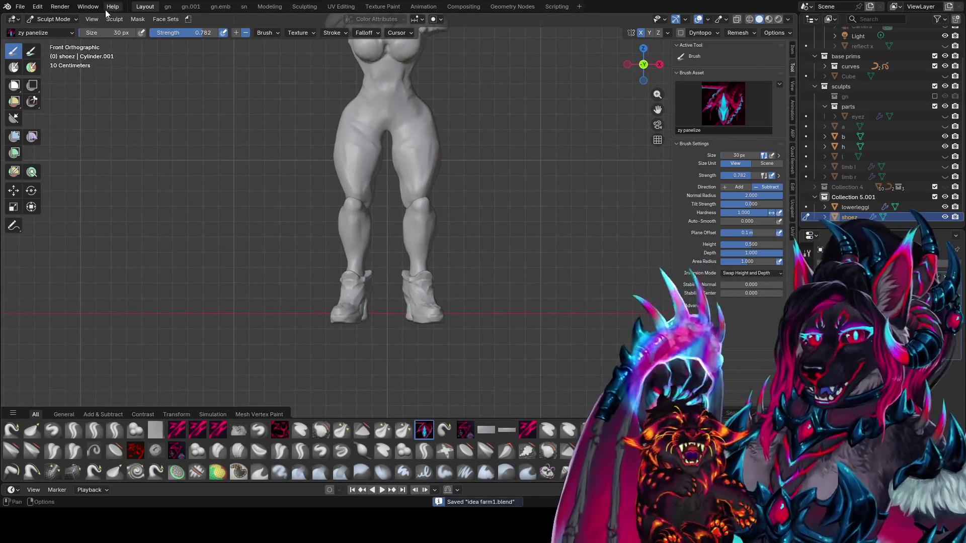
left_click(58, 19)
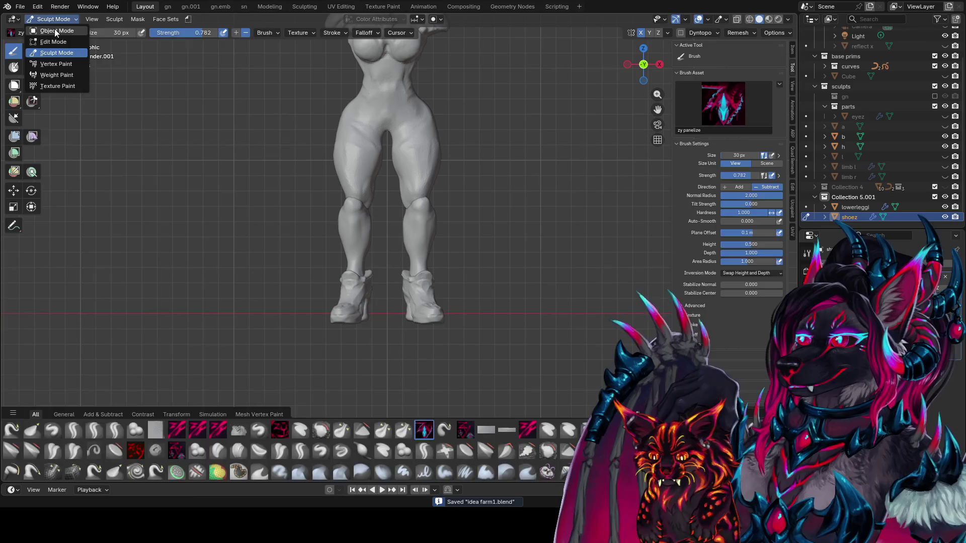
left_click(55, 30)
left_click(431, 207)
left_click(431, 205)
Step: Abandon a Z rotation and tilt the lowerleggi legs about the X axis instead
key("r")
key("z")
right_click(460, 209)
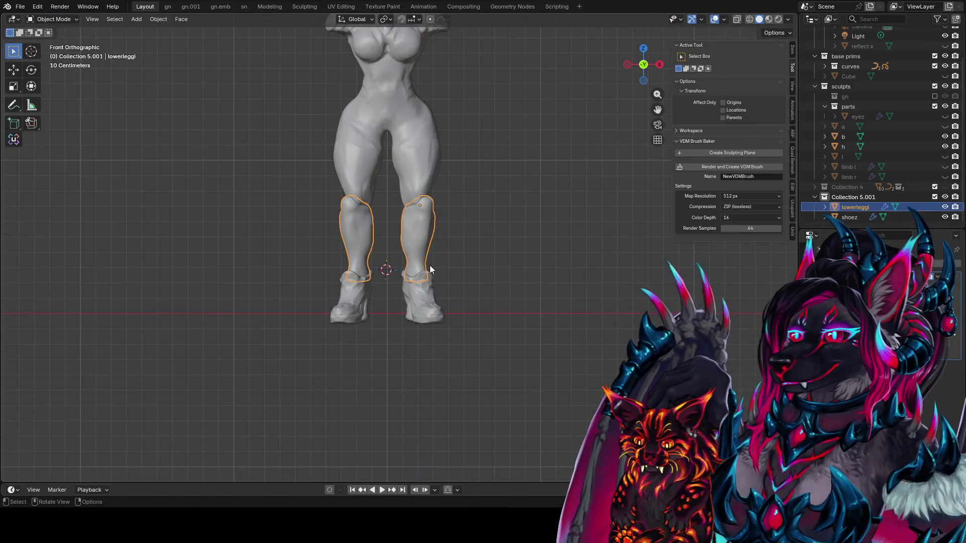
left_click(425, 302)
mouse_move(490, 280)
middle_mouse_down()
mouse_move(383, 287)
mouse_move(477, 205)
mouse_move(425, 226)
middle_mouse_up()
left_click(413, 231)
key("r")
key("x")
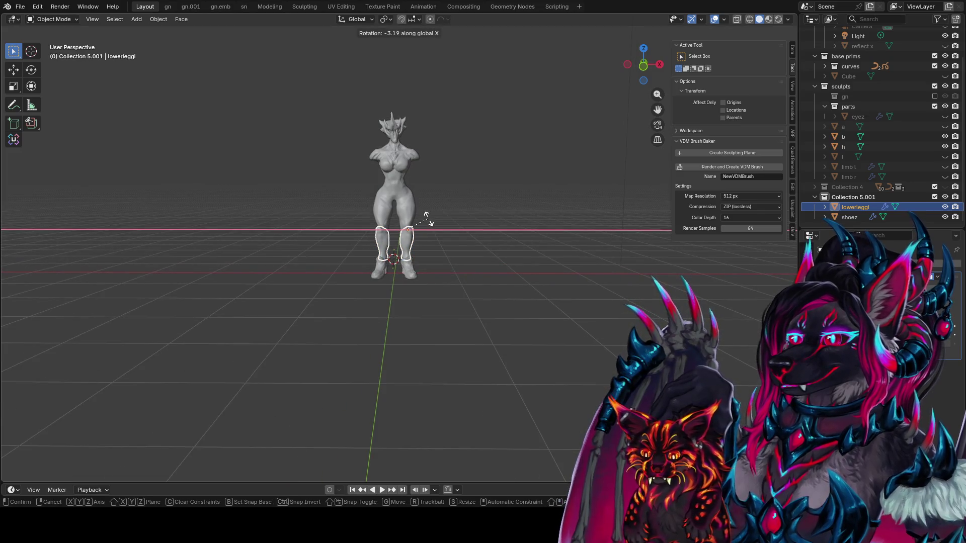
left_click(427, 219)
mouse_move(427, 220)
middle_mouse_down()
mouse_move(294, 200)
mouse_move(593, 240)
middle_mouse_up()
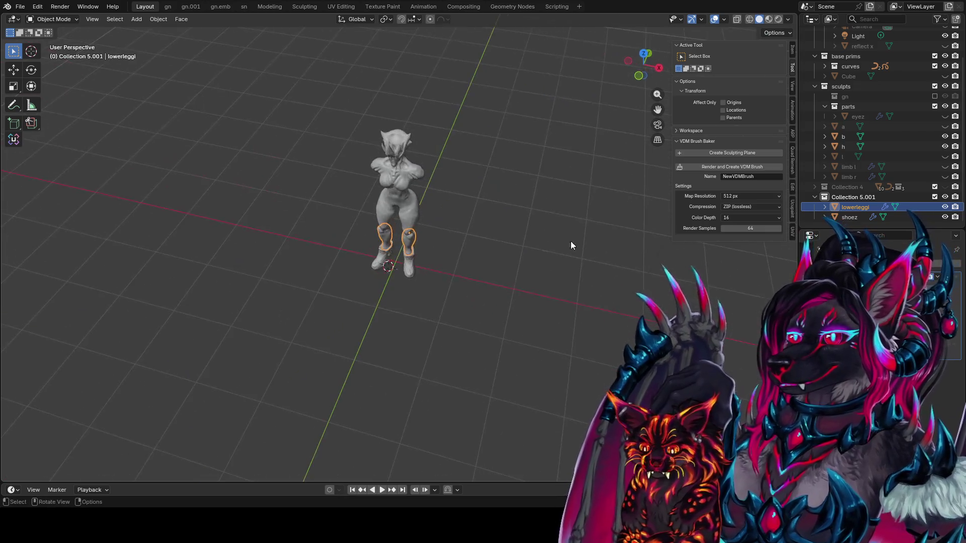
Step: Rotate lowerleggi and shoez together about Z by 2.13°, then check front and right views
left_click(412, 266, "shift")
key("r")
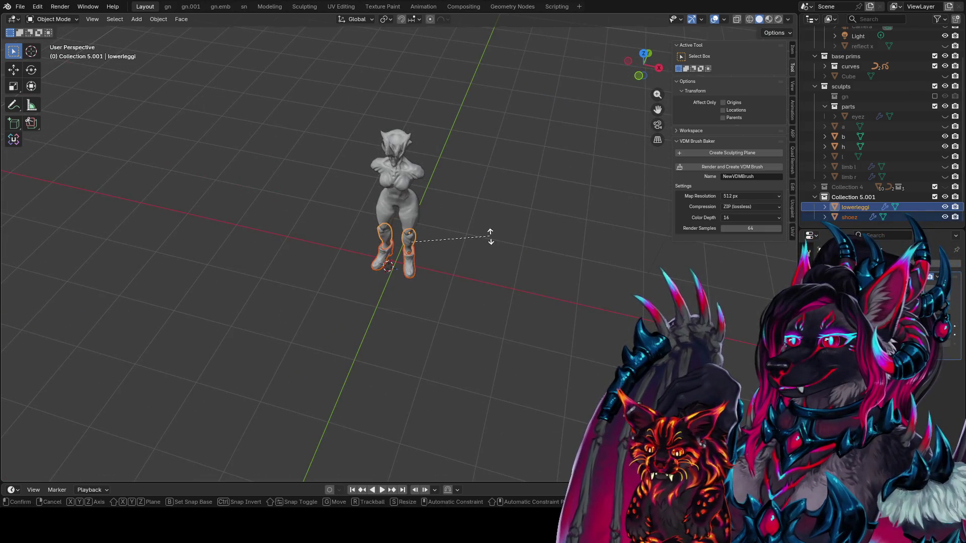
key("z")
left_click(485, 231)
mouse_move(485, 234)
middle_mouse_down()
mouse_move(652, 174)
mouse_move(639, 179)
middle_mouse_up()
key("KP_1")
key("KP_3")
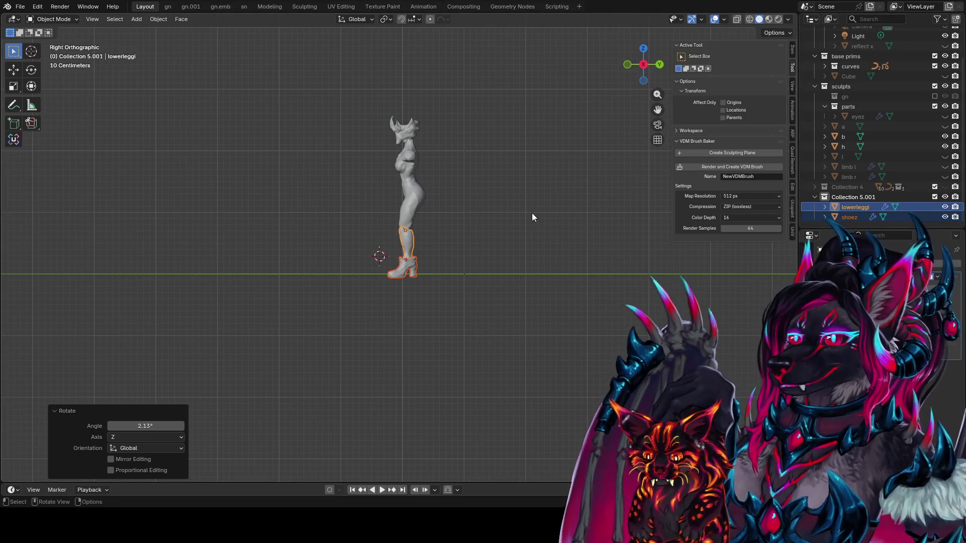
Step: Rotate the lower leg slightly and shift the boots along the Y axis
left_click(405, 224)
key("r")
left_click(449, 240)
left_click(414, 272)
key("g")
key("y")
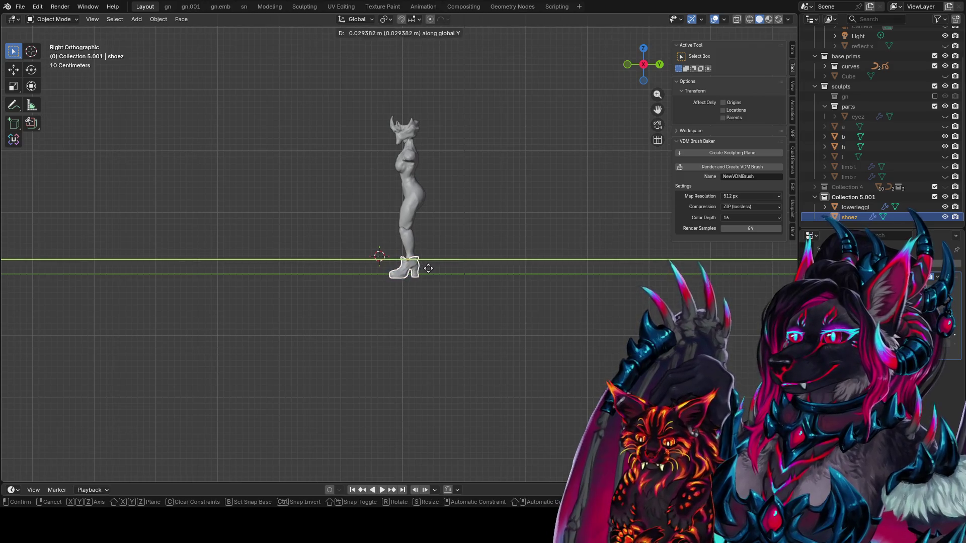
left_click(451, 268)
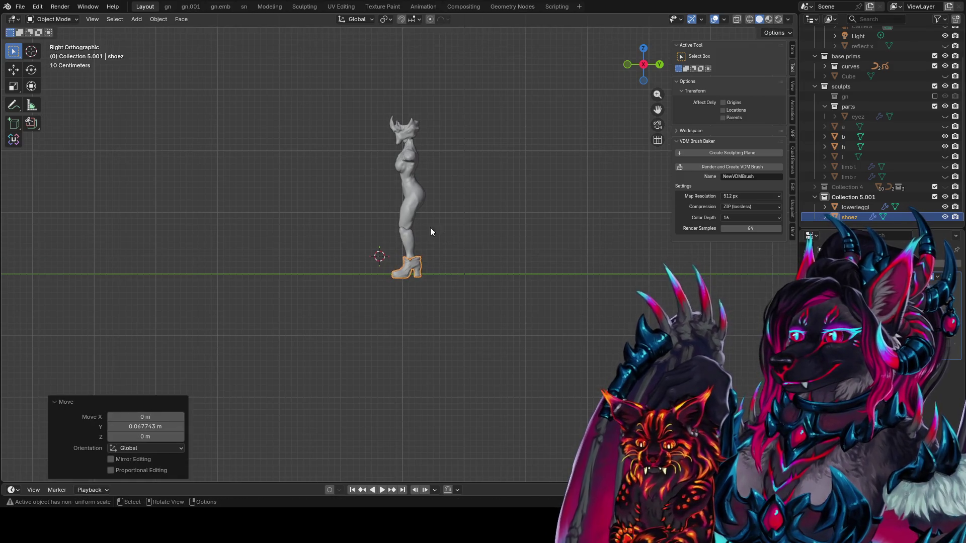
Step: Rotate the lower legs again, reposition the boots, and save the file
left_click(415, 234)
key("r")
left_click(482, 223)
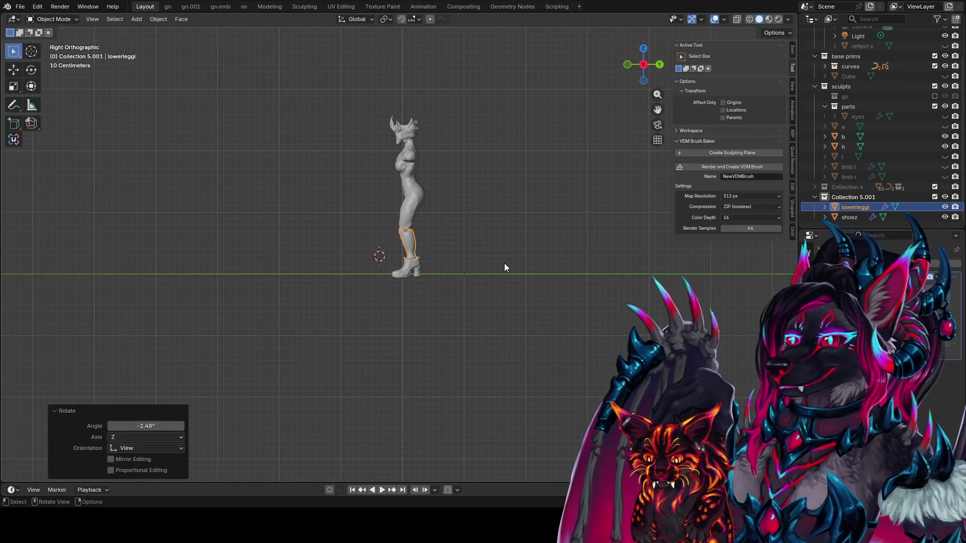
left_click(428, 270)
left_click(431, 265)
key("g")
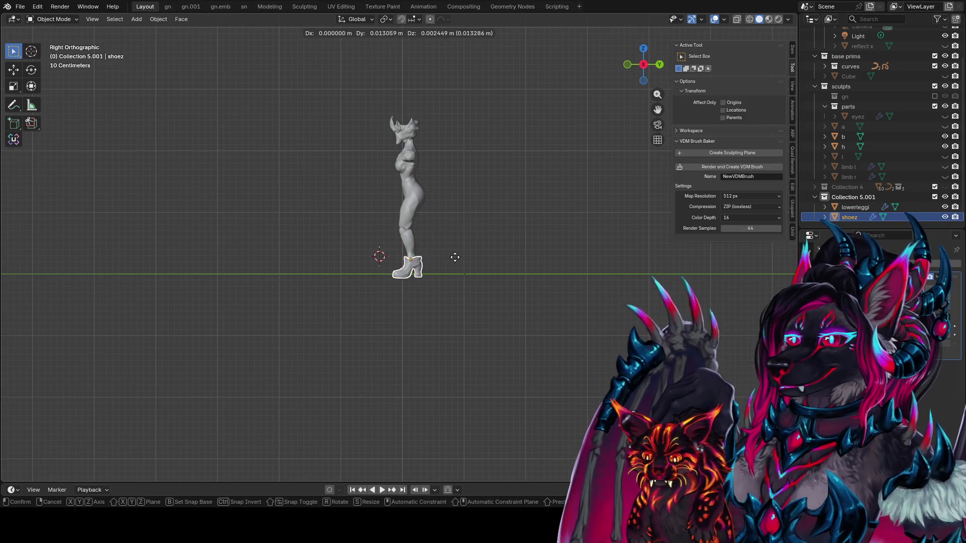
left_click(455, 257)
scroll(463, 254, "up", 1)
left_click(486, 208)
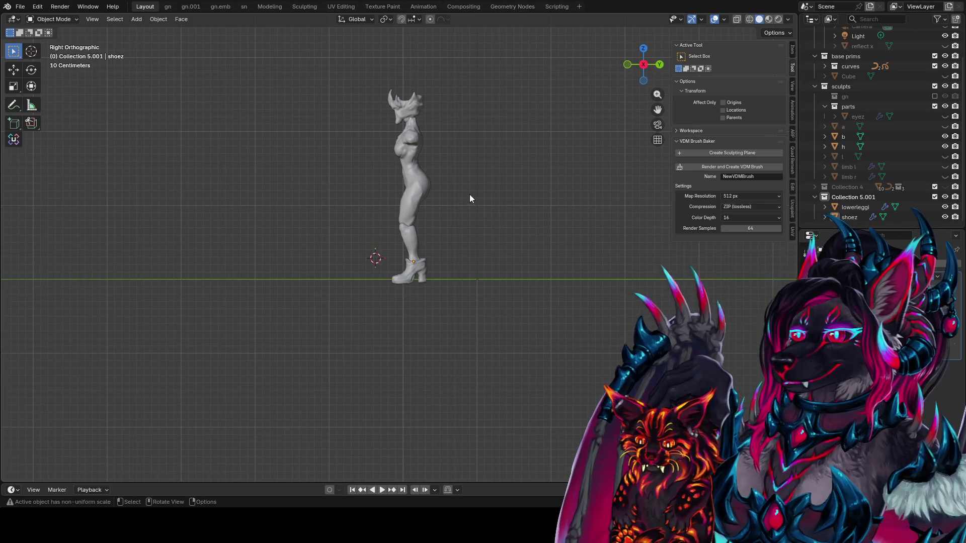
key("ctrl+s")
Step: Frame the figure in the right-side view and nudge the boots slightly along Y
middle_click_drag(446, 244, 500, 249)
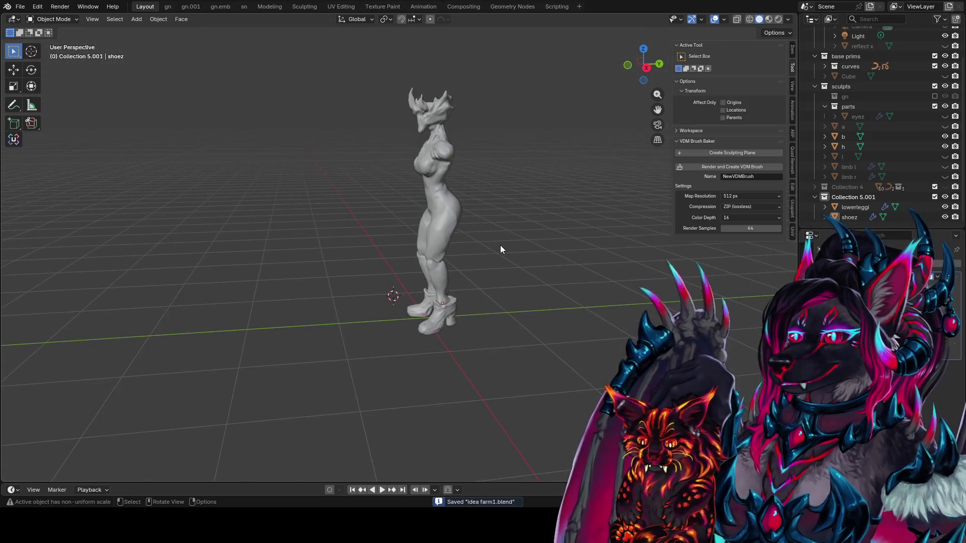
key("KP_1")
mouse_move(464, 200)
middle_mouse_down("ctrl")
mouse_move(422, 234)
mouse_move(387, 219)
middle_mouse_up("ctrl")
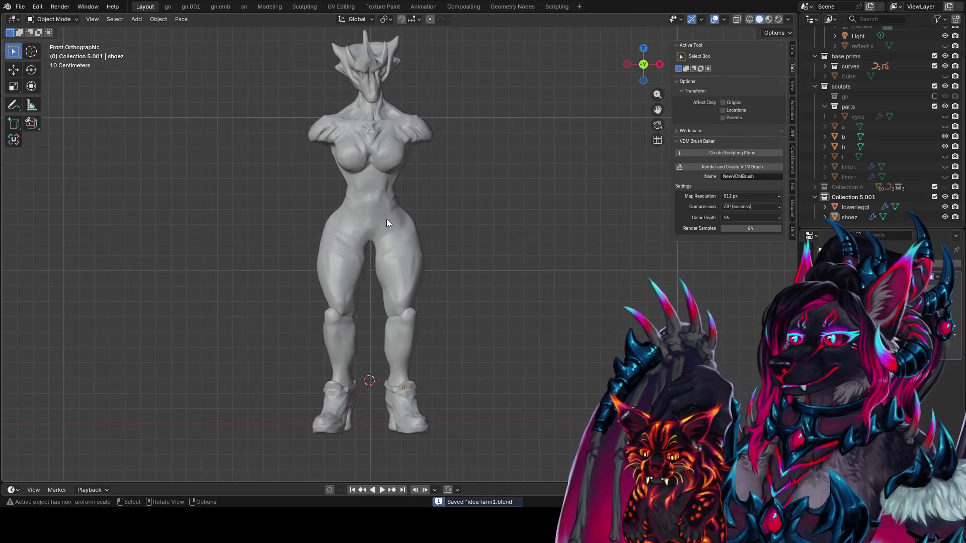
mouse_move(465, 307)
middle_mouse_down("shift")
mouse_move(458, 292)
mouse_move(452, 298)
middle_mouse_up("shift")
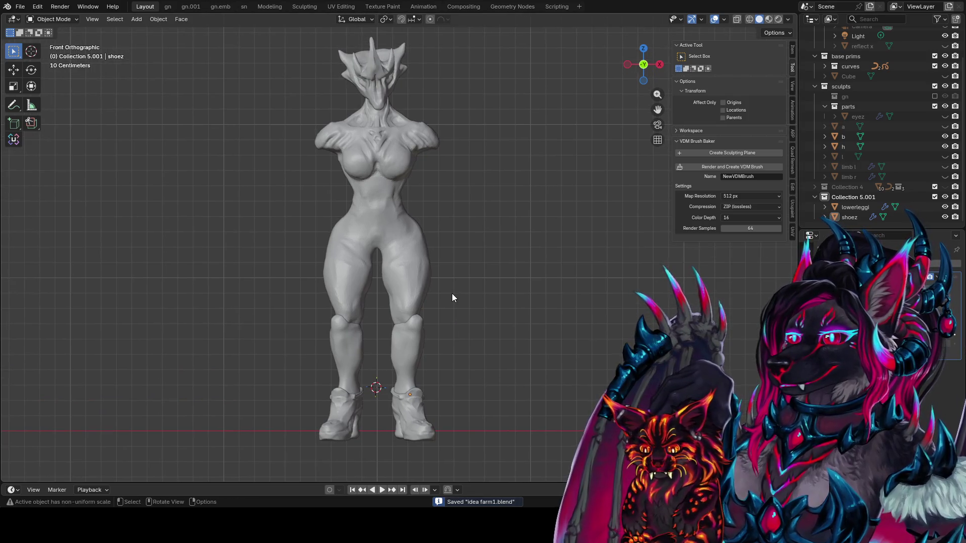
key("KP_3")
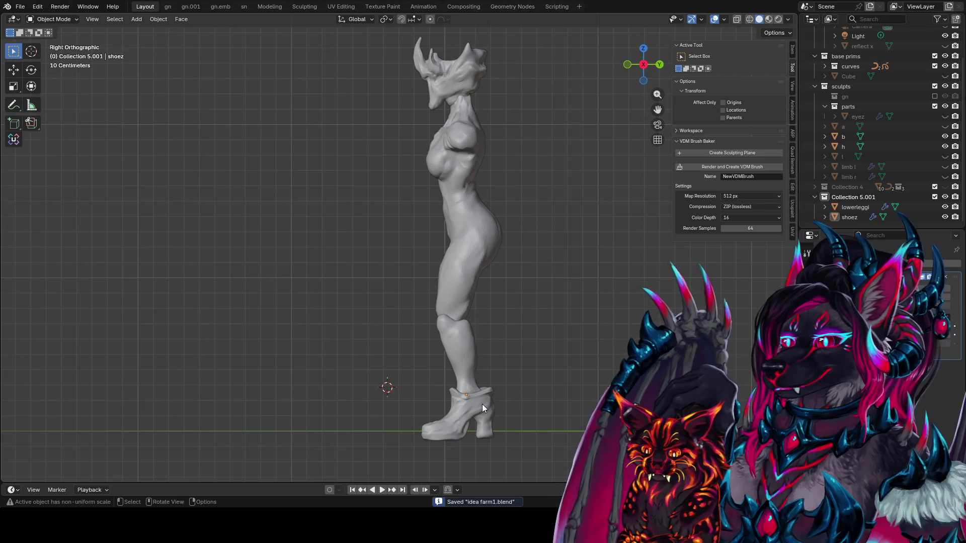
left_click(482, 407)
key("g")
left_click(504, 391)
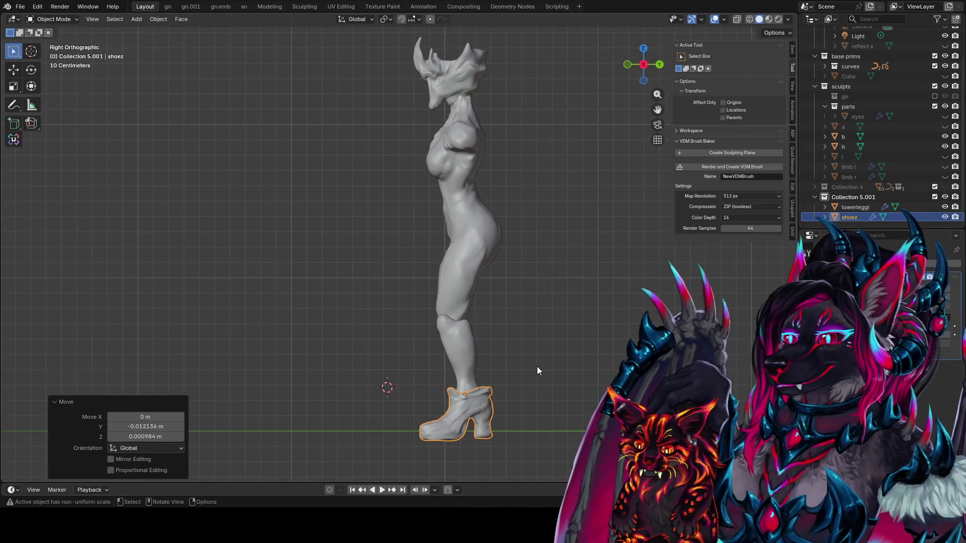
middle_click_drag(511, 319, 480, 358, "shift")
Step: Rotate the lower legs and nudge the boots, undoing one extra leg tilt
left_click(427, 393)
key("r")
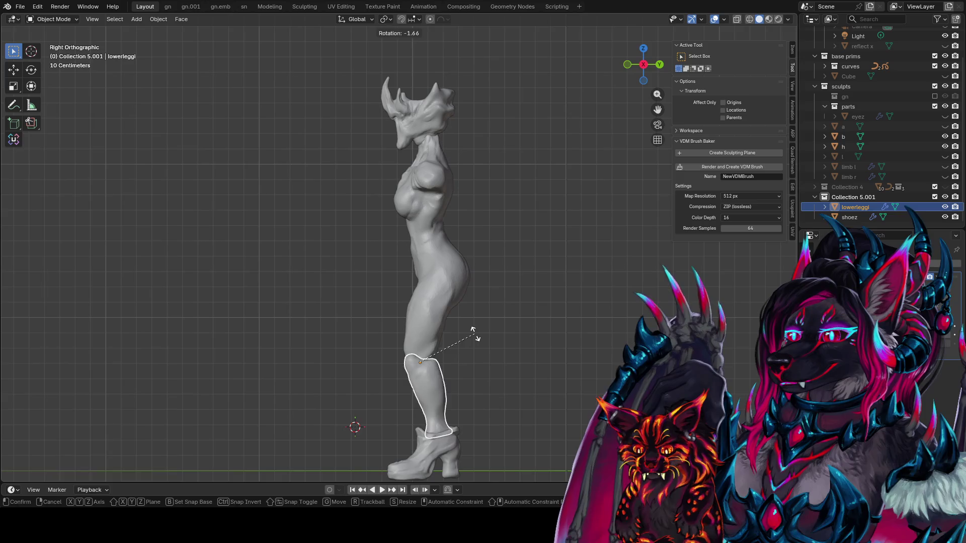
left_click(476, 333)
left_click(454, 469)
key("g")
left_click(462, 467)
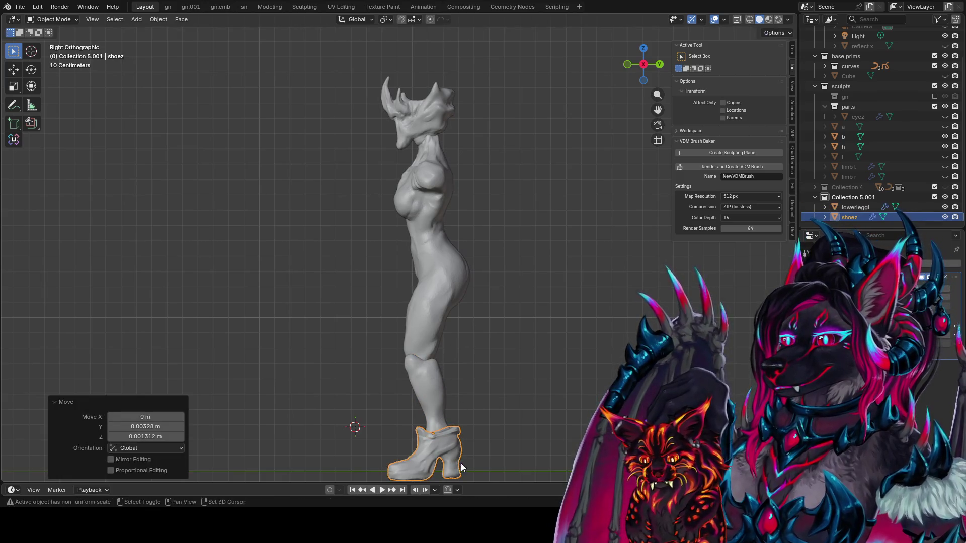
left_click(440, 403)
key("r")
left_click(442, 401)
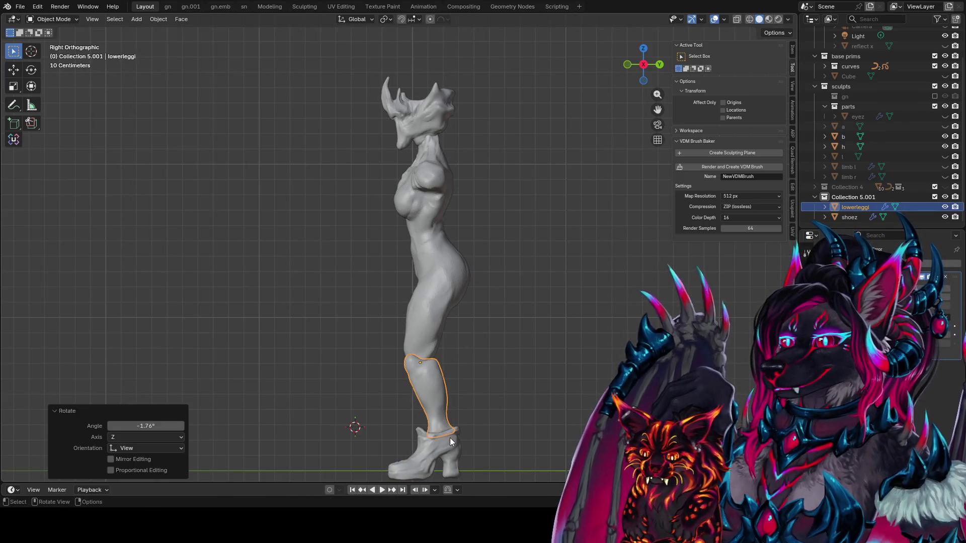
key("ctrl+z")
key("ctrl+z")
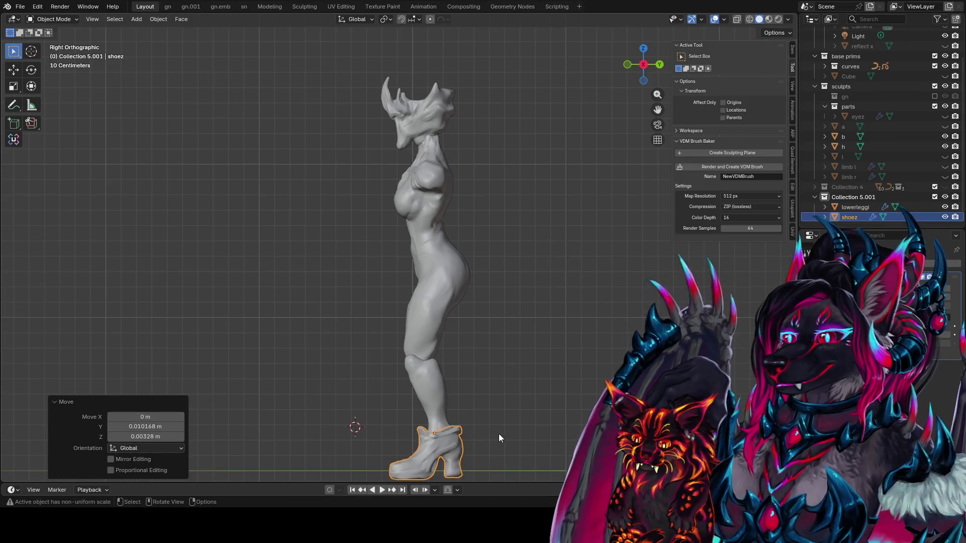
left_click(499, 430)
Step: Reposition the lower-leg pieces and rotate them about the Y axis
middle_click_drag(497, 423, 481, 383)
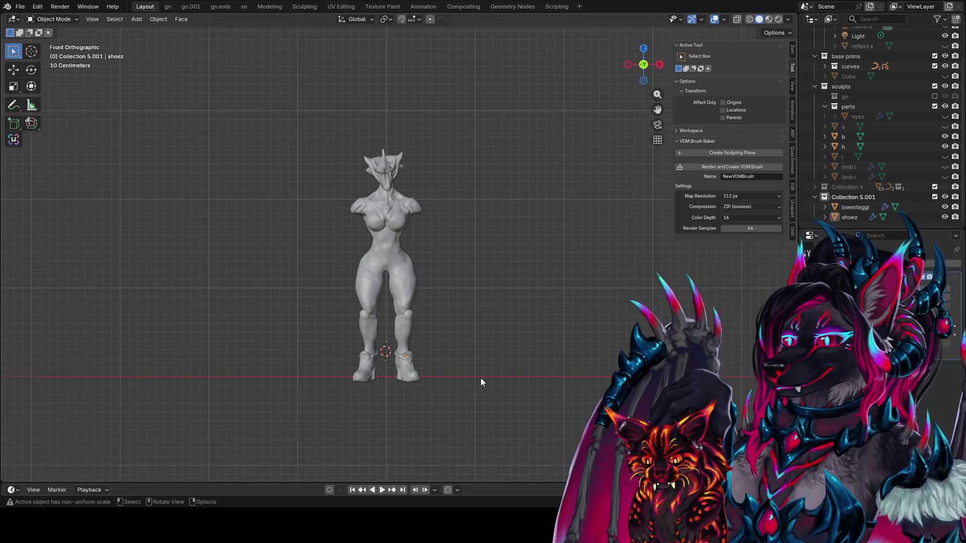
left_click(414, 336)
key("s")
key("Escape")
key("g")
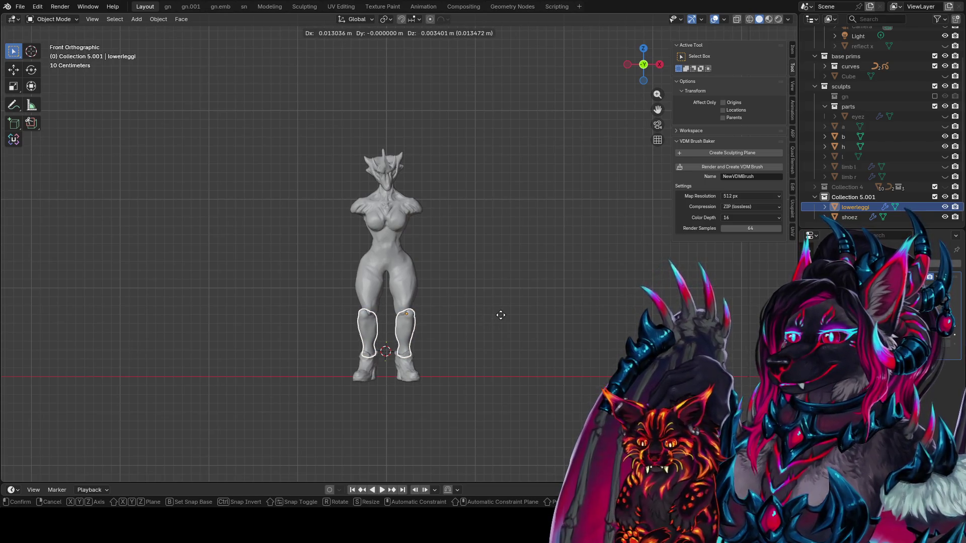
key("Escape")
key("r")
key("y")
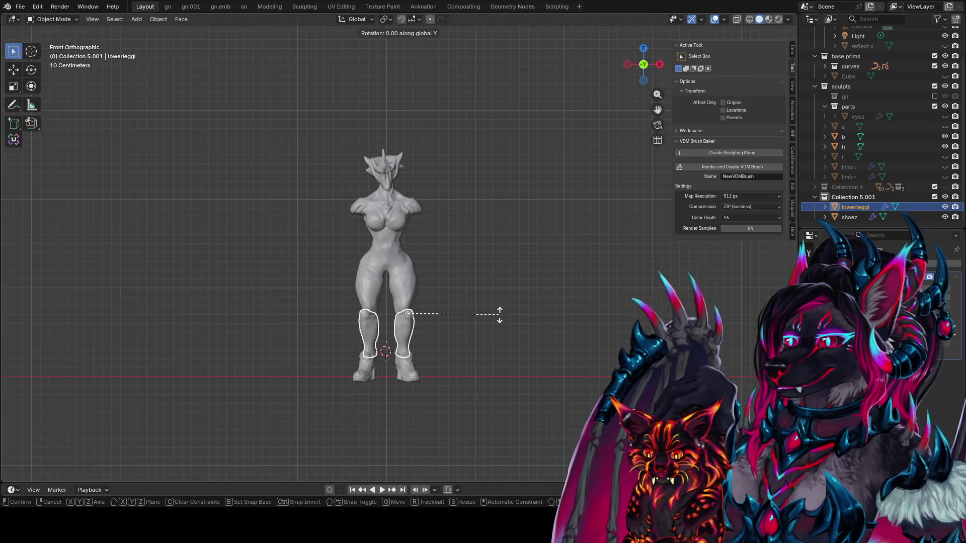
left_click(490, 308)
Step: Shift the shoes along the X axis to line them up under the legs
left_click(403, 380)
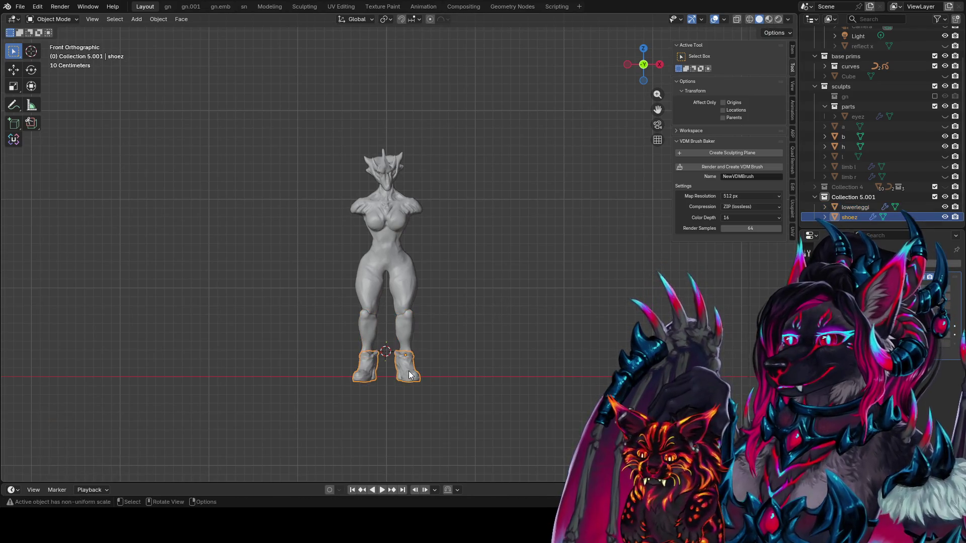
key("g")
key("x")
key("Escape")
left_click(538, 376)
mouse_move(539, 376)
middle_mouse_down()
mouse_move(275, 360)
mouse_move(243, 443)
mouse_move(334, 318)
middle_mouse_up()
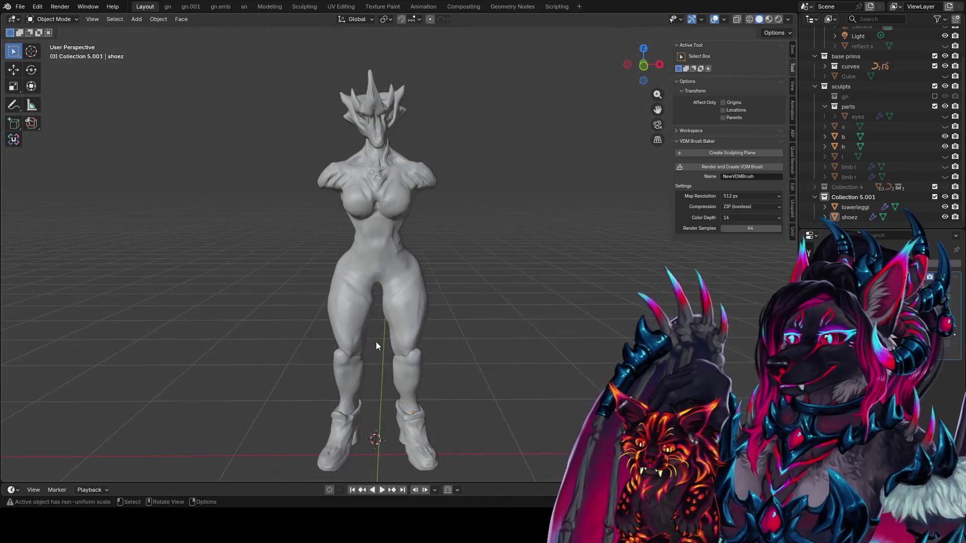
middle_click_drag(335, 320, 411, 352)
Step: Move the lower-leg pieces sideways about 0.014 m, leaving the shoes where they are
left_click(411, 351)
key("g")
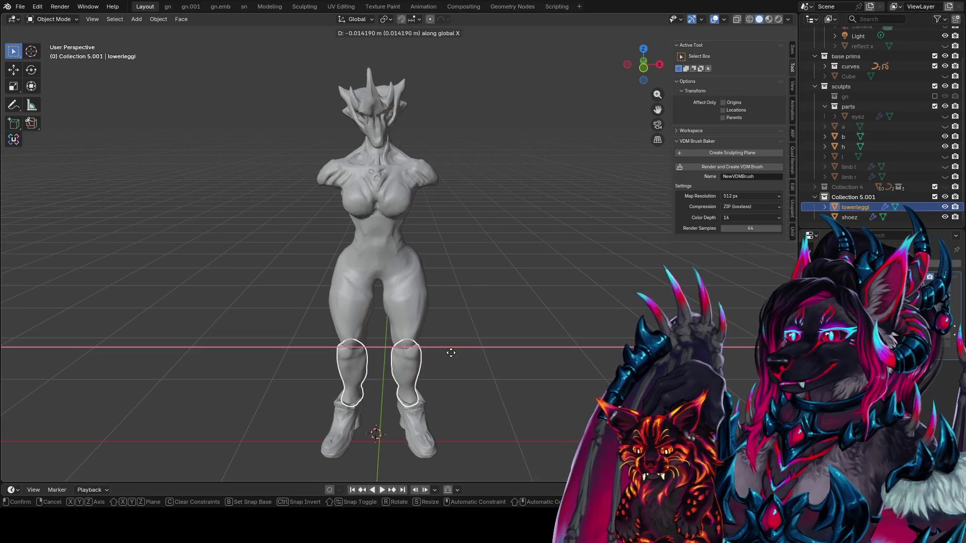
left_click(450, 352)
left_click(406, 424)
key("g")
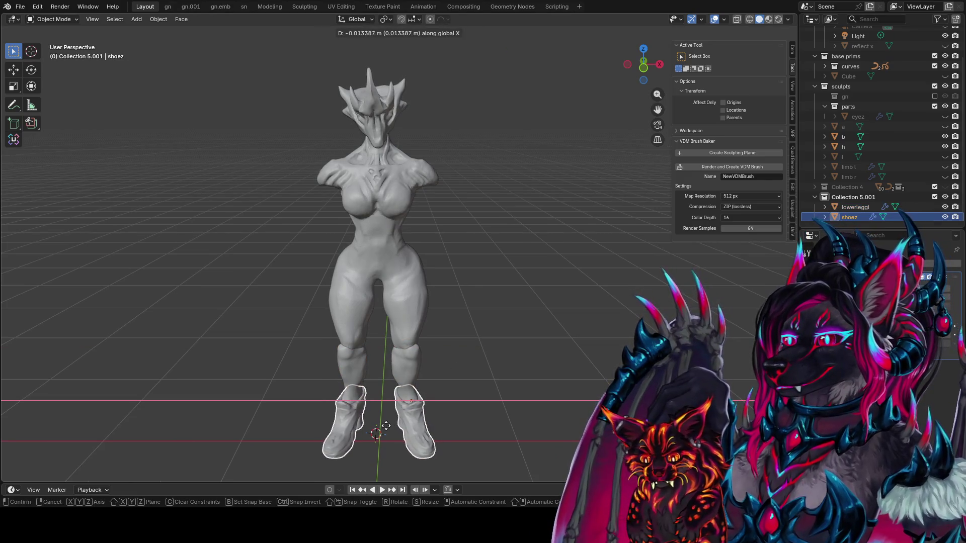
key("Escape")
left_click(532, 421)
Step: Save idea farm1.blend and check the alignment from the right side
middle_click_drag(533, 421, 433, 348)
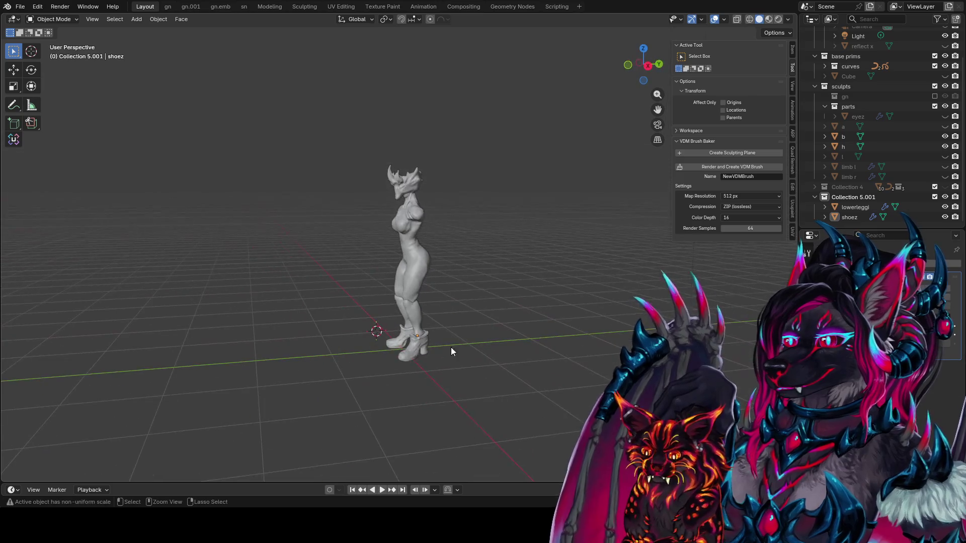
key("ctrl+s")
key("KP_3")
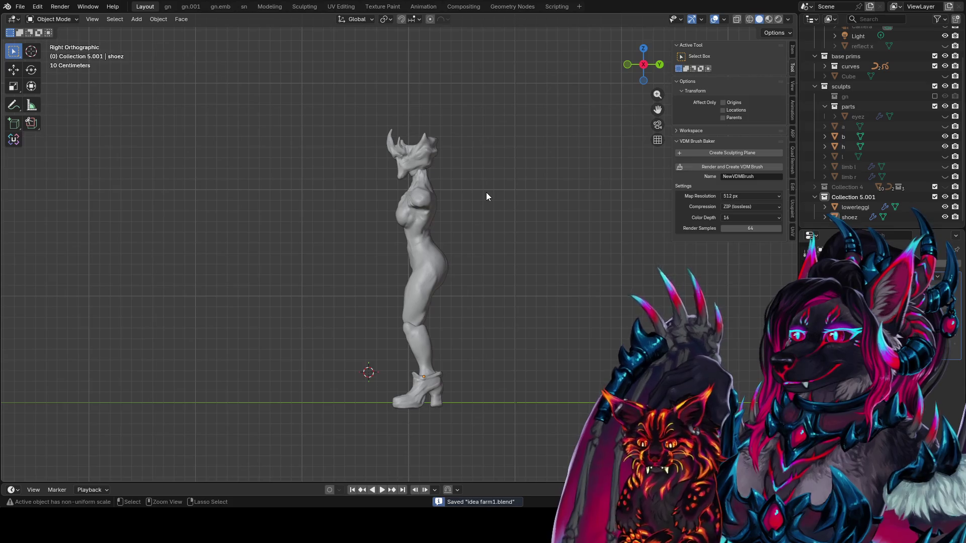
middle_click_drag(486, 196, 557, 196)
Step: Duplicate the head h in place and hide the copy h.001
left_click(405, 144)
key("shift+d")
key("Escape")
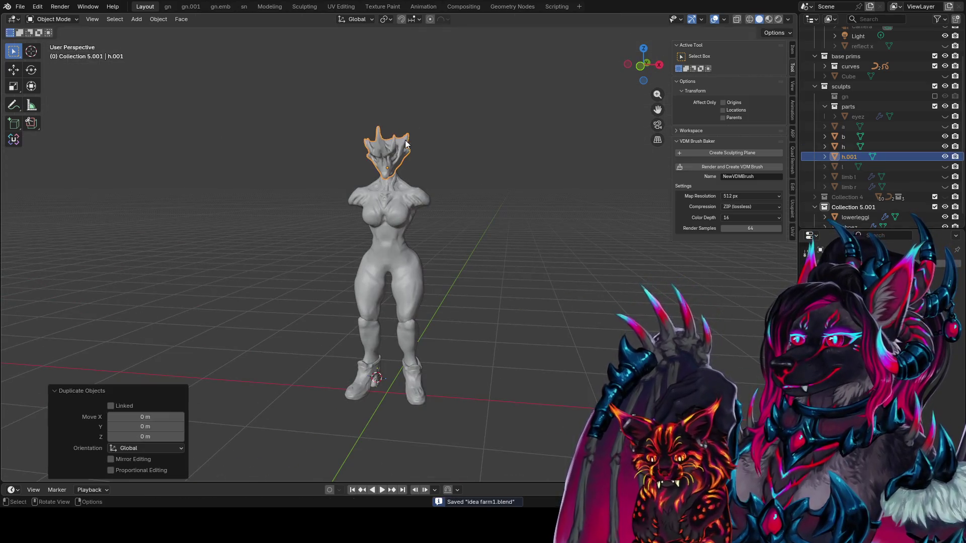
left_click(945, 147)
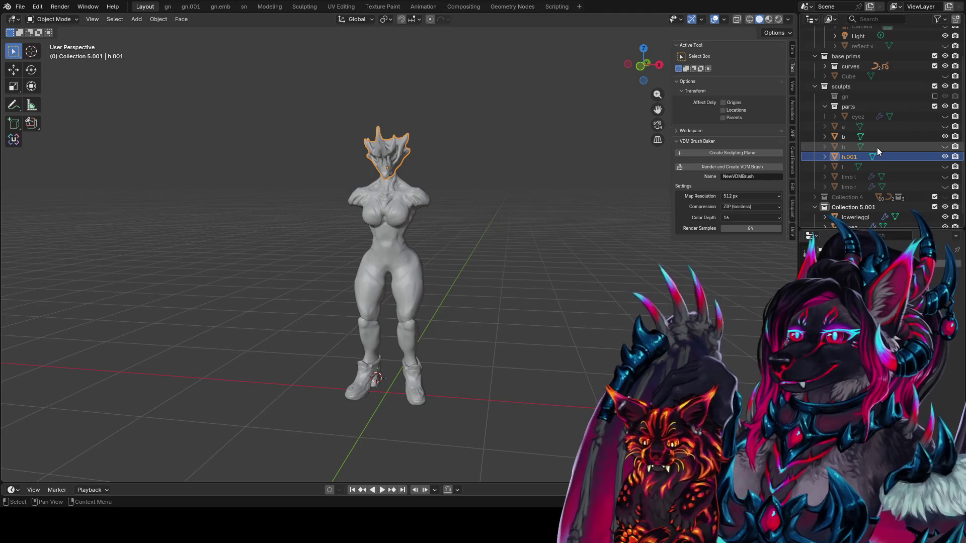
left_click(945, 147)
left_click(945, 156)
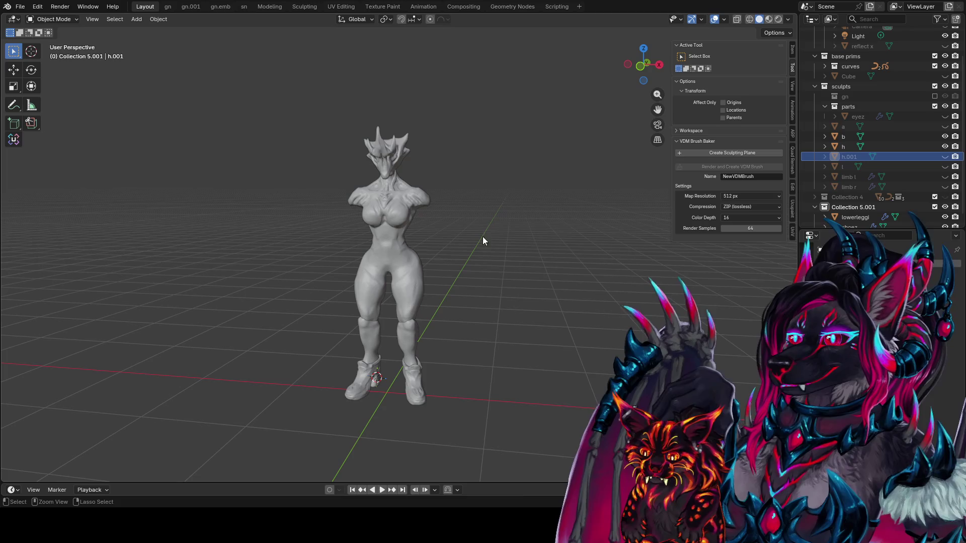
Step: Add a Cylinder at the body and raise it along Z to the torso
key("ctrl+s")
left_click(385, 250)
key("shift+a")
left_click(425, 237)
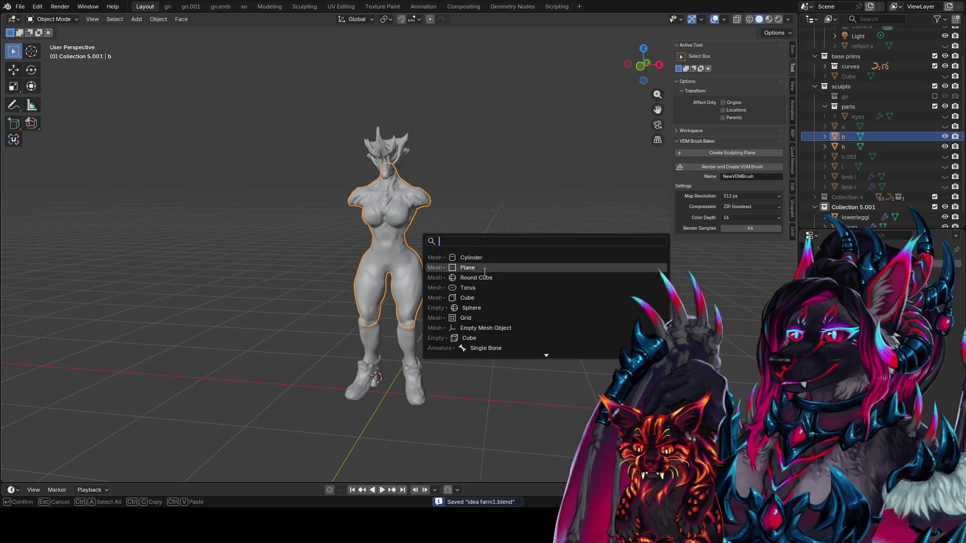
left_click(485, 259)
middle_click_drag(486, 258, 498, 303)
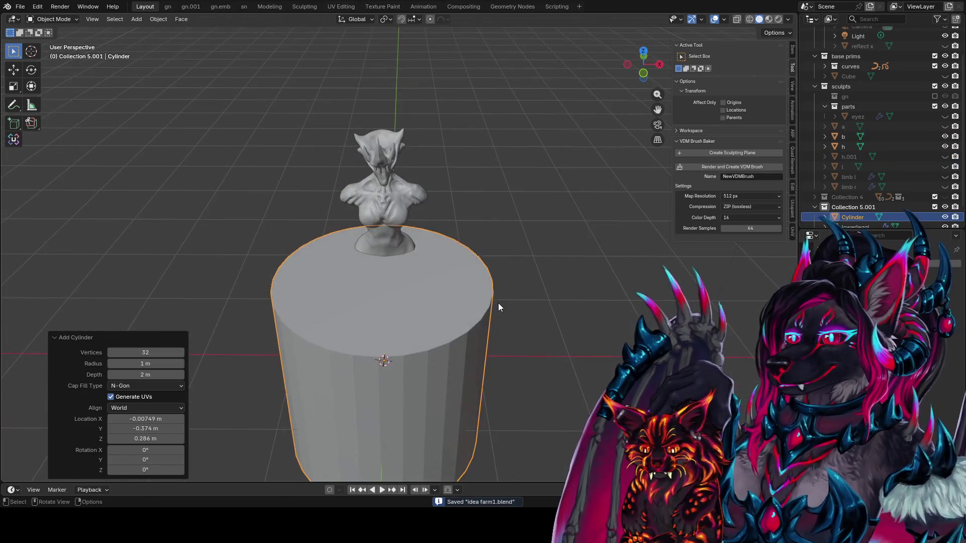
key("g")
key("z")
left_click(510, 226)
middle_click_drag(508, 223, 510, 190)
Step: In Edit Mode, flatten the cylinder along Y and shift it along Y
key("Tab")
key("s")
key("y")
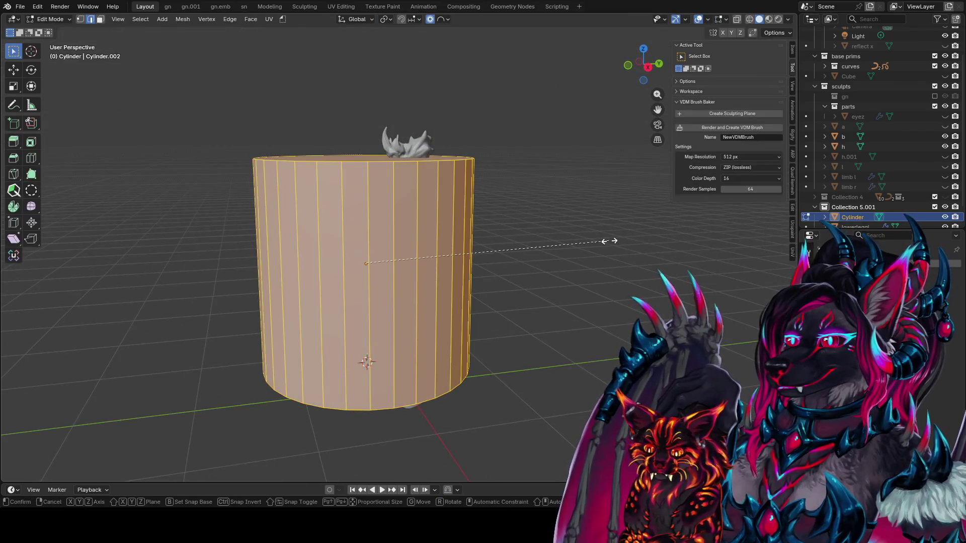
left_click(430, 233)
key("g")
key("y")
left_click(539, 255)
Step: Shorten the cylinder to 0.657 in Z and narrow it to 0.701 in X
middle_click_drag(539, 254, 623, 221)
key("s")
key("z")
left_click(622, 215)
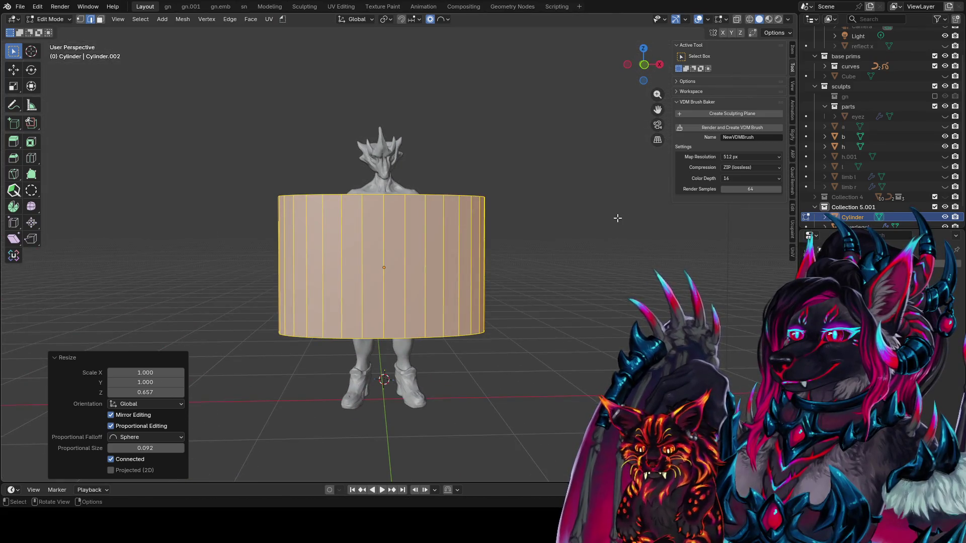
key("s")
key("x")
left_click(550, 218)
middle_click_drag(550, 218, 543, 229)
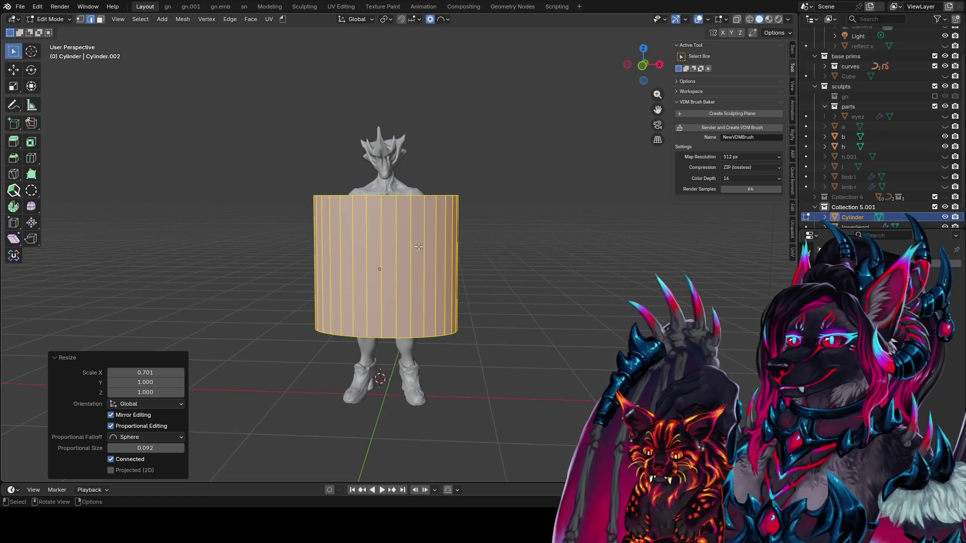
key("Tab")
key("ctrl+Tab")
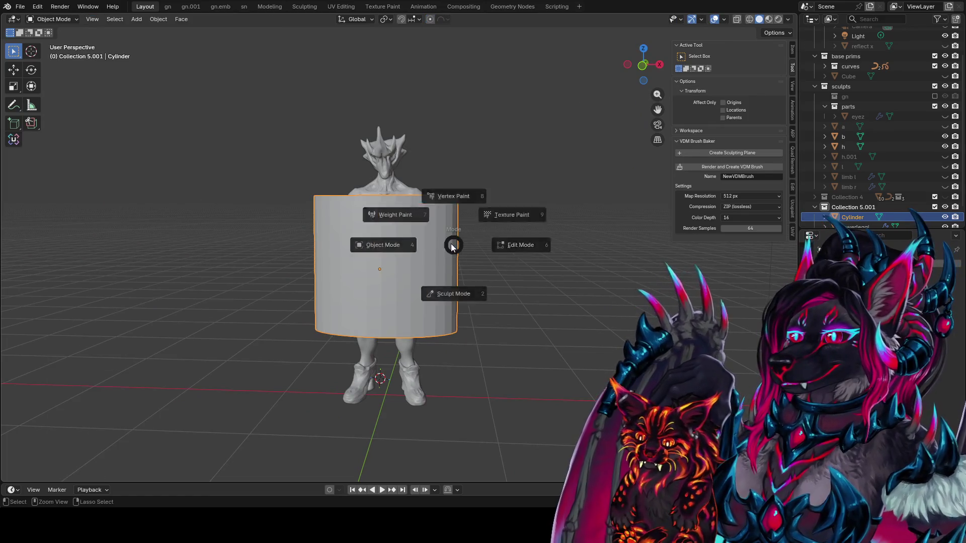
Step: Enter Sculpt Mode with Dyntopo and carve the cylinder into a tapered cloak shape
left_click(453, 291)
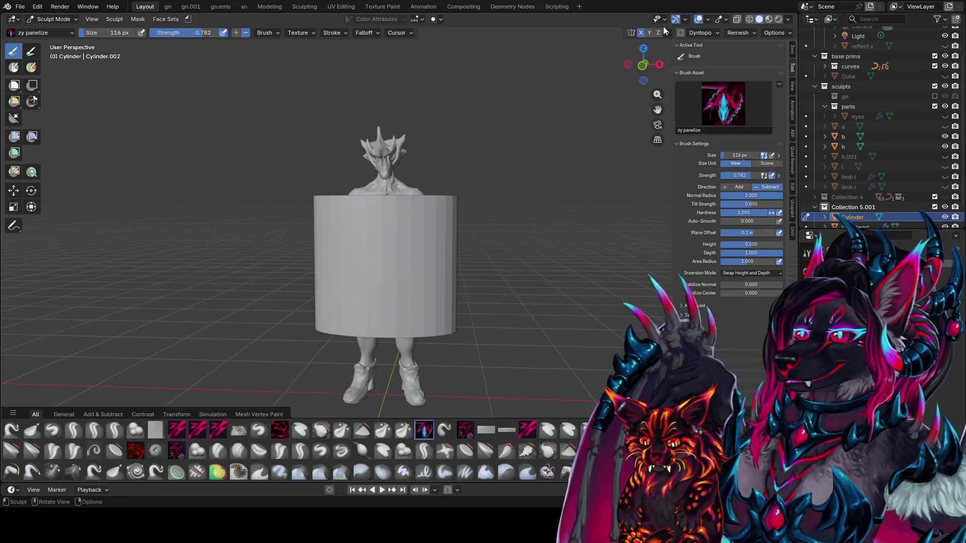
left_click(681, 34)
left_click(466, 270)
left_click_drag(445, 229, 444, 297)
left_click_drag(454, 252, 387, 310)
middle_click_drag(388, 310, 417, 302)
left_click_drag(428, 217, 415, 291)
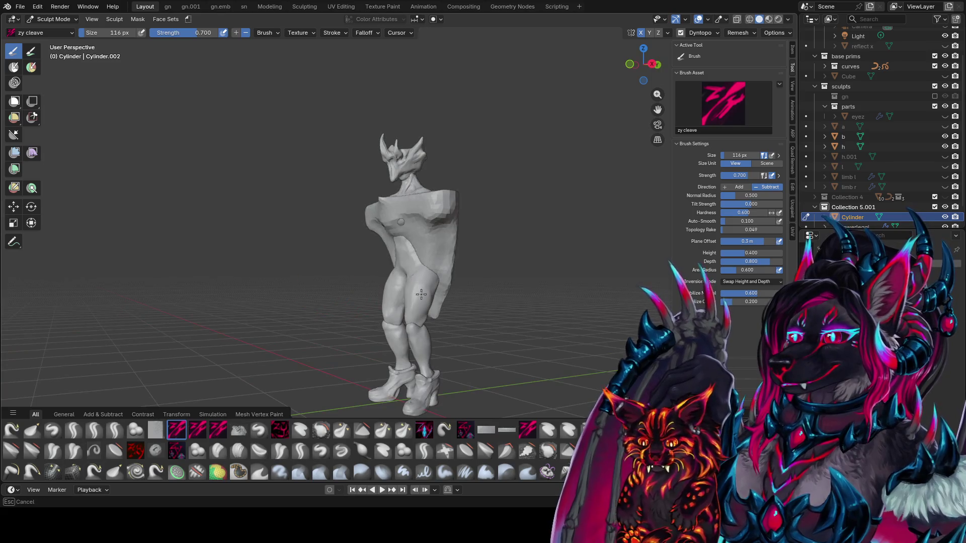
middle_click_drag(416, 290, 443, 286)
left_click_drag(426, 246, 428, 312)
mouse_move(428, 302)
middle_mouse_down()
mouse_move(423, 276)
mouse_move(446, 283)
middle_mouse_up()
Step: Refine the garment around the torso with a smaller brush, then resize the Elastic Grab brush
left_click_drag(446, 272, 428, 236)
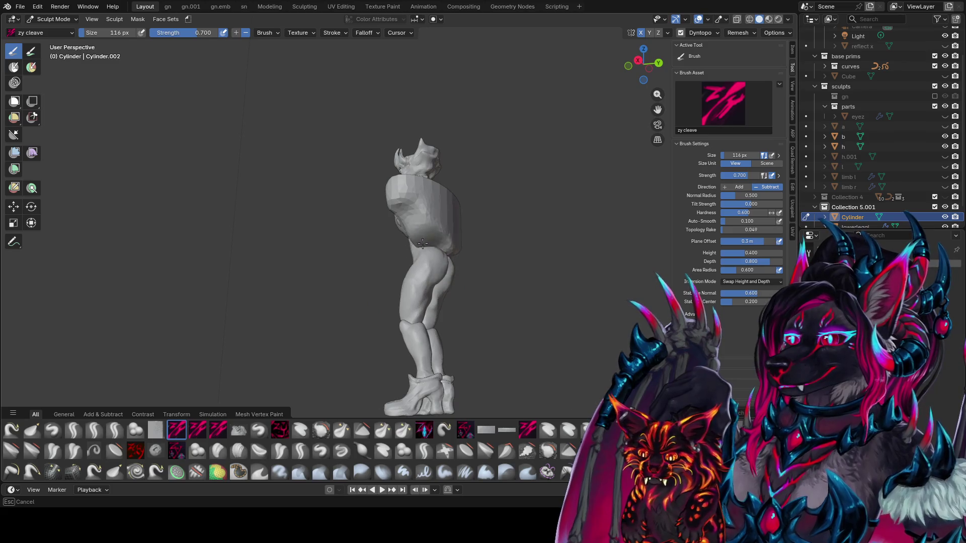
middle_click_drag(428, 236, 413, 237)
key("bracketleft")
key("bracketleft")
left_click_drag(402, 226, 417, 233)
middle_click_drag(418, 233, 404, 218)
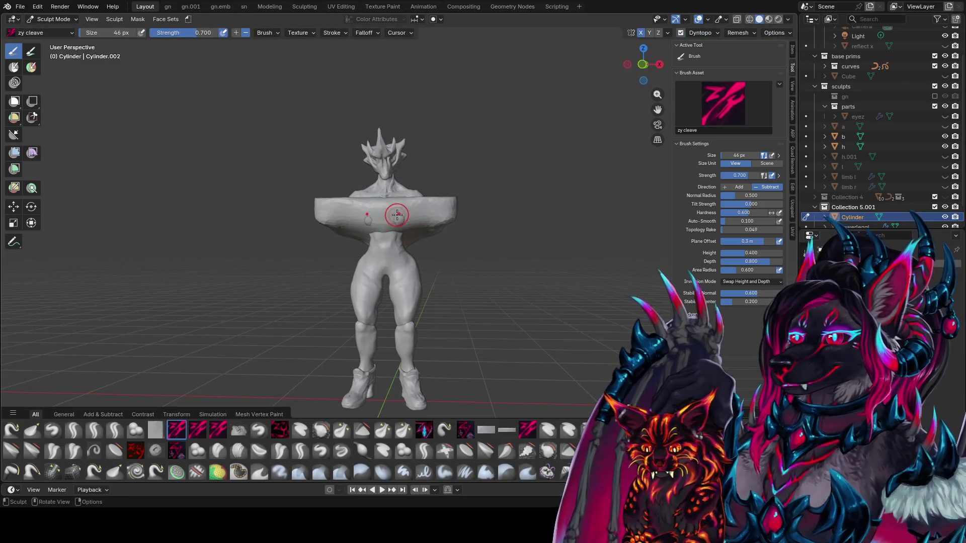
mouse_move(384, 212)
middle_mouse_down()
mouse_move(402, 197)
mouse_move(381, 238)
mouse_move(410, 178)
mouse_move(439, 226)
mouse_move(418, 212)
mouse_move(432, 234)
middle_mouse_up()
key("g")
key("f")
left_click(411, 177)
Step: With the zy cleave brush, shape the garment's chest and broad upper-arm sleeves
key("c")
middle_click_drag(431, 187, 610, 182)
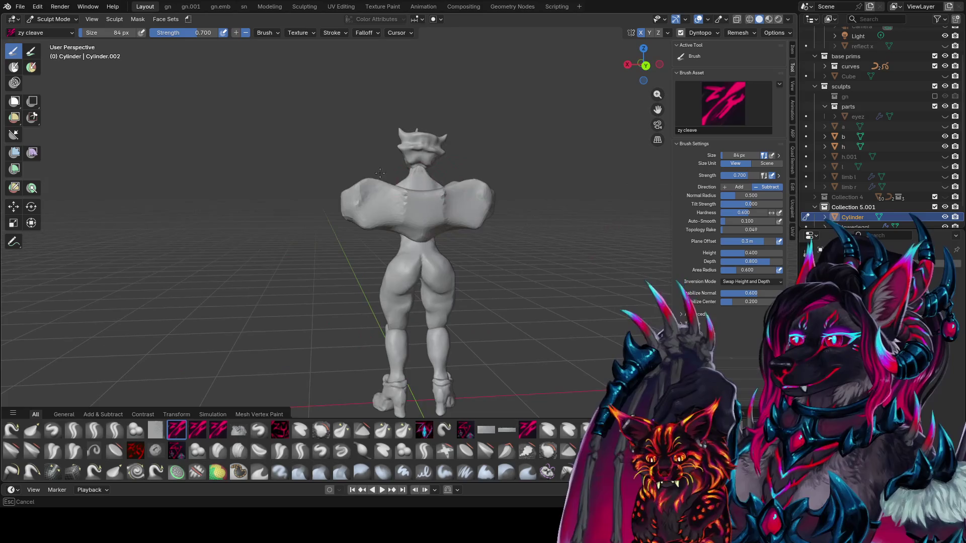
middle_click_drag(610, 182, 406, 214)
mouse_move(406, 214)
left_mouse_down()
mouse_move(414, 196)
mouse_move(398, 196)
left_mouse_up()
middle_click_drag(399, 196, 401, 197)
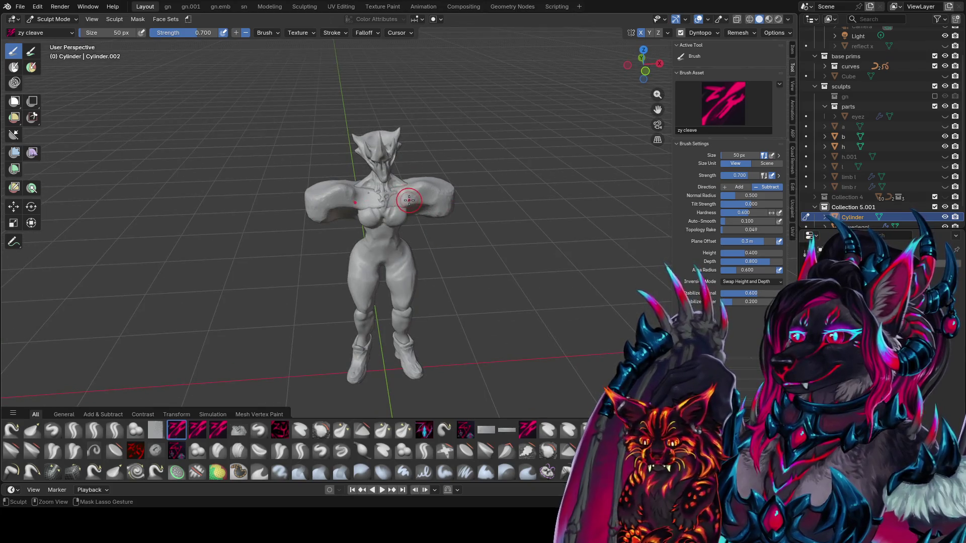
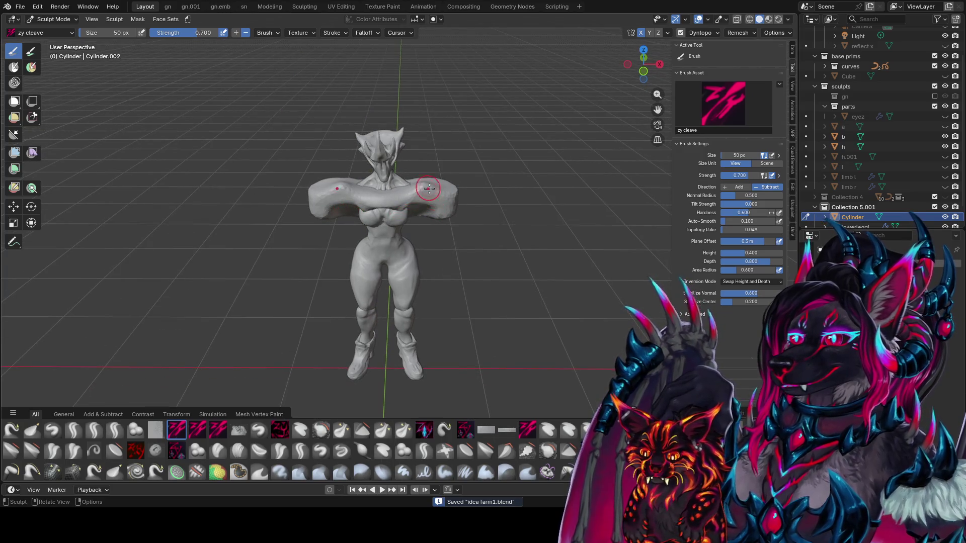
Step: Carve a crease across the chest with zy cleave, switch to zy blobcarve, and save idea farm1.blend
mouse_move(428, 188)
middle_mouse_down()
mouse_move(378, 199)
mouse_move(427, 189)
middle_mouse_up()
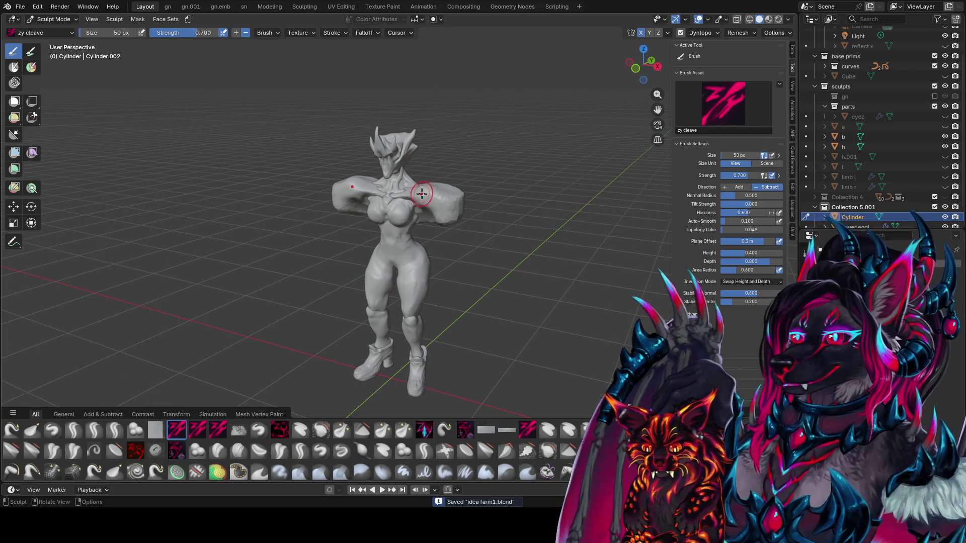
left_click_drag(423, 194, 414, 197, "ctrl")
key("q")
left_click(388, 195)
middle_click_drag(388, 195, 396, 194)
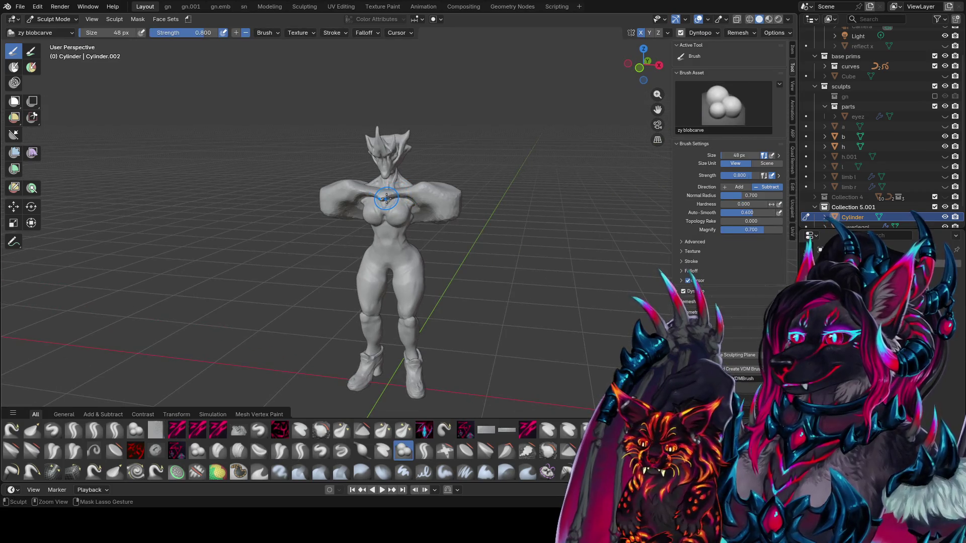
key("ctrl+s")
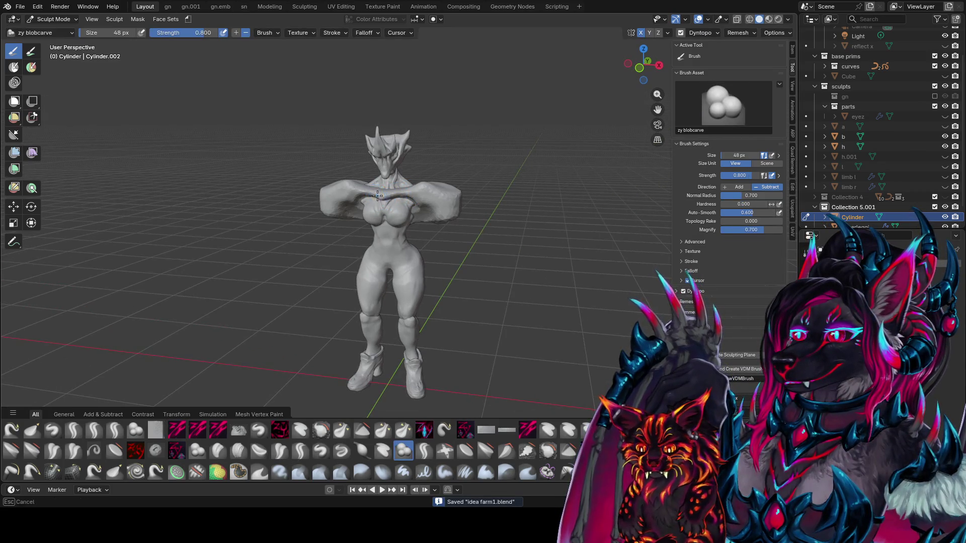
Step: Orbit around the figure and set the blobcarve brush size to 50 px
middle_click_drag(378, 197, 403, 197)
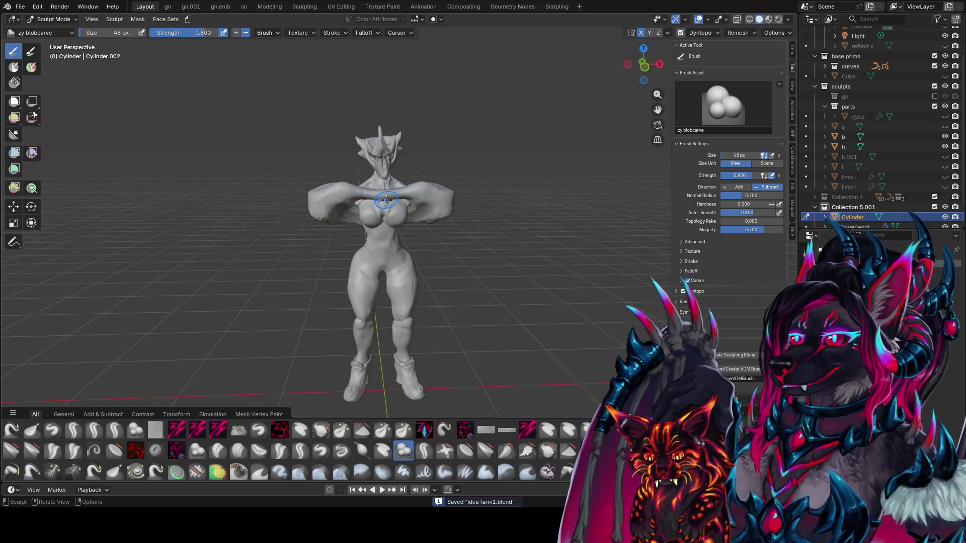
middle_click_drag(386, 199, 397, 200)
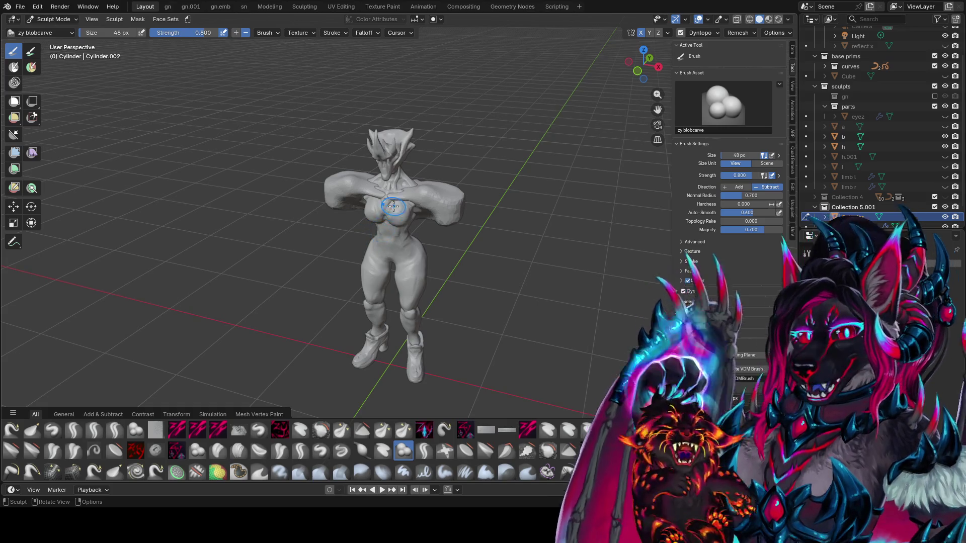
key("f")
mouse_move(380, 232)
middle_mouse_down()
mouse_move(423, 206)
mouse_move(418, 193)
mouse_move(434, 203)
mouse_move(428, 222)
mouse_move(400, 208)
mouse_move(354, 225)
middle_mouse_up()
key("bracketleft")
key("bracketleft")
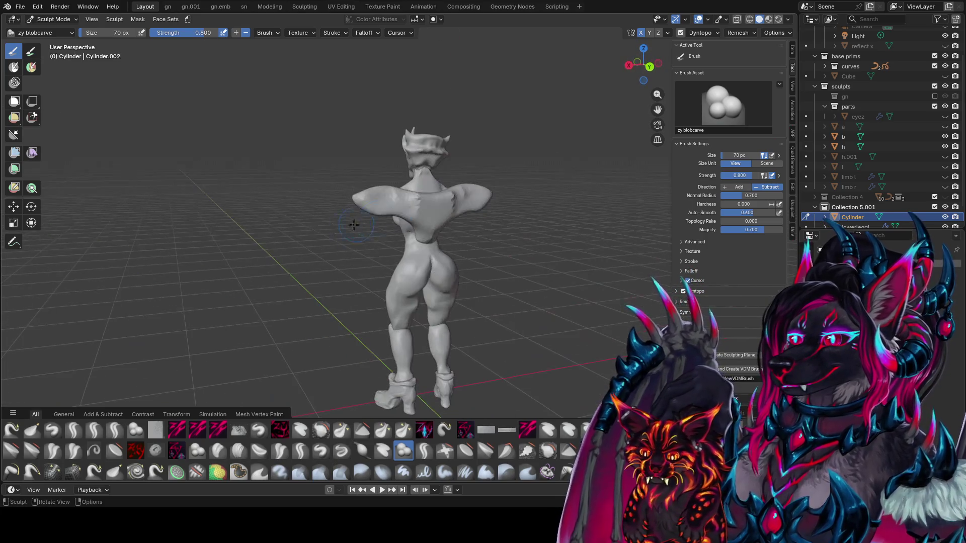
mouse_move(433, 203)
middle_mouse_down()
mouse_move(434, 219)
mouse_move(514, 224)
middle_mouse_up()
key("bracketleft")
key("bracketleft")
key("bracketleft")
middle_click_drag(456, 220, 433, 201)
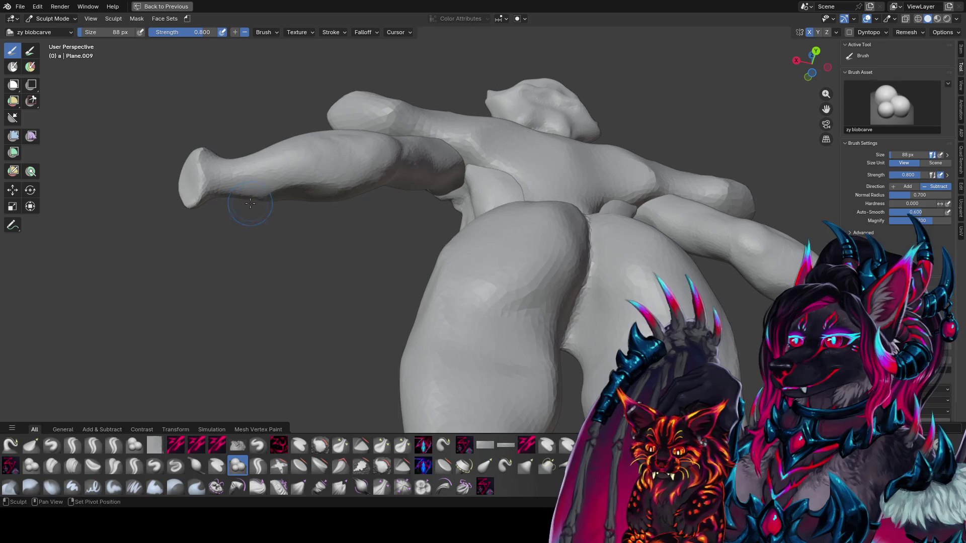
Step: Switch to the zy fin brush and enlarge it slightly from 58 px
mouse_move(266, 192)
middle_mouse_down()
mouse_move(575, 310)
mouse_move(533, 302)
middle_mouse_up()
key("q")
left_click(526, 305)
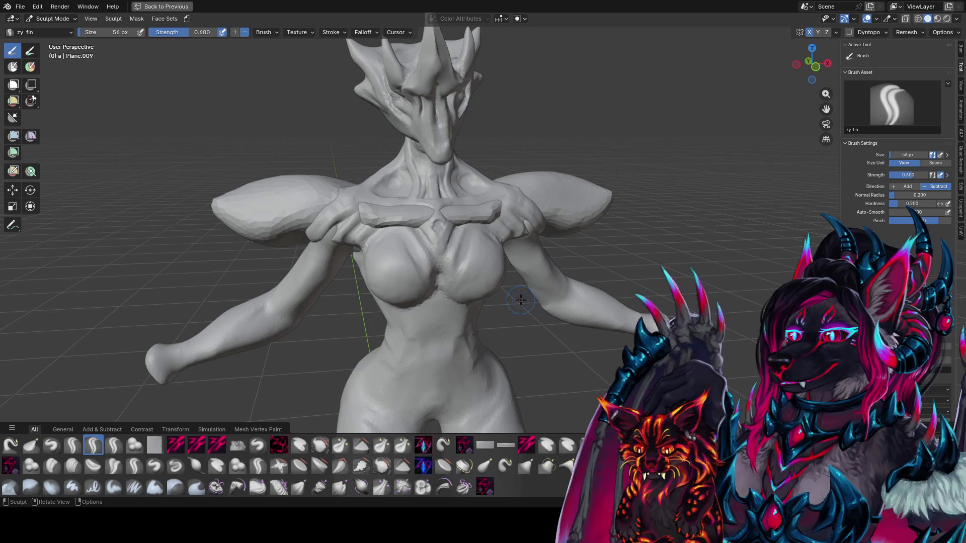
middle_click_drag(572, 277, 600, 286)
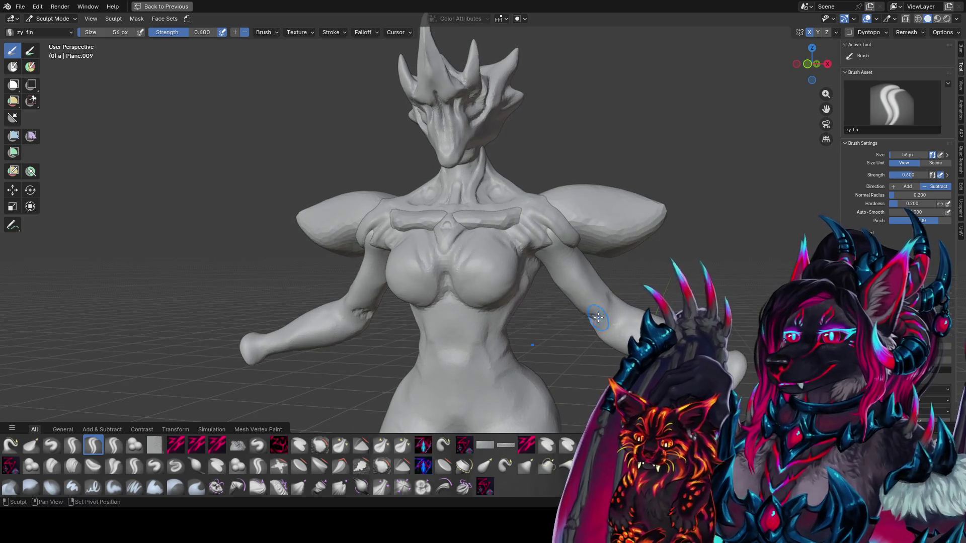
mouse_move(595, 317)
middle_mouse_down()
mouse_move(603, 318)
mouse_move(589, 255)
mouse_move(572, 275)
mouse_move(546, 261)
mouse_move(587, 259)
middle_mouse_up()
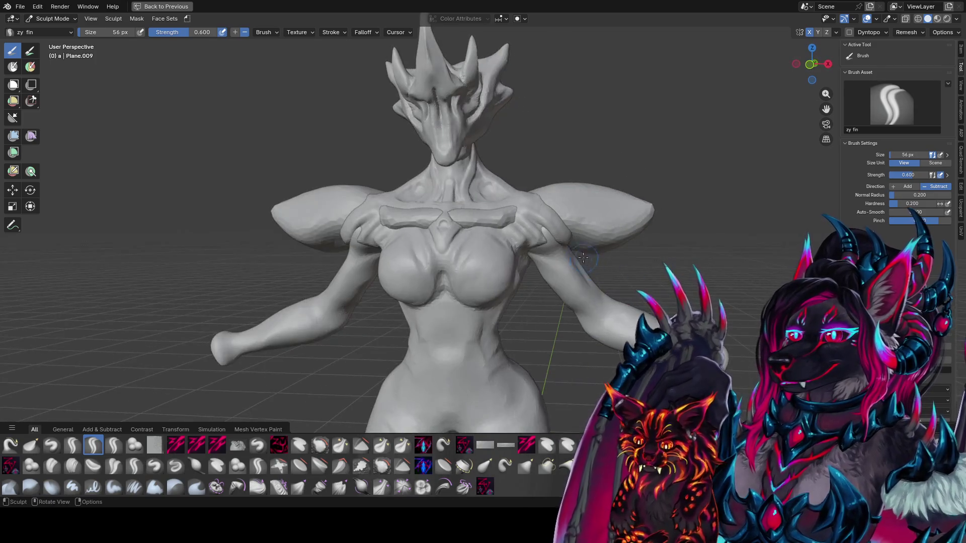
key("f")
left_click(538, 251)
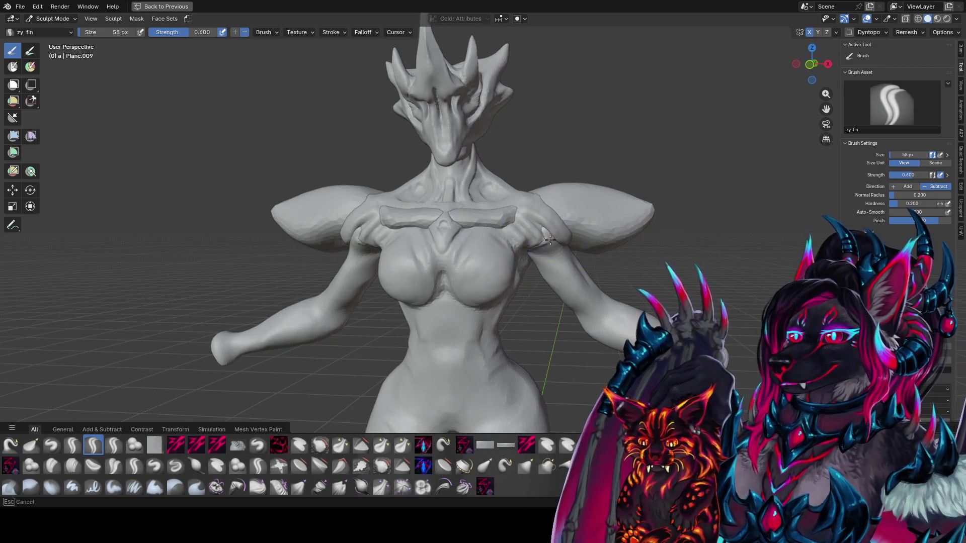
middle_click_drag(579, 217, 586, 248)
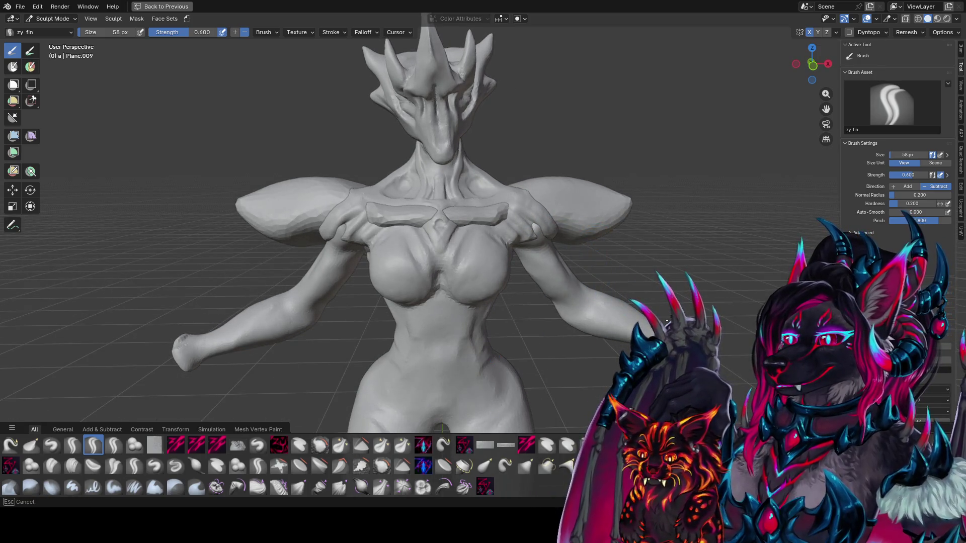
Step: Reshape the left fist with a fin brush stroke
left_click_drag(177, 352, 186, 353)
mouse_move(187, 353)
middle_mouse_down()
mouse_move(472, 351)
mouse_move(304, 346)
middle_mouse_up()
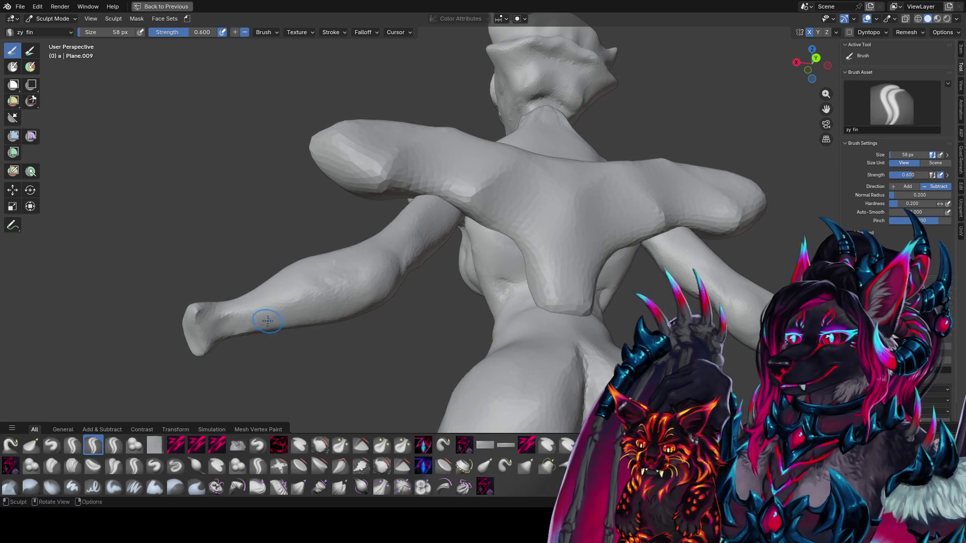
middle_click_drag(229, 335, 278, 370)
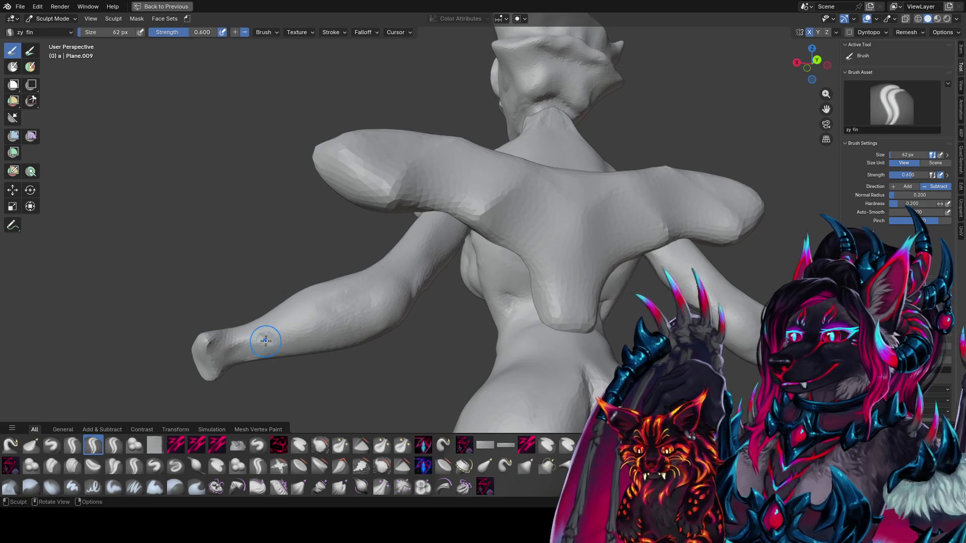
Step: Switch to the zy cleave brush and enlarge it to 80 px
key("c")
middle_click_drag(255, 341, 231, 217)
key("f")
left_click(253, 216)
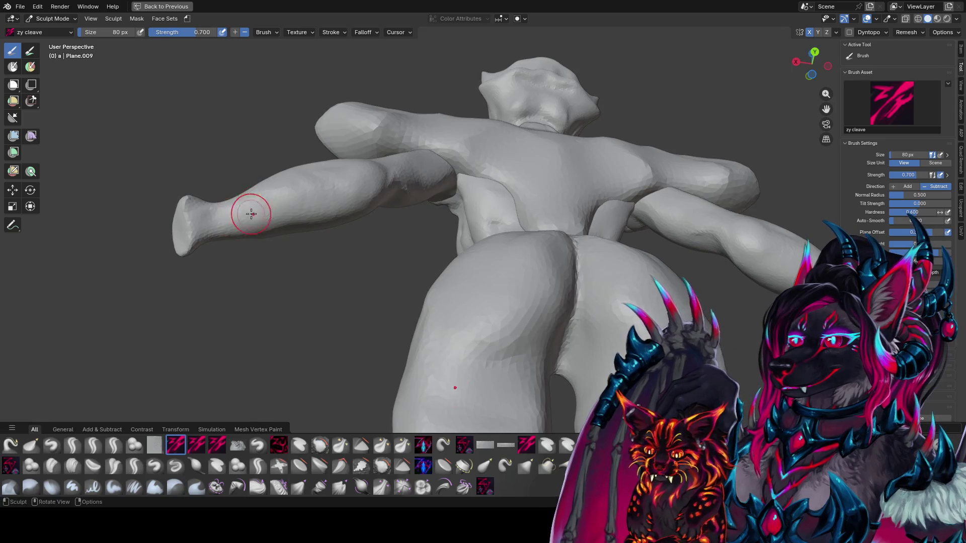
Step: Shrink the zy cleave brush to 42 px and save idea farm1.blend
middle_click_drag(251, 214, 470, 300)
scroll(467, 294, "down", 5)
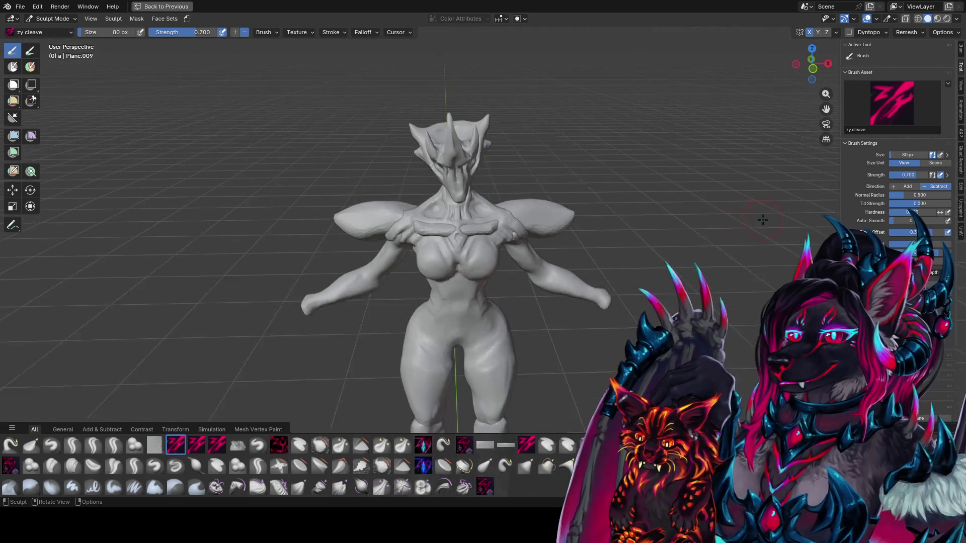
scroll(579, 280, "up", 1)
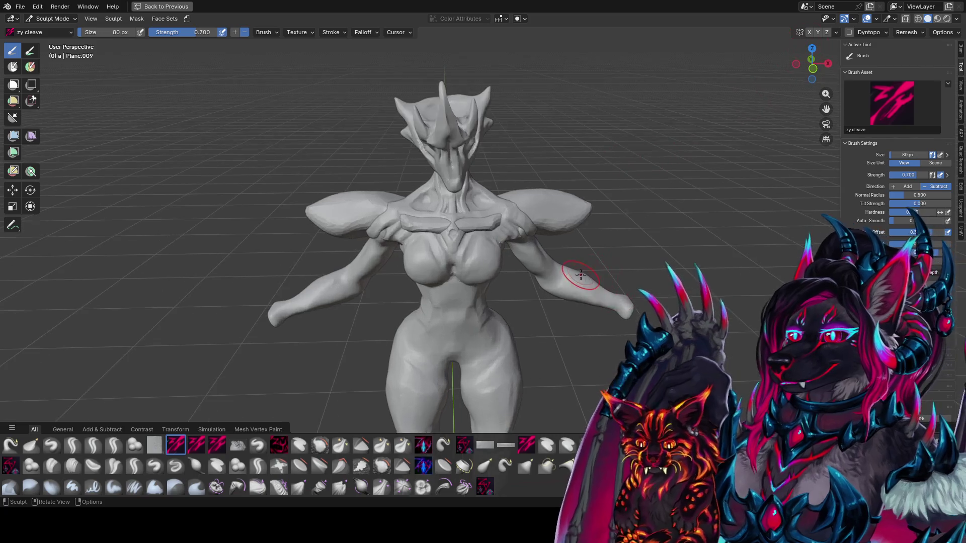
scroll(589, 251, "up", 1)
scroll(592, 242, "up", 1)
mouse_move(592, 242)
middle_mouse_down()
mouse_move(443, 217)
mouse_move(492, 232)
middle_mouse_up()
key("bracketleft")
key("bracketleft")
key("bracketleft")
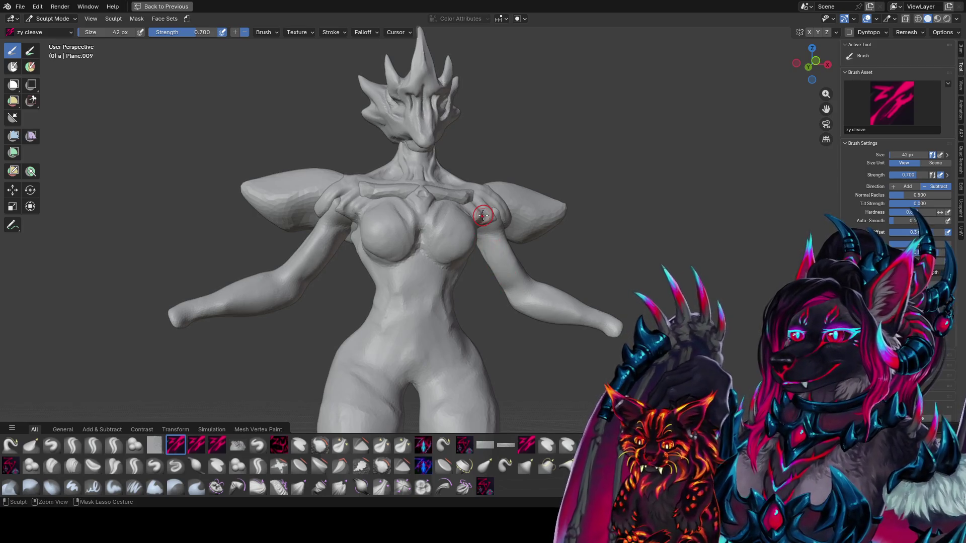
key("ctrl+s")
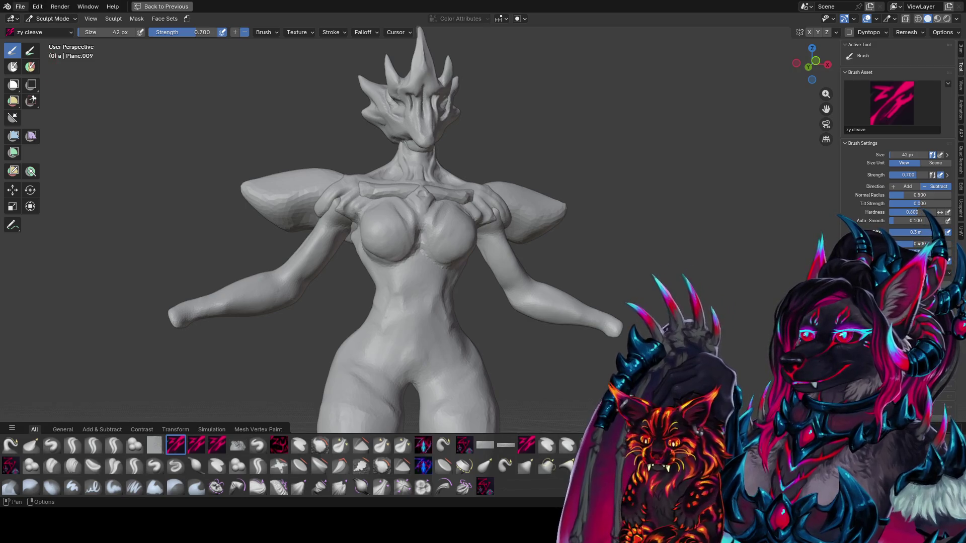
Step: Bring up the File menu showing the file commands
left_click(20, 7)
left_click(61, 70)
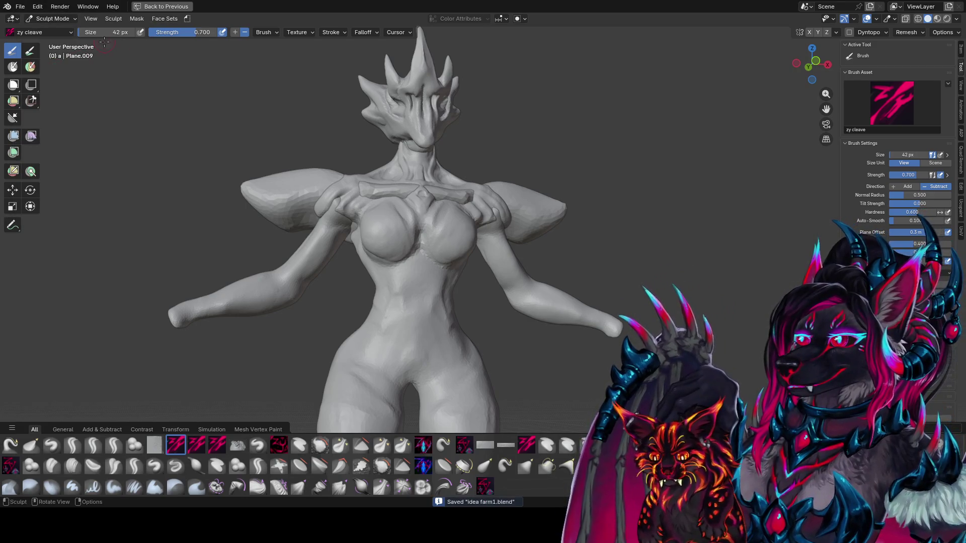
left_click(20, 7)
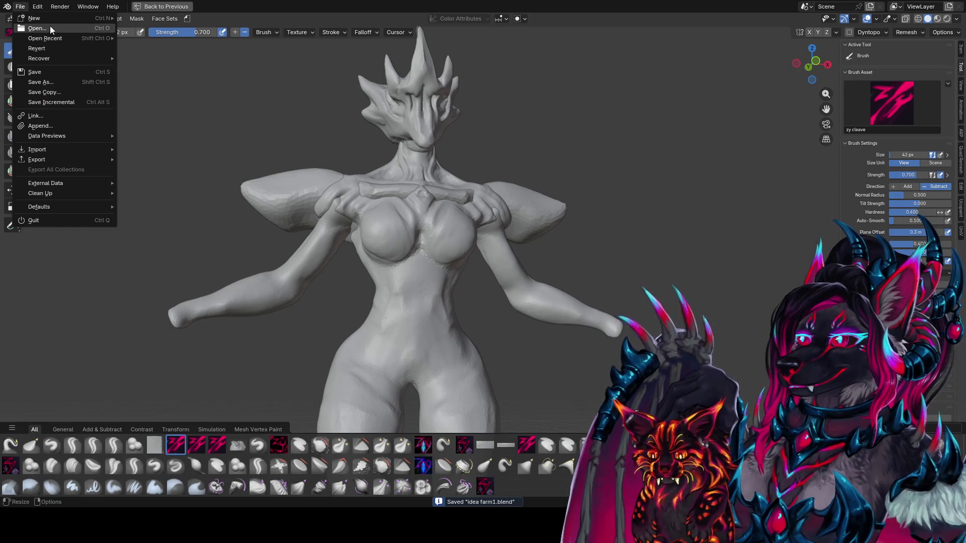
Step: Dismiss the File menu without choosing anything, then save idea farm1.blend again
key("Escape")
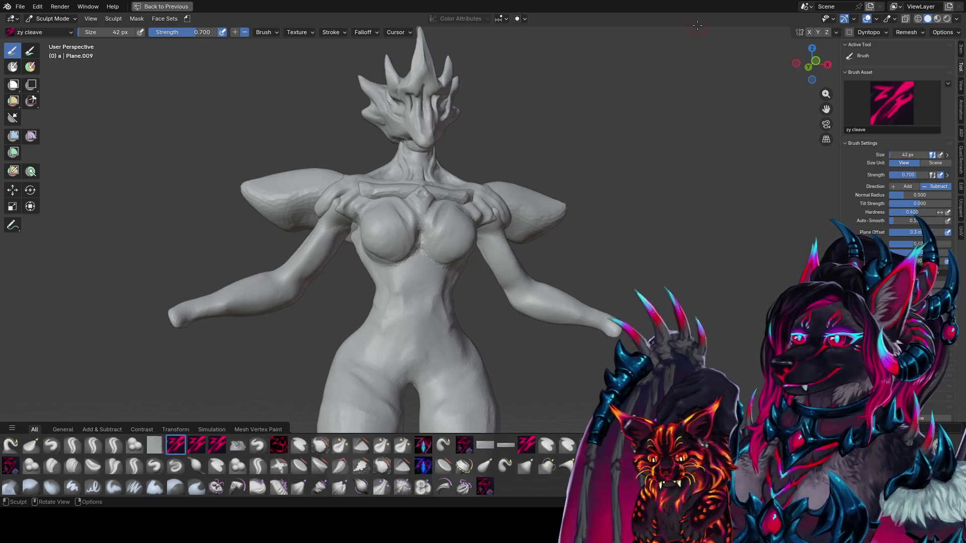
scroll(759, 116, "down", 5)
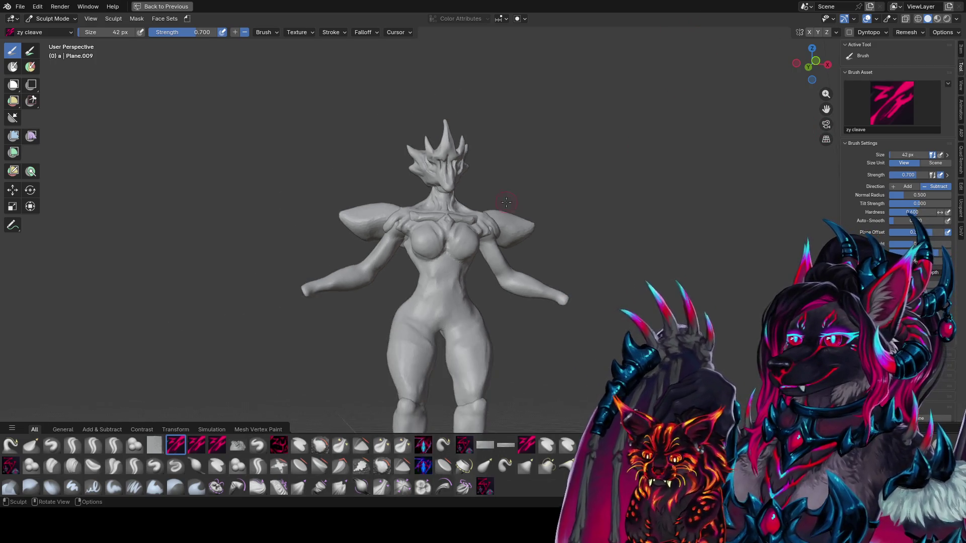
middle_click_drag(595, 261, 571, 254)
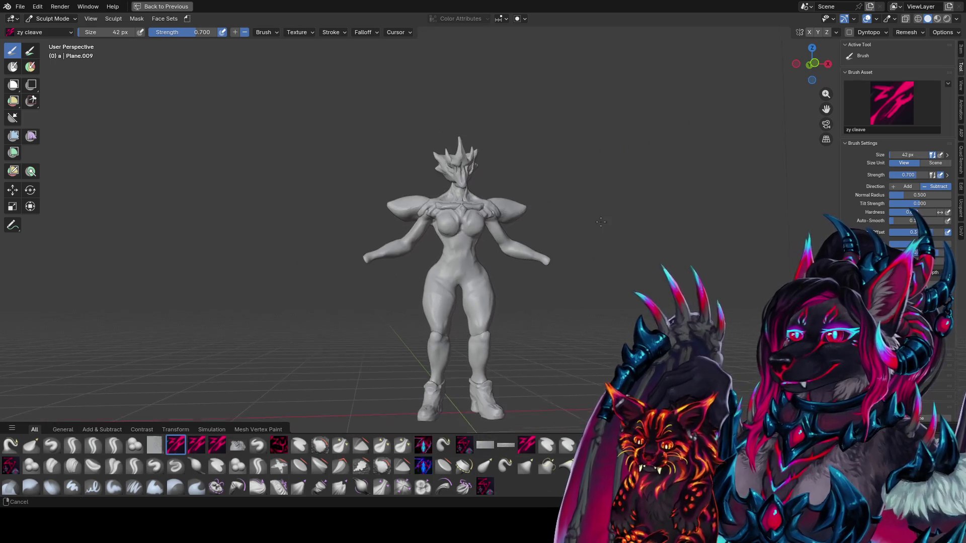
key("ctrl+s")
scroll(572, 254, "up", 2)
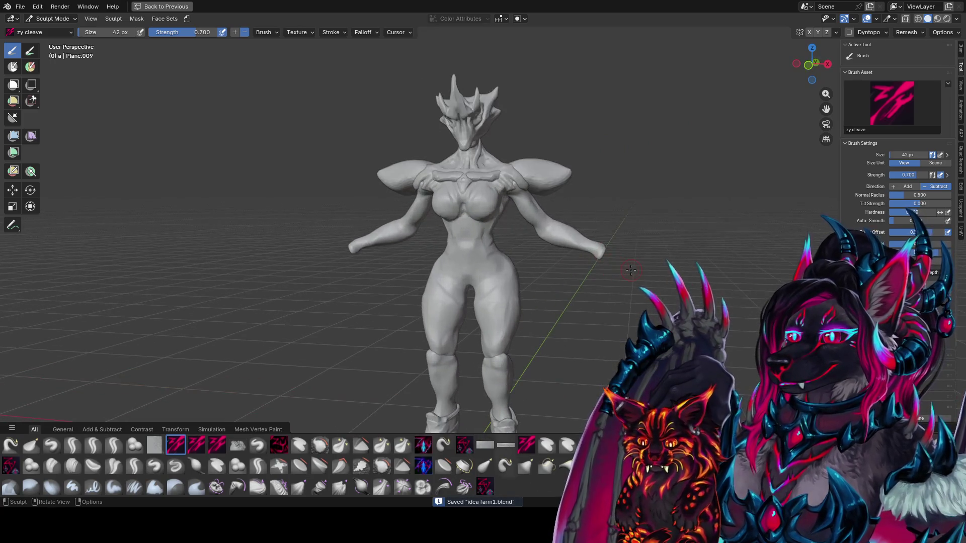
Step: In Object Mode, add a five-sided cylinder at a 3D cursor placed on the hand tip
left_click(54, 20)
left_click(56, 30)
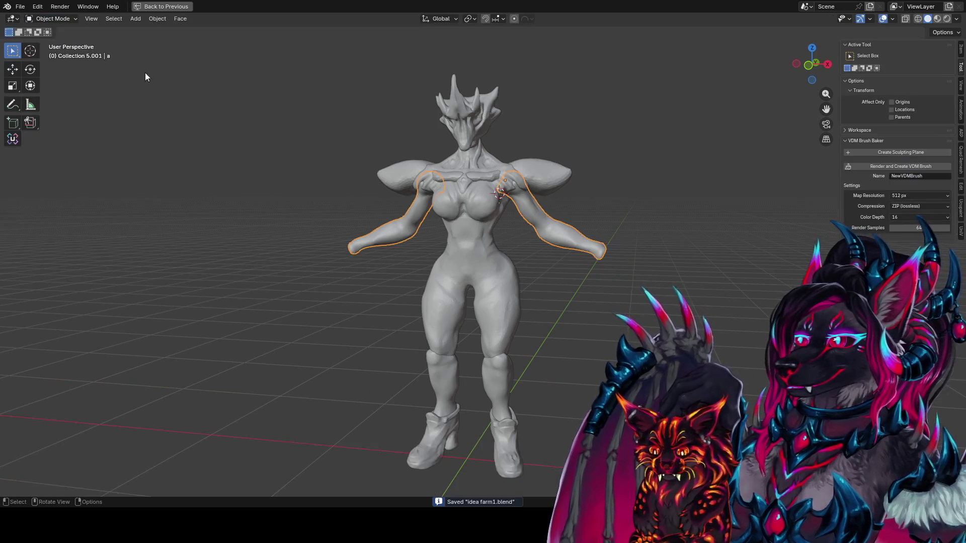
right_click(602, 248, "shift")
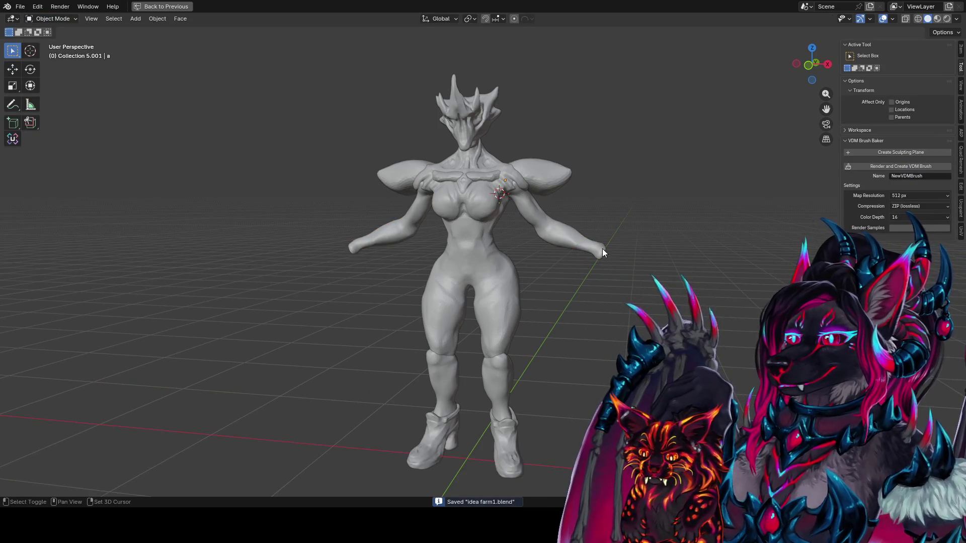
key("F3")
left_click(670, 304)
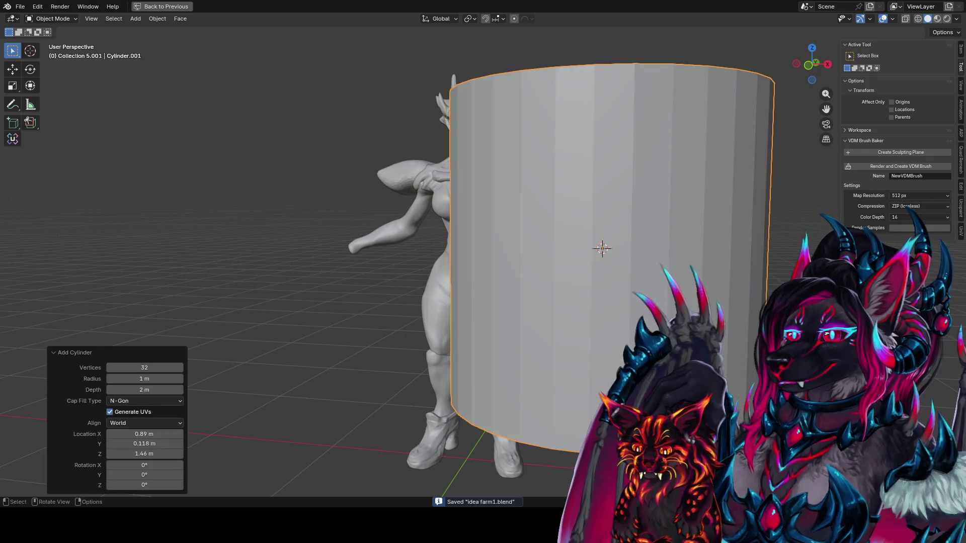
left_click(144, 367)
type("5")
key("Return")
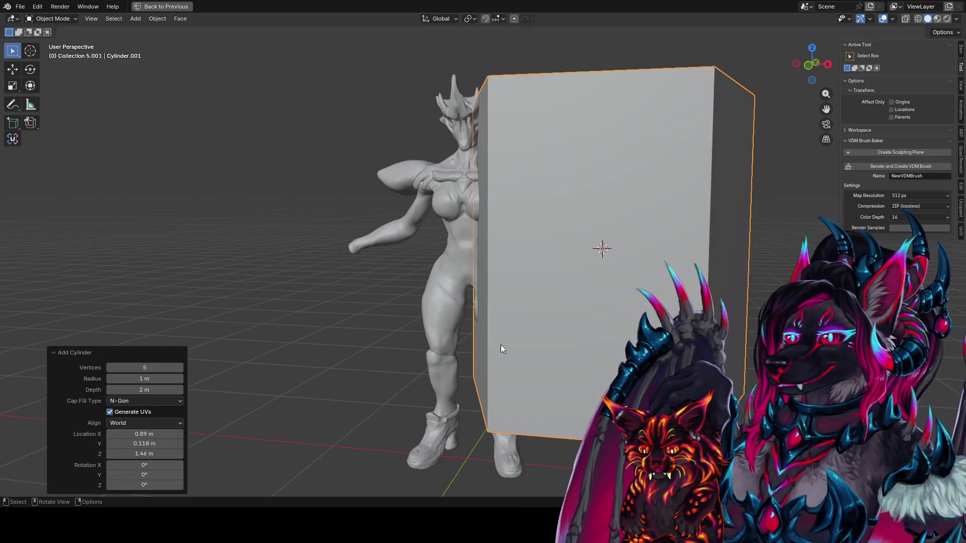
key("s")
key("Return")
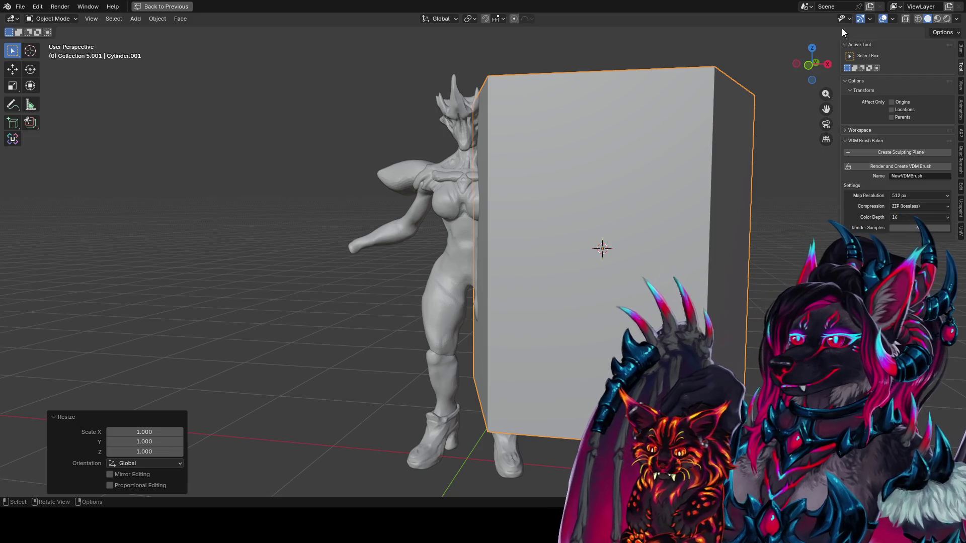
Step: In Edit Mode with proportional editing, scale the prism to 0.1 and raise it 0.1 m
key("Tab")
key("o")
key("s")
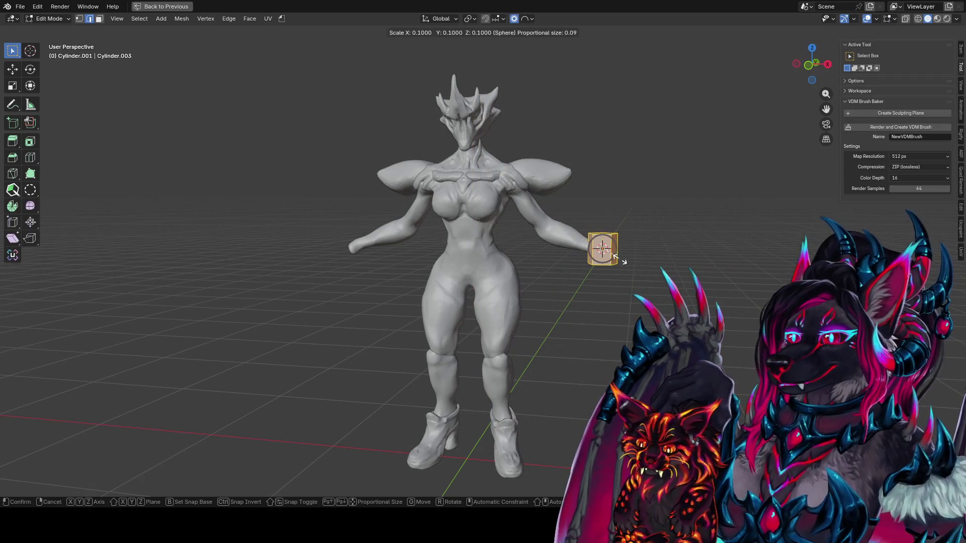
left_click(618, 259)
key("g")
key("z")
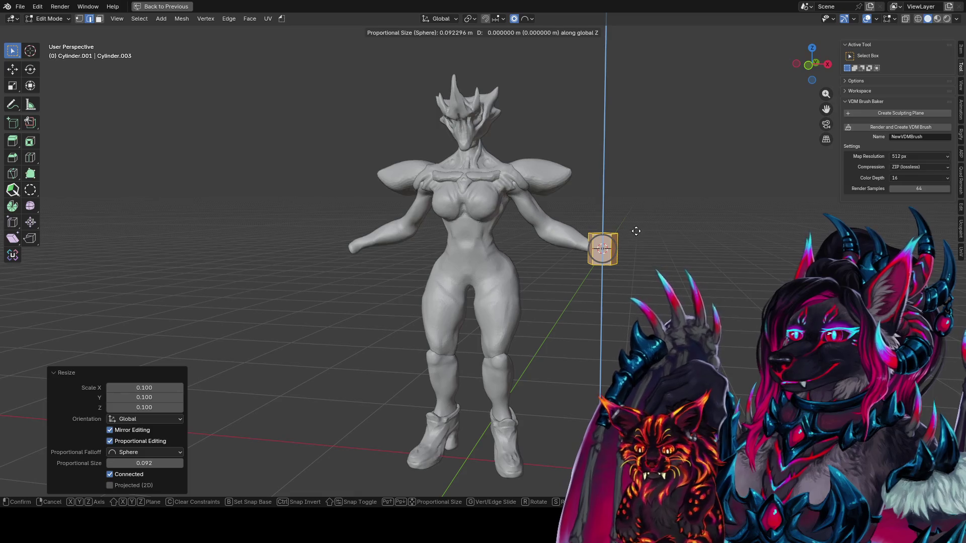
left_click(674, 156)
mouse_move(673, 156)
middle_mouse_down()
mouse_move(624, 266)
mouse_move(654, 269)
middle_mouse_up()
key("ctrl+space")
key("Tab")
Step: Rotate the gauntlet prism 130° around the global Y axis
mouse_move(498, 354)
middle_mouse_down()
mouse_move(534, 279)
mouse_move(497, 263)
middle_mouse_up()
key("r")
key("x")
key("x")
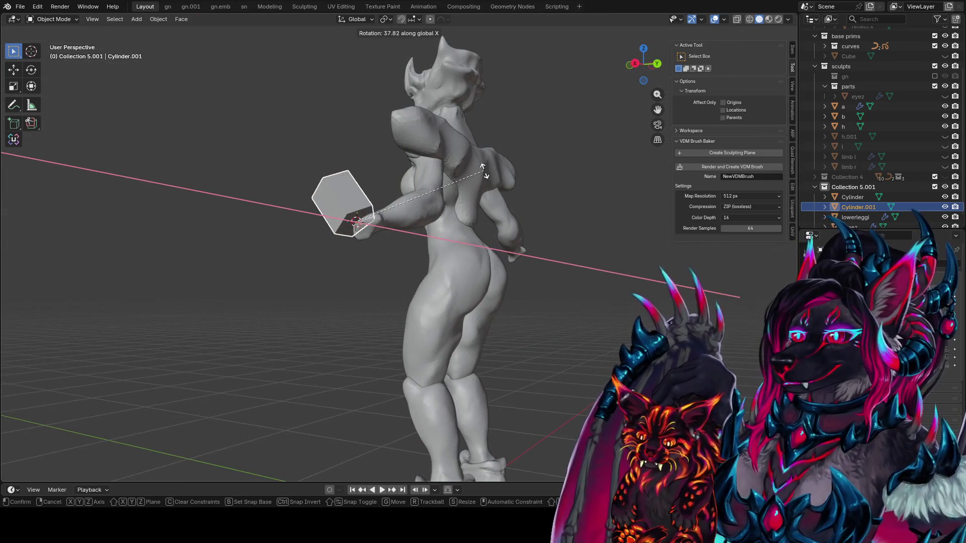
key("y")
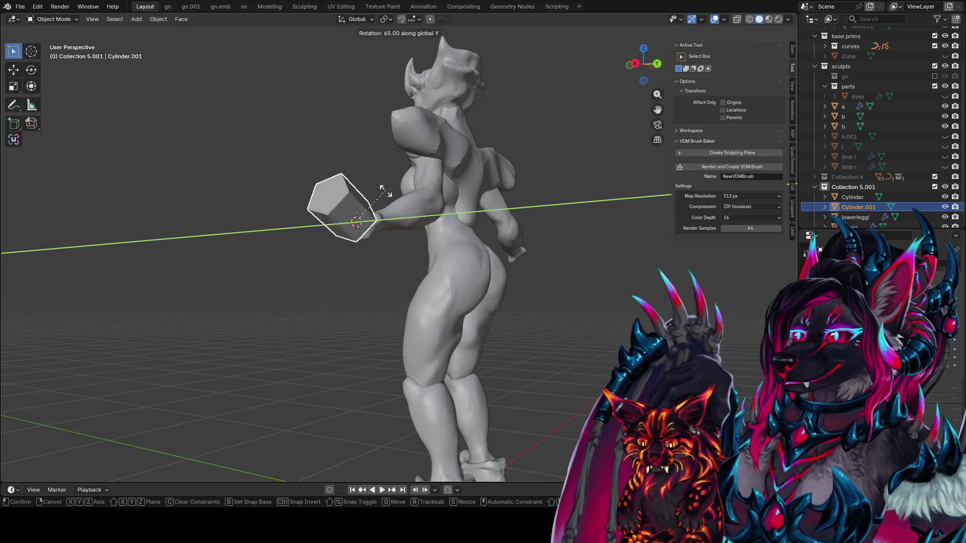
middle_click_drag(414, 184, 425, 161)
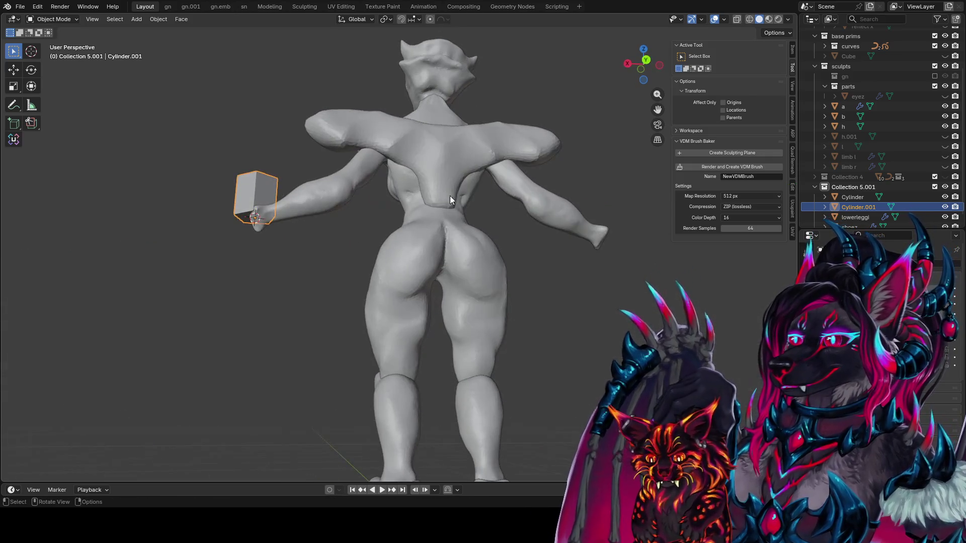
key("y")
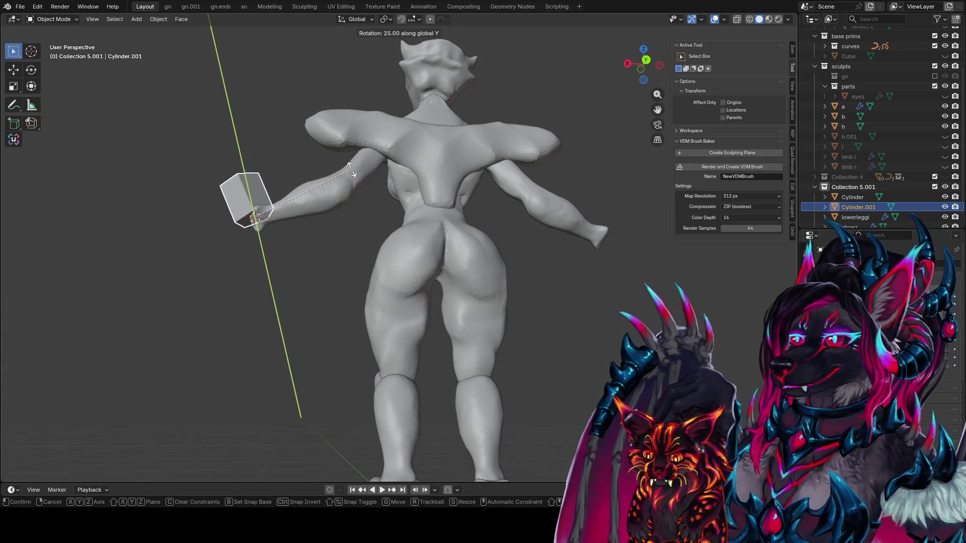
left_click(244, 203)
middle_click_drag(243, 204, 577, 262)
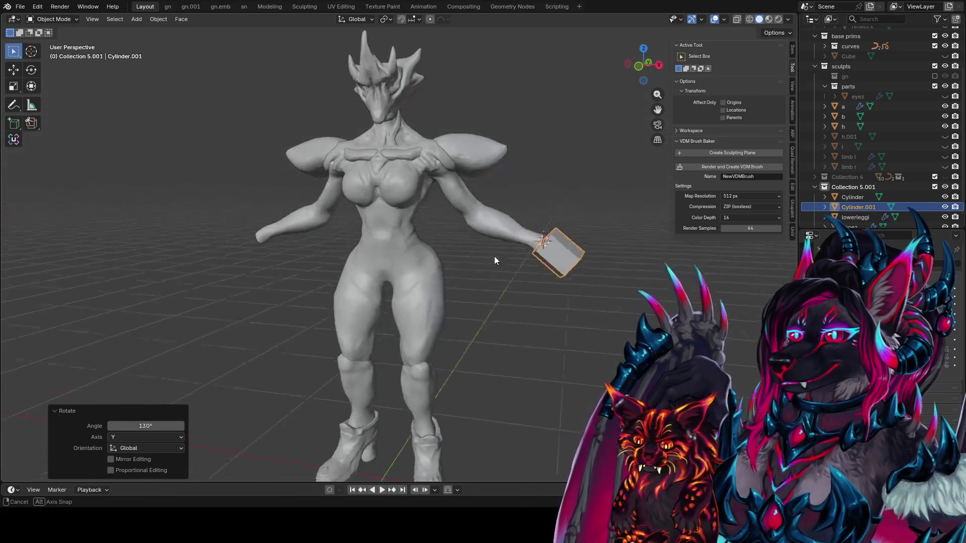
Step: Turn the block 10°, move it onto the wrist, and rotate it -22.5° along the forearm
key("r")
left_click(578, 264)
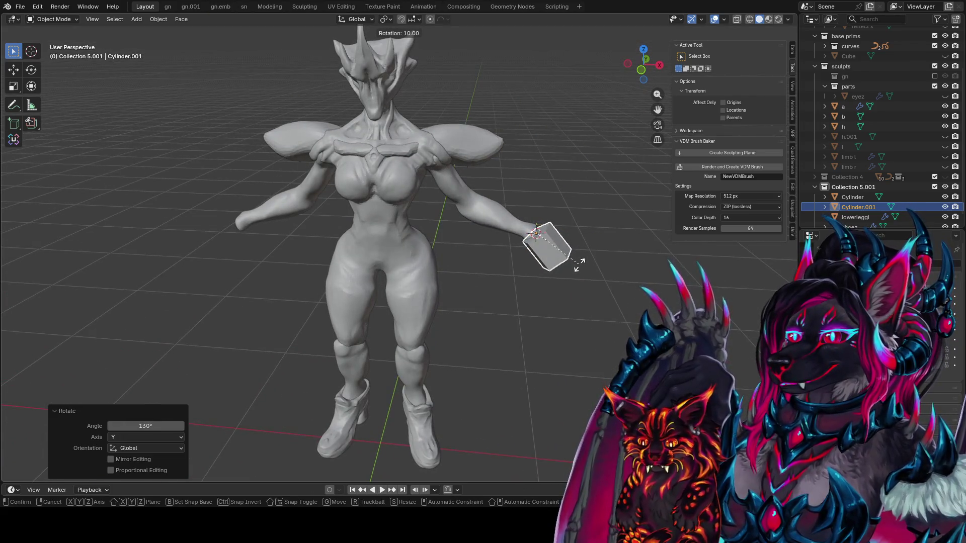
mouse_move(579, 265)
middle_mouse_down()
mouse_move(467, 272)
mouse_move(473, 295)
middle_mouse_up()
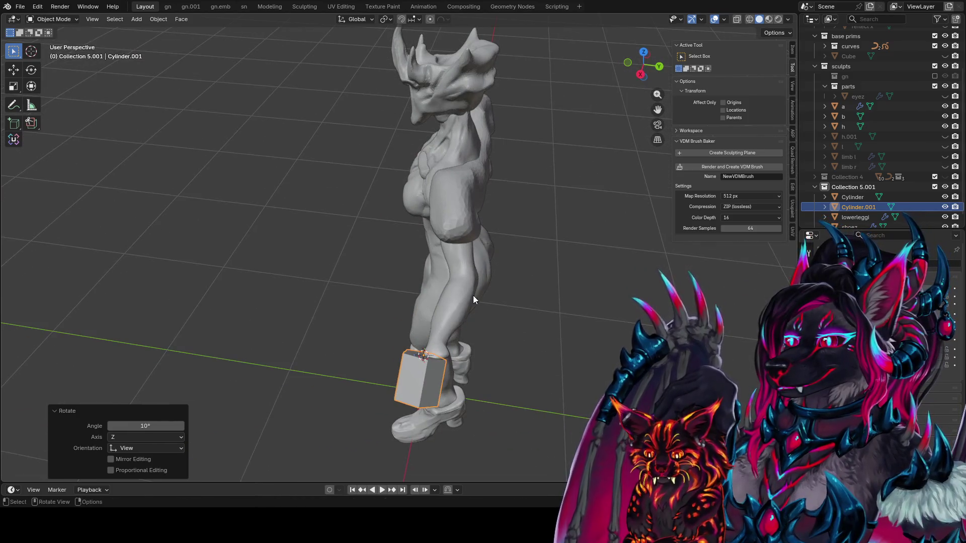
key("g")
left_click(480, 300)
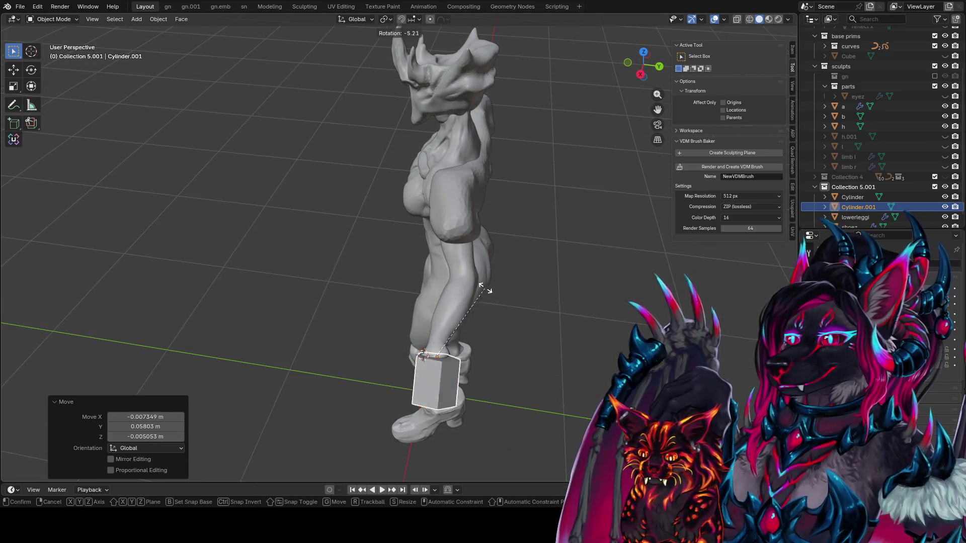
key("r")
left_click(463, 277)
mouse_move(463, 277)
middle_mouse_down()
mouse_move(388, 249)
mouse_move(654, 288)
mouse_move(539, 259)
middle_mouse_up()
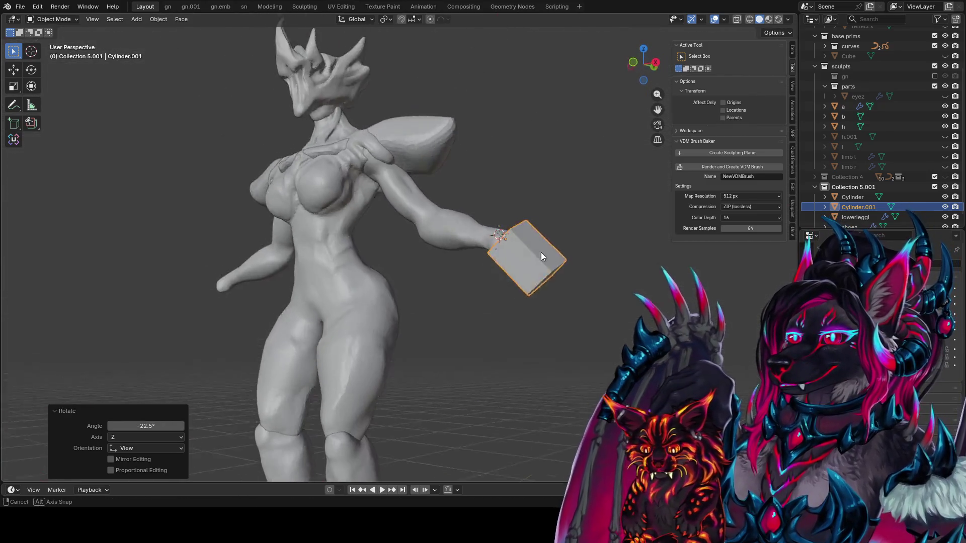
Step: In Edit Mode, flatten the block by scaling across its width with Z excluded
key("Tab")
key("s")
key("z")
key("z")
key("y")
key("y")
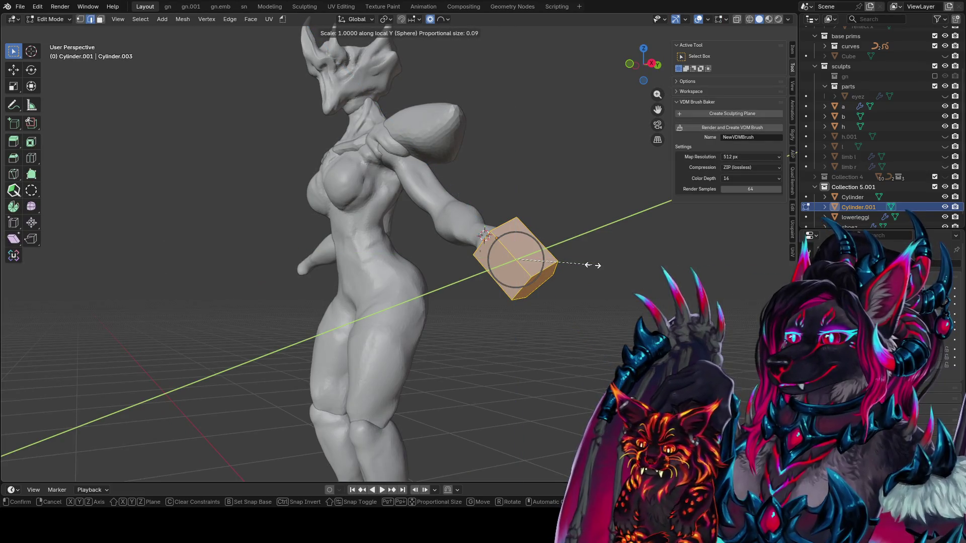
key("shift+z")
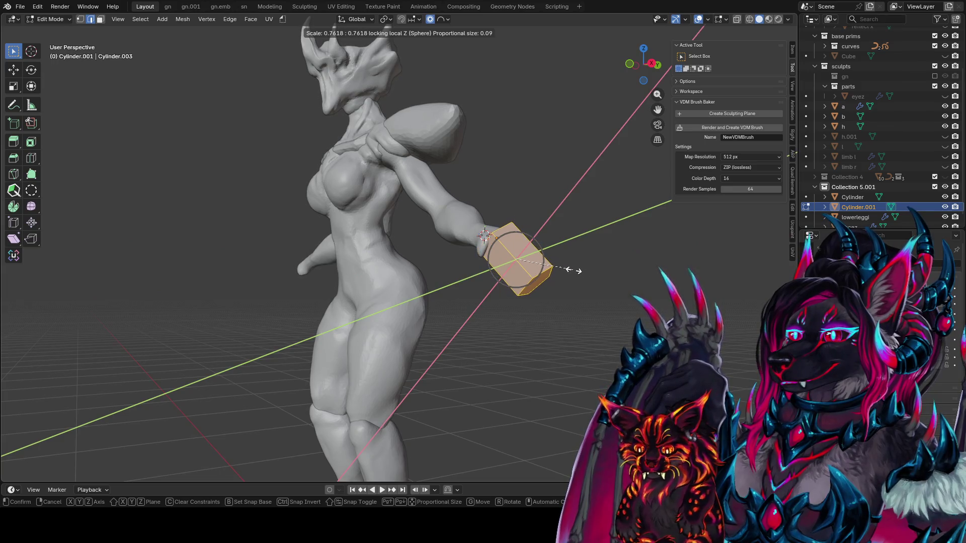
left_click(578, 270)
middle_click_drag(578, 270, 518, 239)
Step: Try scaling the block's mesh along Y and local X, cancelling both attempts
key("s")
key("z")
key("y")
key("y")
key("x")
key("x")
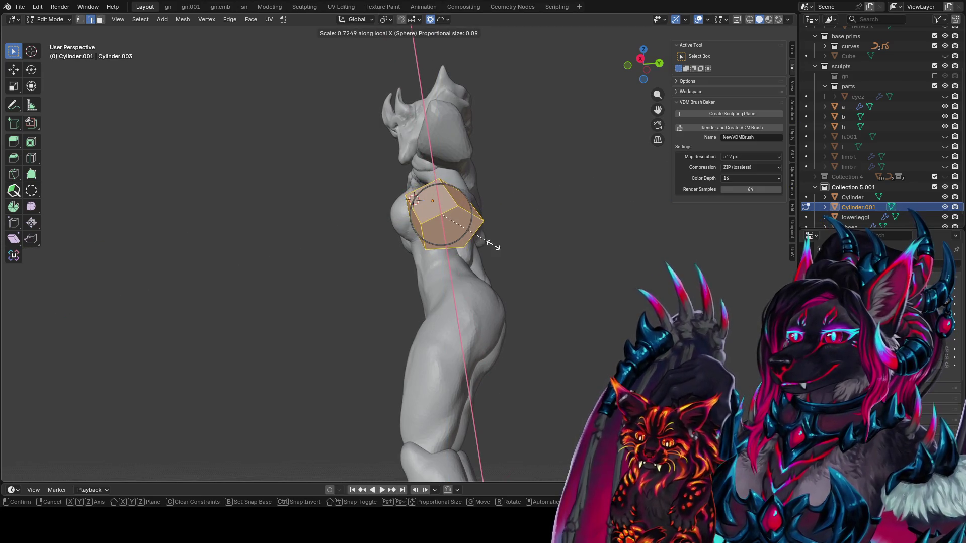
right_click(494, 243)
middle_click_drag(494, 244, 485, 235)
key("s")
key("x")
key("x")
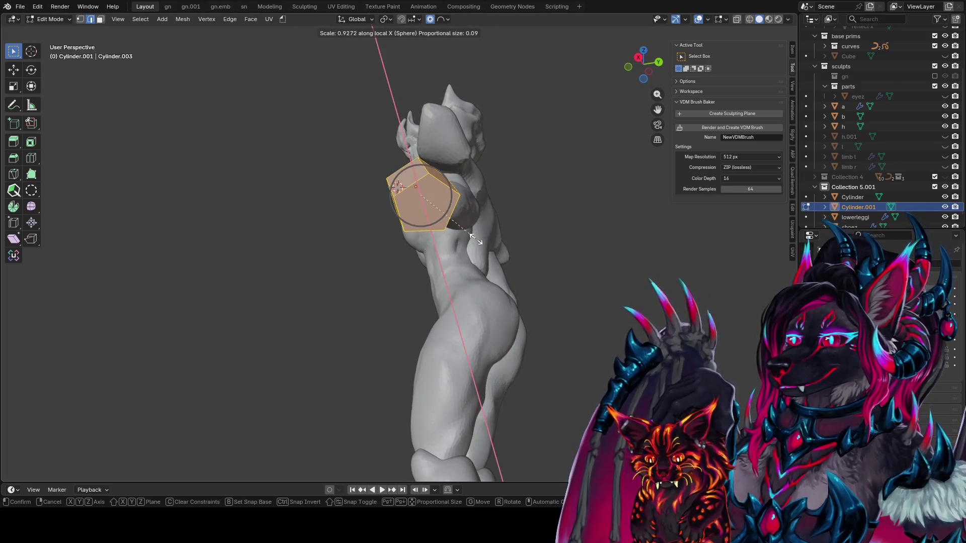
right_click(478, 236)
middle_click_drag(478, 236, 454, 211)
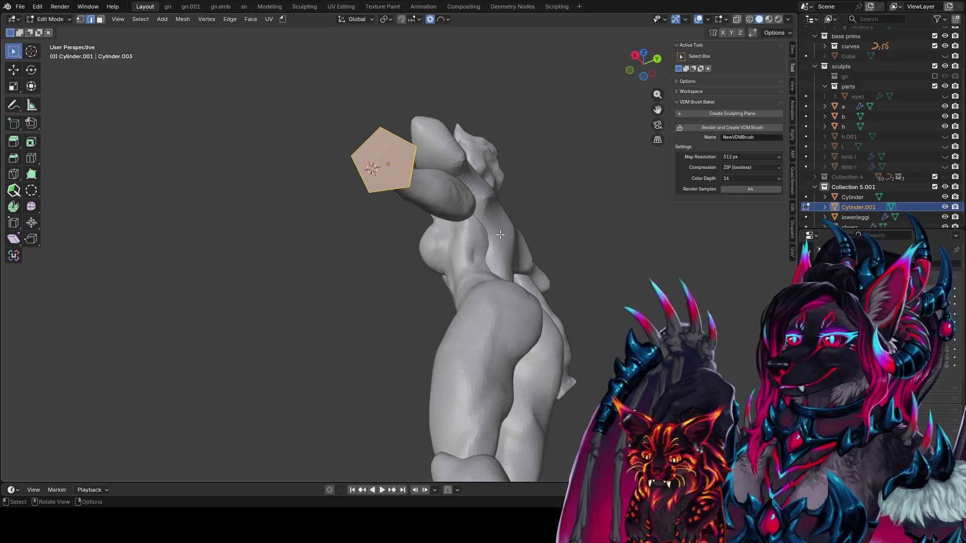
Step: Scale the block's geometry along its local Z axis
key("s")
key("z")
key("z")
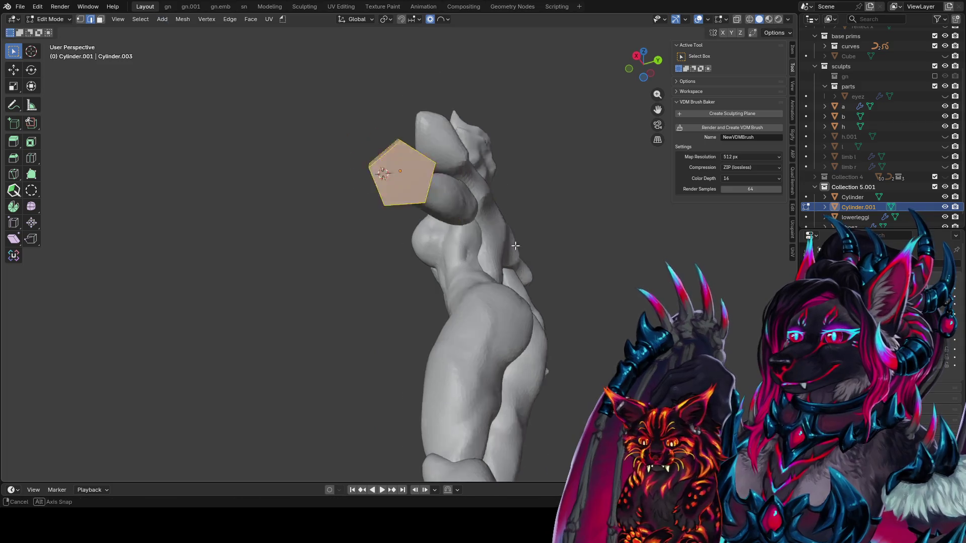
middle_click_drag(500, 234, 632, 314)
left_click(632, 315)
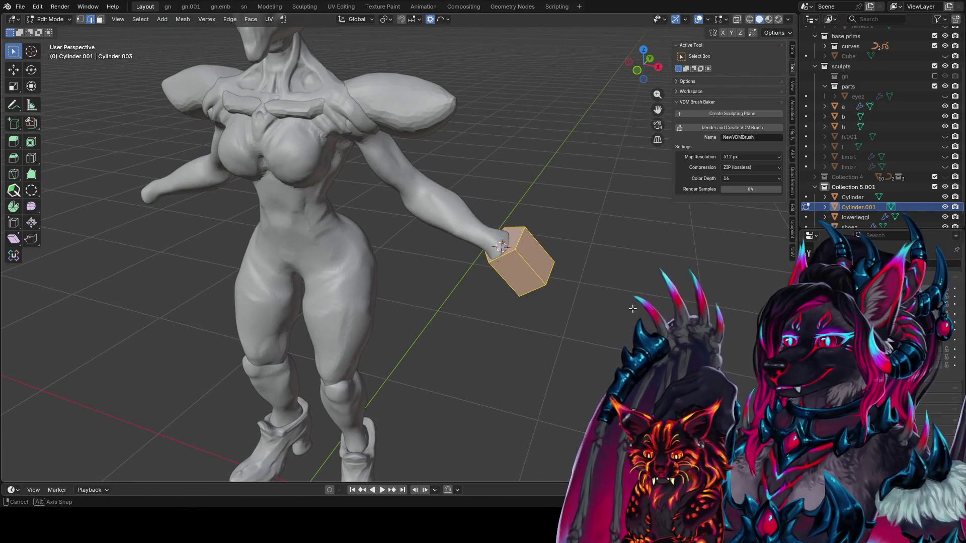
Step: Back in Object Mode, narrow the block to 0.7 along its local X
key("Tab")
key("s")
key("y")
key("y")
key("x")
key("x")
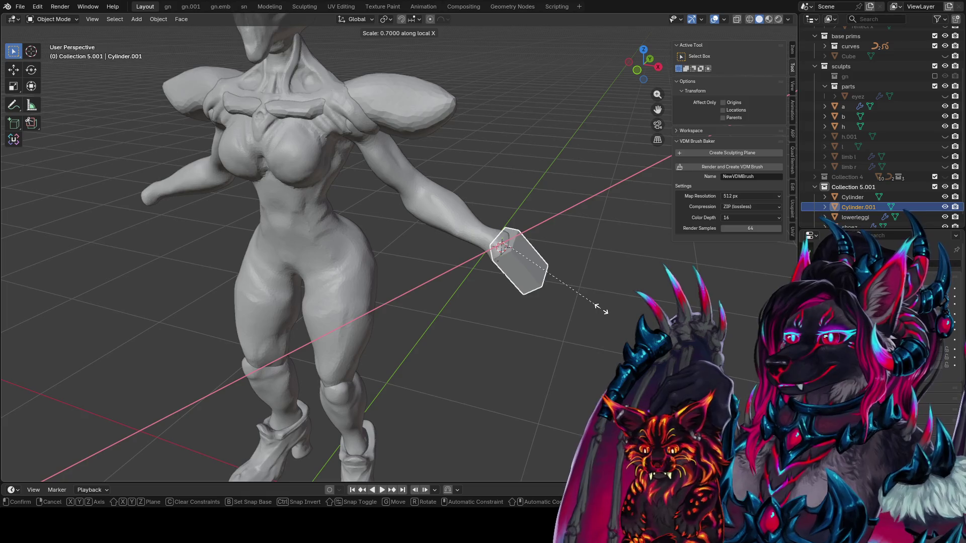
left_click(603, 310)
Step: Nudge the gauntlet block, tilt it 2.49°, and save idea farm1.blend
middle_click_drag(563, 292, 412, 273)
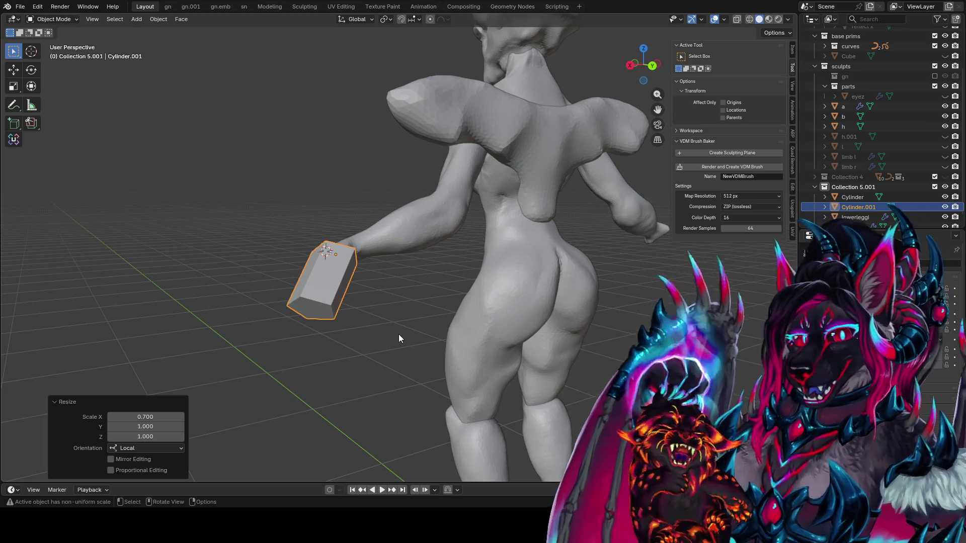
mouse_move(399, 335)
middle_mouse_down()
mouse_move(478, 368)
mouse_move(417, 276)
mouse_move(526, 327)
mouse_move(512, 315)
mouse_move(567, 278)
mouse_move(379, 290)
mouse_move(600, 282)
mouse_move(537, 334)
mouse_move(456, 244)
mouse_move(457, 202)
mouse_move(434, 204)
middle_mouse_up()
key("g")
left_click(492, 323)
scroll(573, 309, "down", 3)
key("r")
left_click(546, 334)
key("ctrl+s")
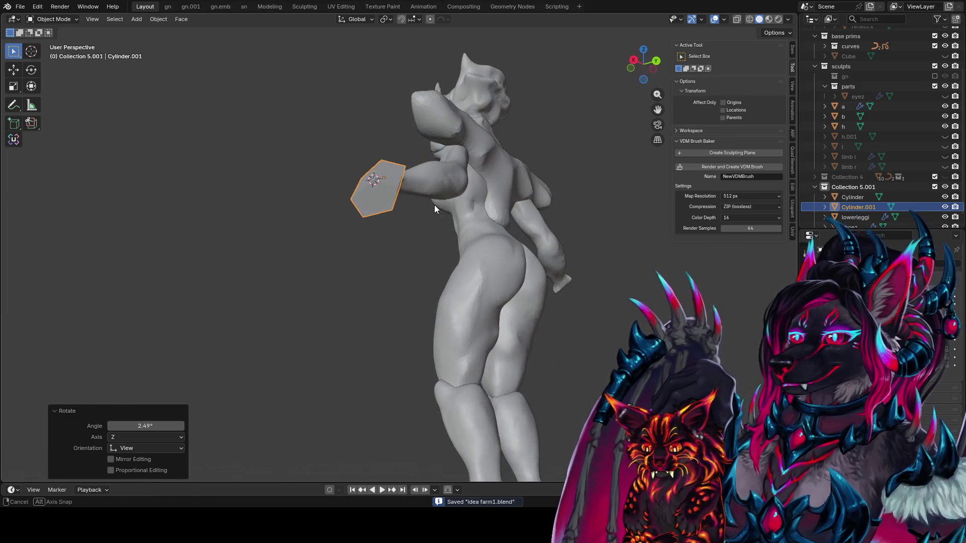
Step: In Edit Mode, select one edge loop of the block and start sliding it
key("Tab")
left_click(399, 173, "alt")
key("g")
key("g")
mouse_move(399, 173)
middle_mouse_down()
mouse_move(390, 222)
mouse_move(297, 232)
middle_mouse_up()
Step: Finish sliding the edge loop and add a loop cut near the block's end
left_click(391, 232)
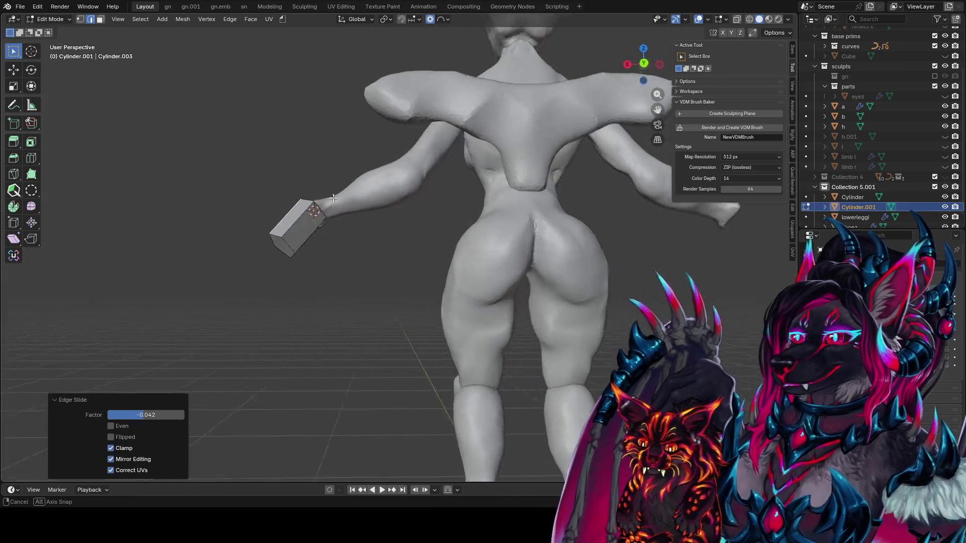
key("ctrl+r")
left_click(287, 220)
left_click(303, 217)
middle_click_drag(304, 218, 372, 218)
Step: Narrow the selected end faces along global X so the block tapers toward the hand
key("3")
key("s")
key("y")
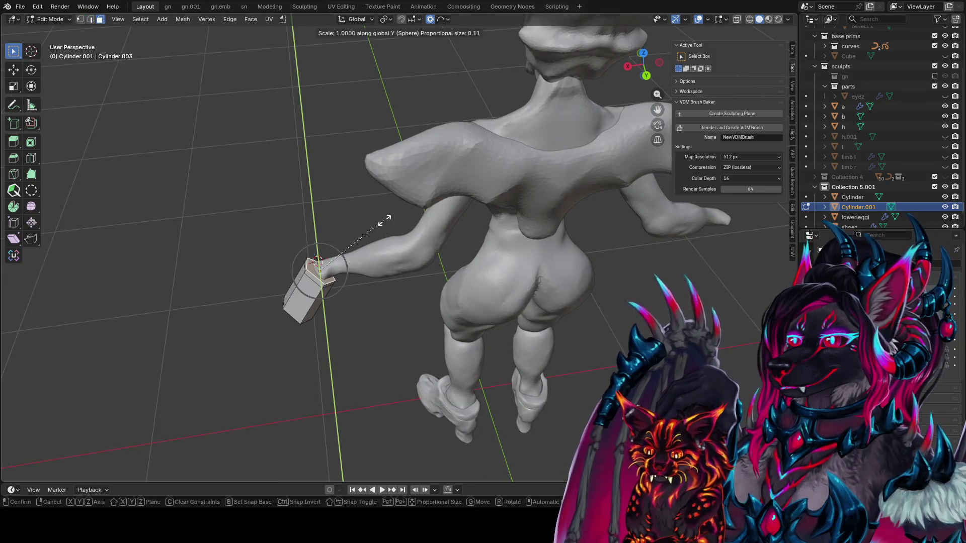
key("x")
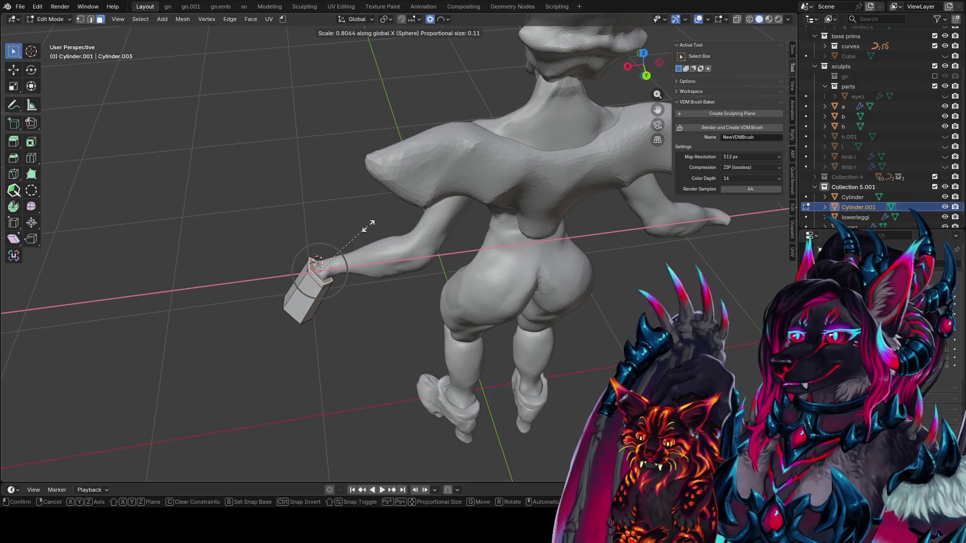
left_click(346, 233)
mouse_move(346, 233)
middle_mouse_down()
mouse_move(487, 138)
mouse_move(452, 67)
mouse_move(376, 177)
mouse_move(505, 325)
mouse_move(373, 276)
middle_mouse_up()
Step: Save idea farm1.blend and switch to the front view
key("ctrl+s")
middle_click_drag(174, 347, 227, 332)
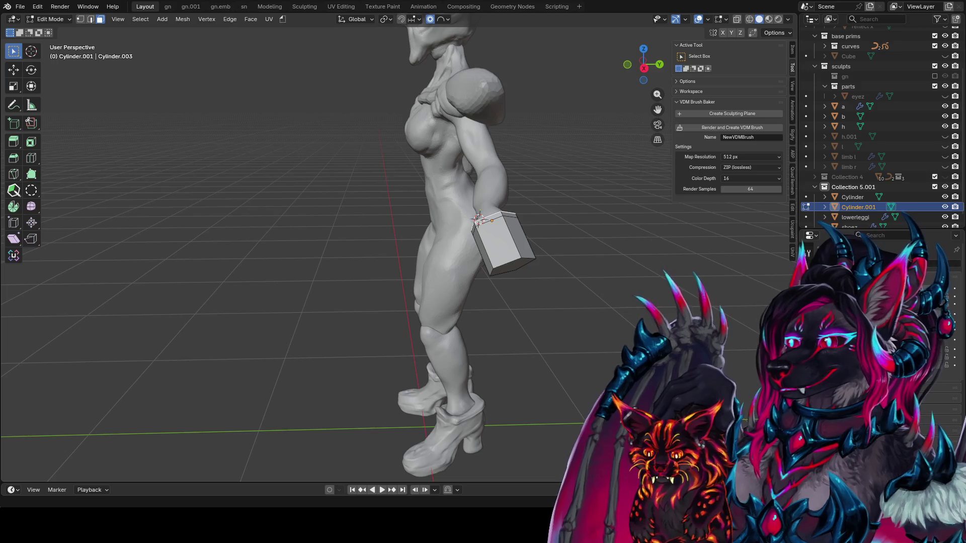
middle_click_drag(322, 352, 292, 336)
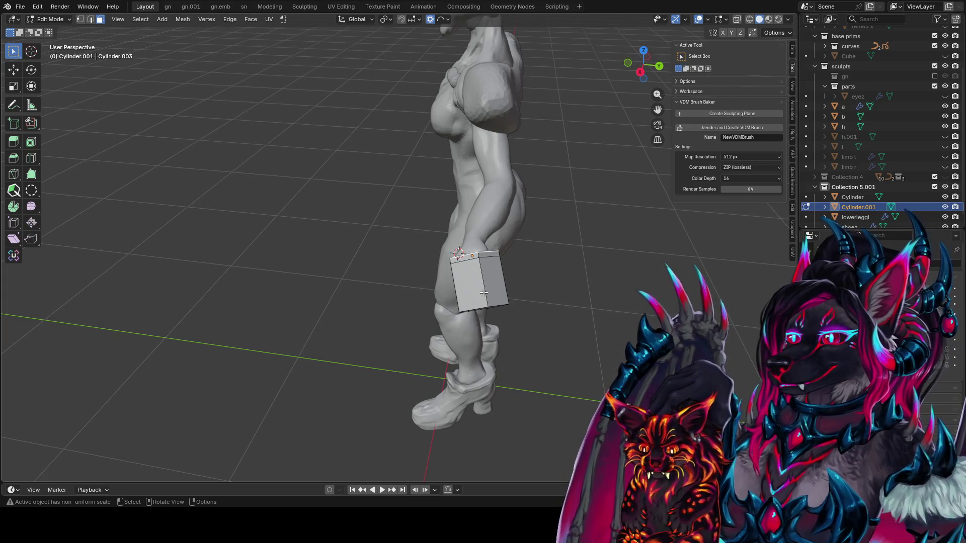
key("KP_1")
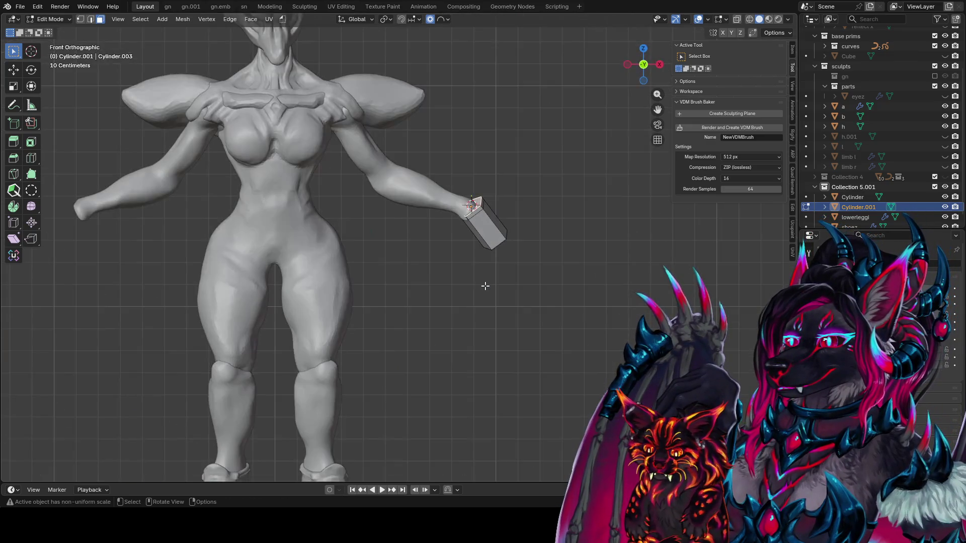
Step: Rotate and move the selected gauntlet vertices, then rotate them again around the face normal
key("KP_7")
middle_click_drag(625, 231, 332, 194)
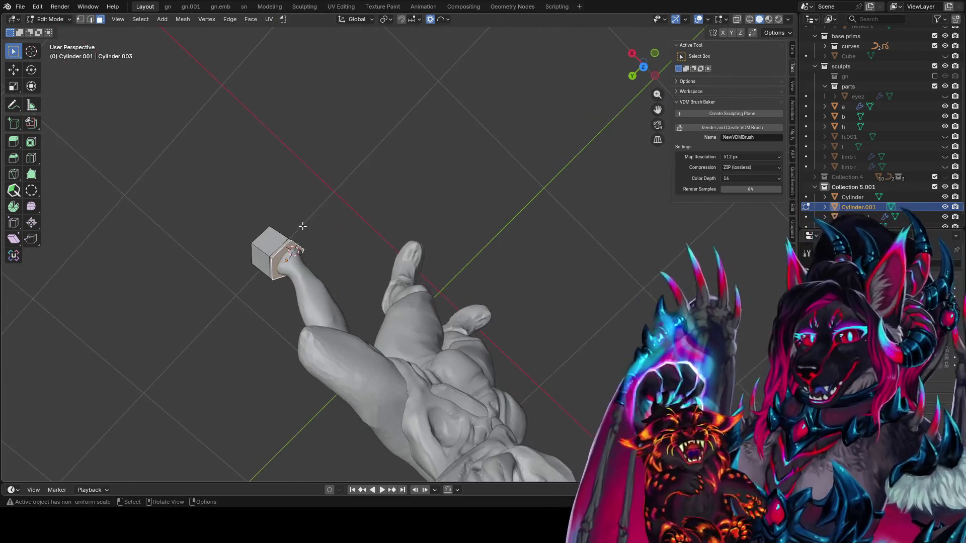
mouse_move(332, 194)
middle_mouse_down()
mouse_move(432, 180)
mouse_move(484, 221)
mouse_move(501, 196)
mouse_move(477, 206)
middle_mouse_up()
key("r")
left_click(465, 203)
key("g")
left_click(523, 236)
key("r")
key("z")
key("z")
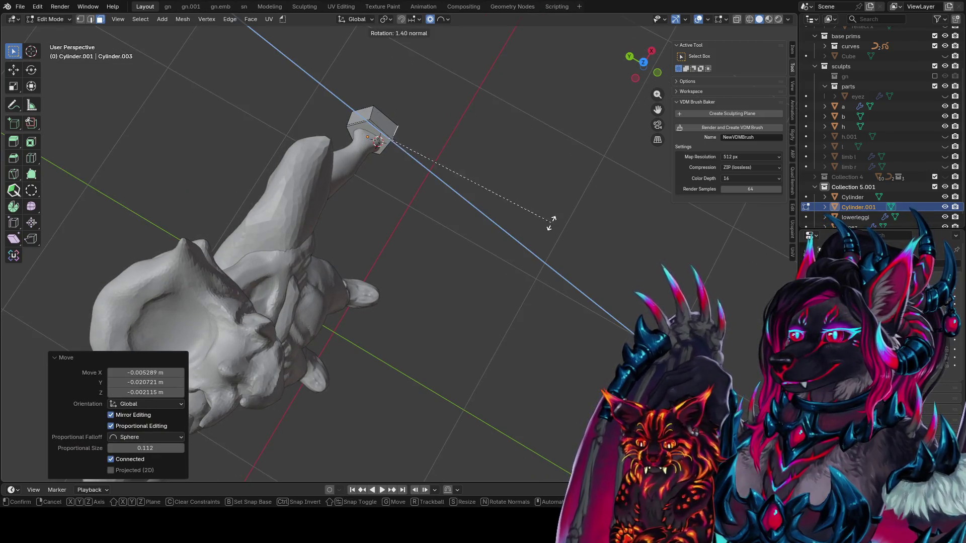
left_click(538, 222)
Step: Extrude the gauntlet face, rotate it -9.63° about Z, and bend the top further toward the wrist
mouse_move(539, 222)
middle_mouse_down()
mouse_move(529, 168)
mouse_move(328, 117)
middle_mouse_up()
key("e")
key("r")
key("z")
left_click(512, 178)
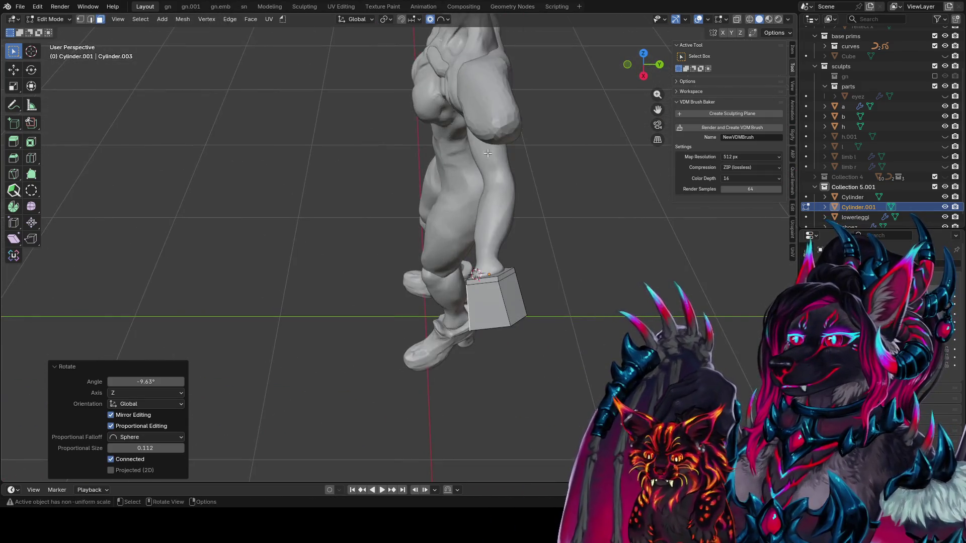
key("r")
left_click(515, 170)
middle_click_drag(514, 170, 478, 240)
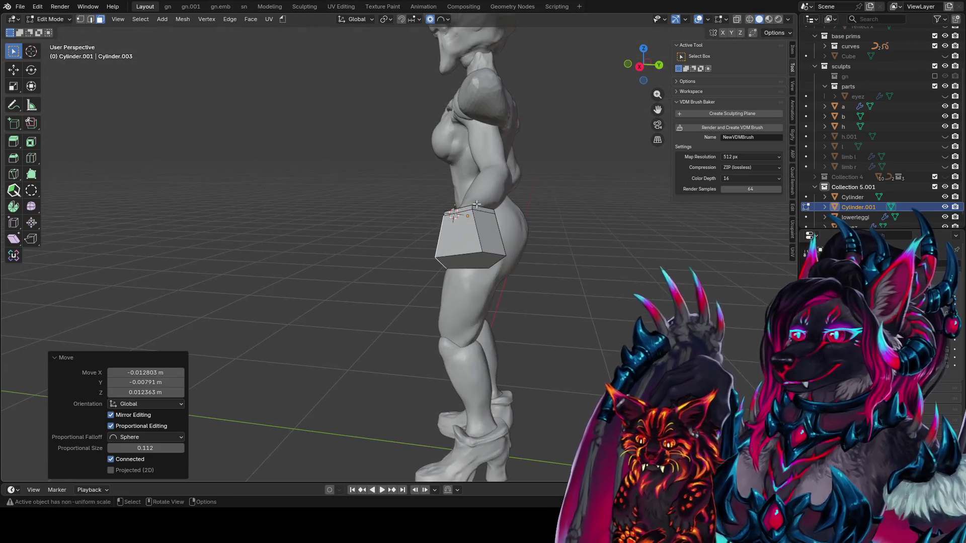
key("r")
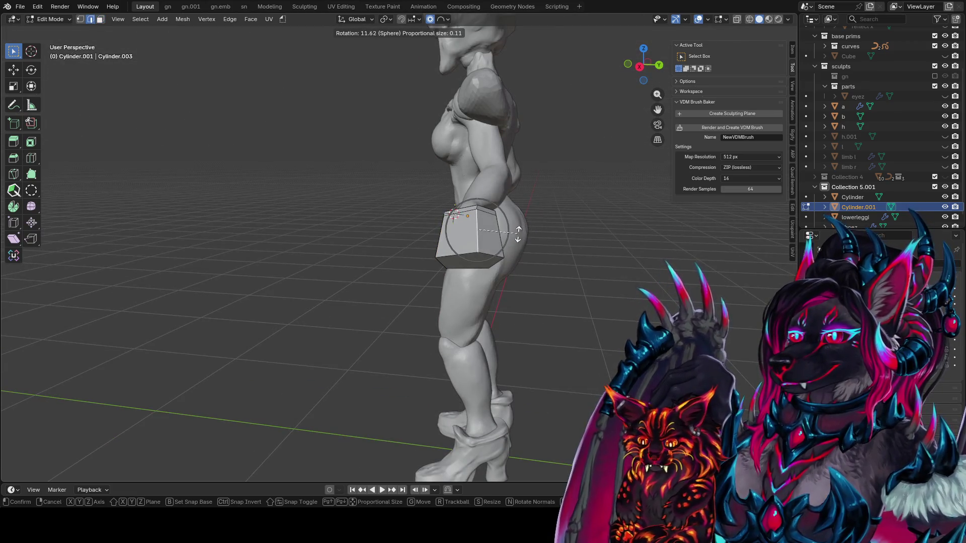
left_click(514, 232)
Step: Edge-slide an edge and vertex-slide several corner vertices inward on the gauntlet's top
key("g")
key("g")
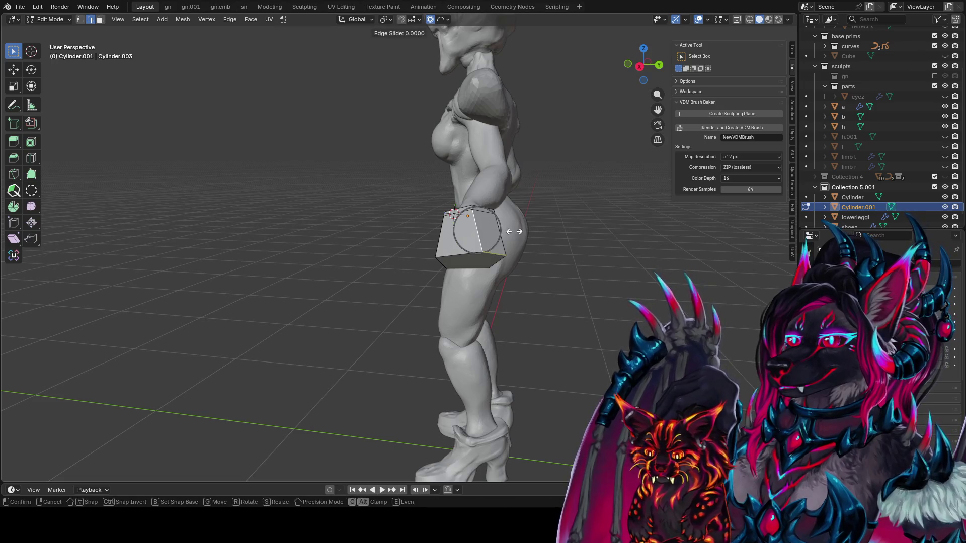
left_click(501, 230)
left_click(499, 205)
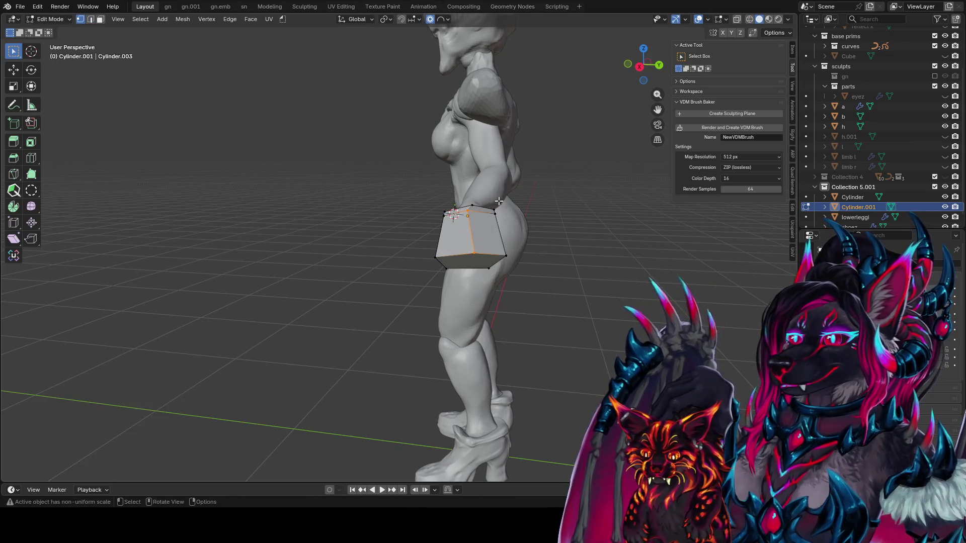
key("g")
key("g")
left_click(468, 227)
key("g")
key("g")
left_click(474, 238)
left_click(468, 215)
key("g")
key("g")
Step: Slide the top edge's vertices inward to finish the taper and return to Object Mode
left_click(476, 209)
left_click(480, 200)
key("g")
key("g")
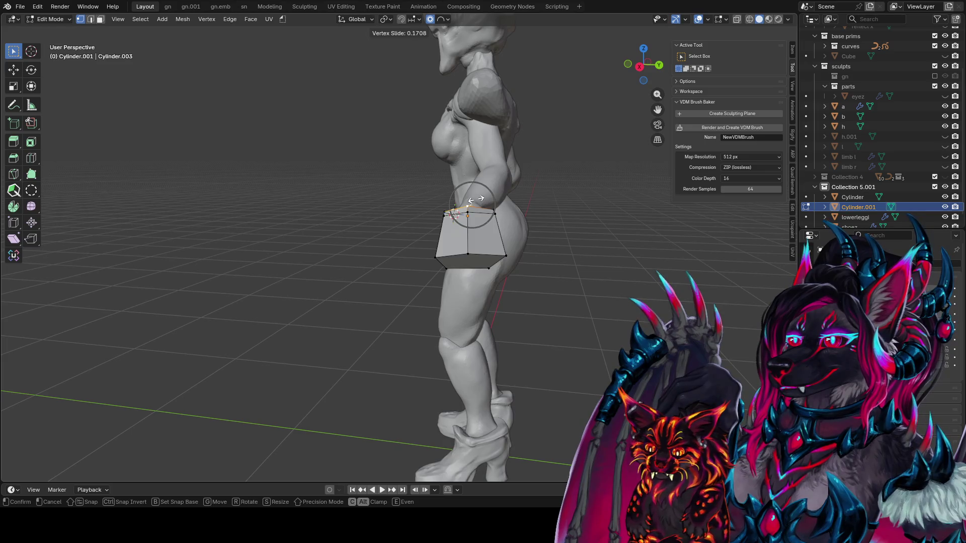
left_click(472, 201)
mouse_move(472, 201)
middle_mouse_down()
mouse_move(577, 237)
mouse_move(453, 158)
mouse_move(363, 205)
mouse_move(371, 252)
mouse_move(459, 219)
mouse_move(548, 211)
mouse_move(342, 288)
middle_mouse_up()
key("Tab")
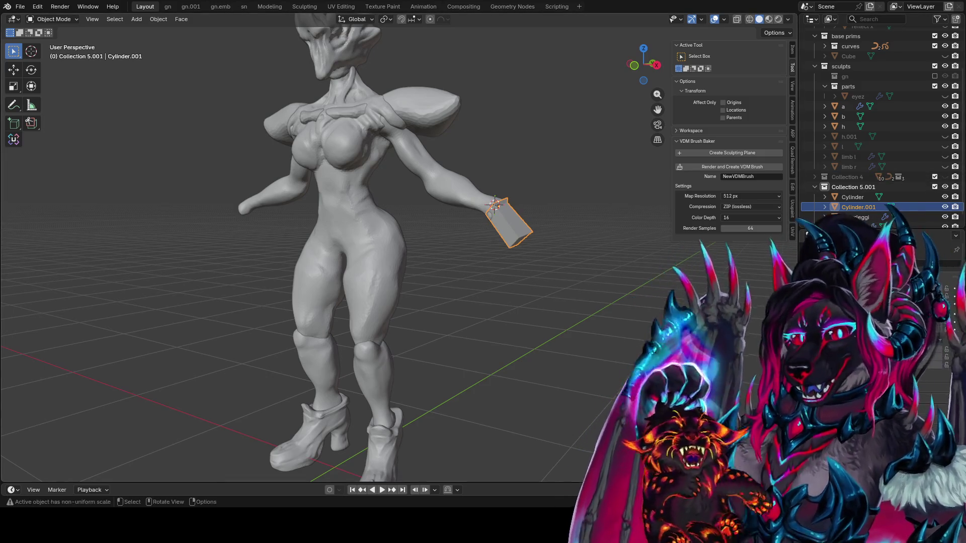
Step: Save the file as idea farm1.blend and frame the gauntlet piece from the front
middle_click_drag(527, 257, 583, 281)
key("ctrl+s")
key("KP_1")
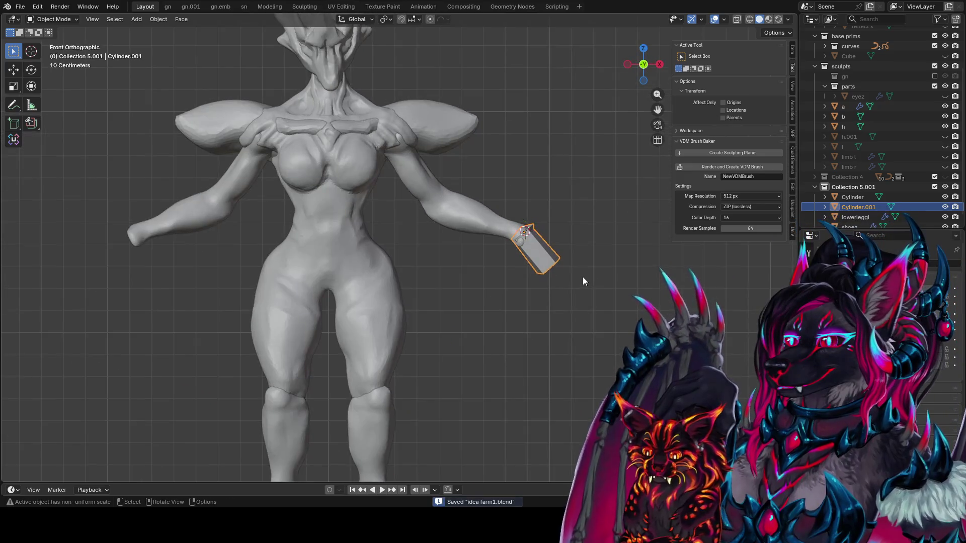
scroll(594, 264, "up", 2)
scroll(621, 259, "up", 2)
middle_click_drag(621, 258, 512, 236)
key("KP_Decimal")
mouse_move(425, 234)
middle_mouse_down()
mouse_move(433, 247)
mouse_move(155, 291)
mouse_move(262, 211)
middle_mouse_up()
Step: In Edit Mode, shrink the wrist vertices with proportional falloff and extrude the wrist end
key("Tab")
scroll(156, 292, "down", 3)
key("s")
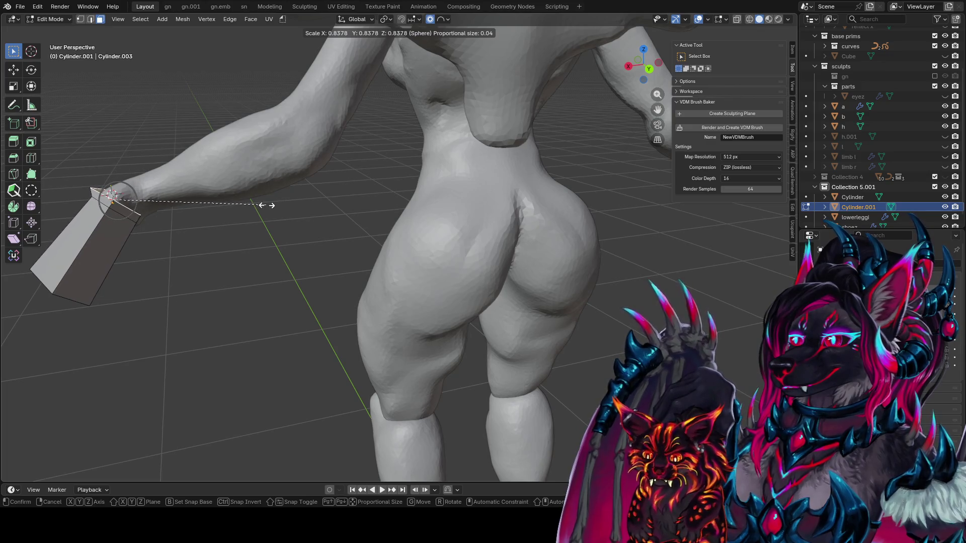
left_click(293, 207)
mouse_move(294, 206)
middle_mouse_down()
mouse_move(280, 235)
mouse_move(289, 231)
mouse_move(276, 201)
middle_mouse_up()
key("e")
left_click(289, 231)
Step: Tilt the extruded section -10.2° on the local Y axis and scale it to 0.776
key("r")
key("x")
key("x")
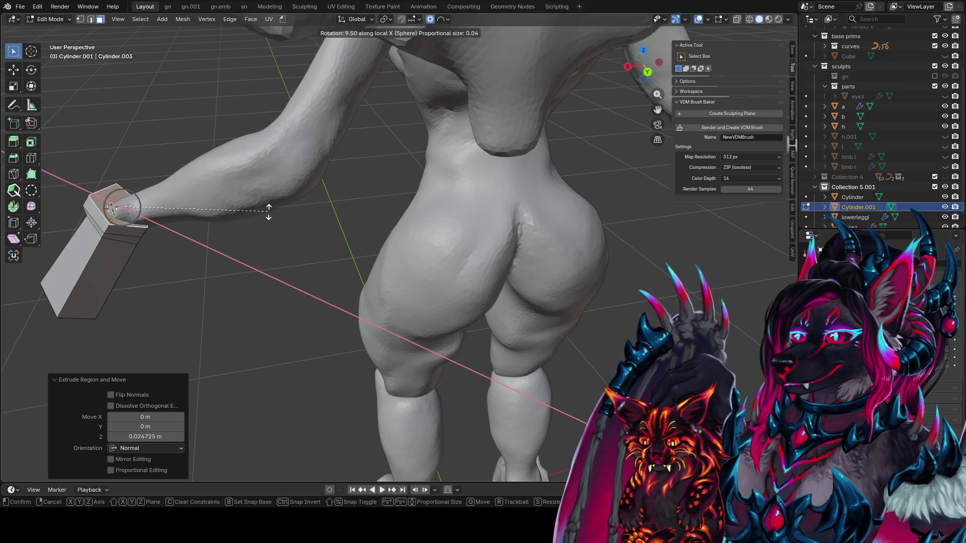
middle_click_drag(266, 232, 259, 226)
key("y")
key("y")
scroll(254, 221, "up", 3)
left_click(247, 217)
key("s")
scroll(274, 213, "up", 5)
left_click(268, 210)
Step: Move the extruded section 0.027 m along Z and return to Object Mode
middle_click_drag(268, 209, 557, 212)
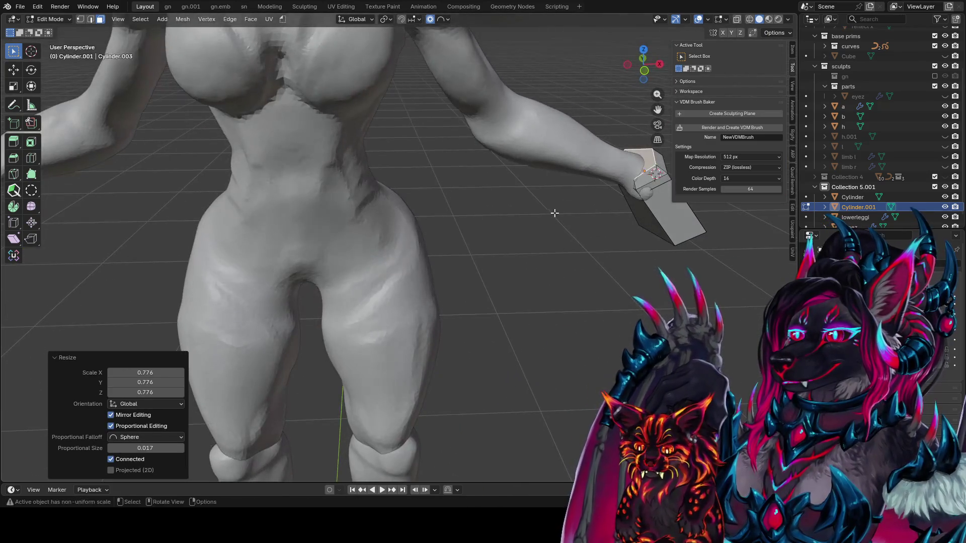
key("g")
key("z")
left_click(544, 218)
key("Tab")
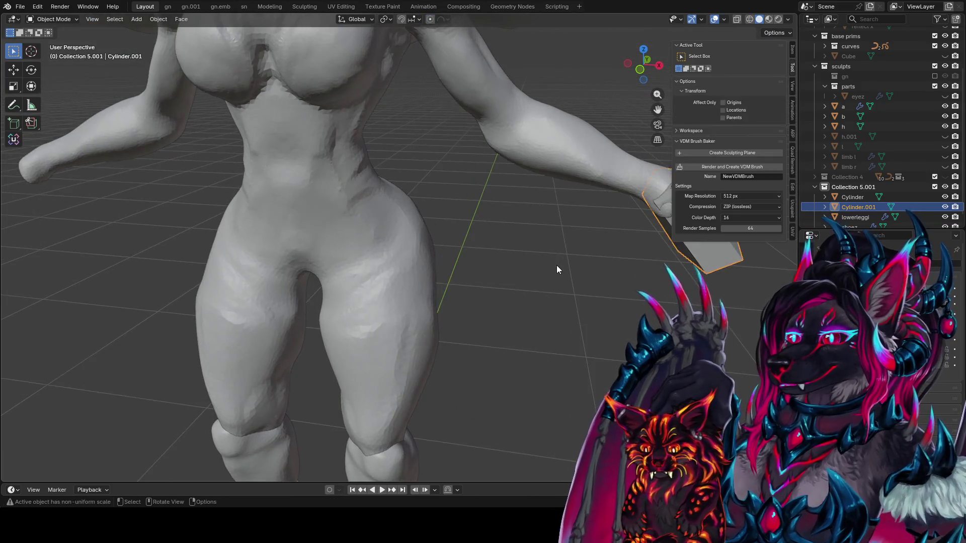
middle_click_drag(557, 265, 460, 279)
scroll(342, 315, "down", 5)
Step: Save the file and reselect the gauntlet piece from a side view
left_click(342, 315)
middle_click_drag(342, 315, 333, 250)
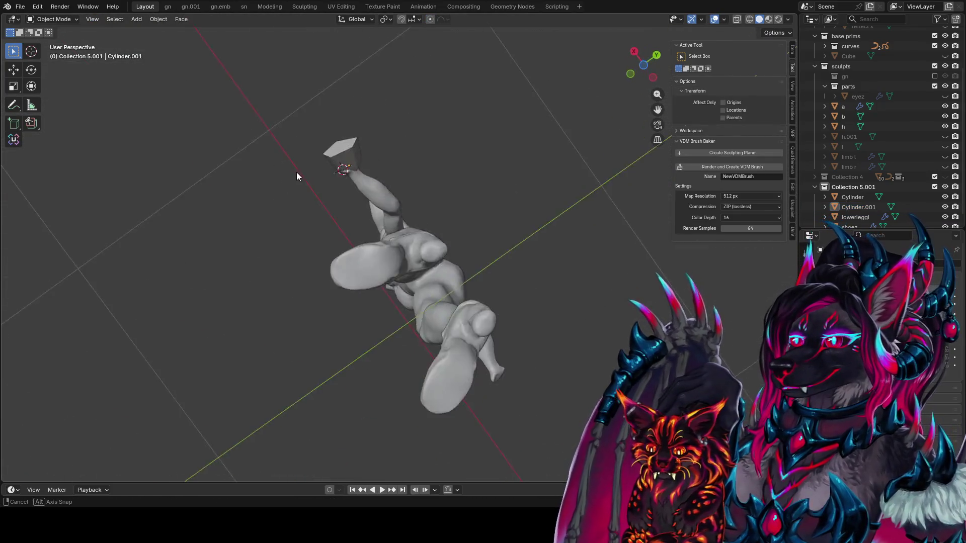
scroll(353, 244, "up", 1)
scroll(403, 221, "up", 2)
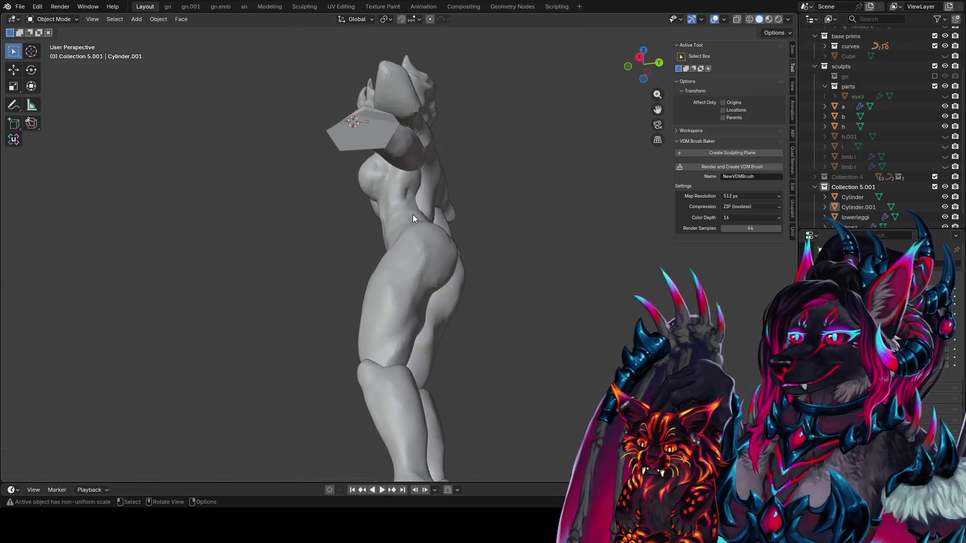
key("ctrl+s")
middle_click_drag(366, 139, 488, 186)
left_click(489, 192)
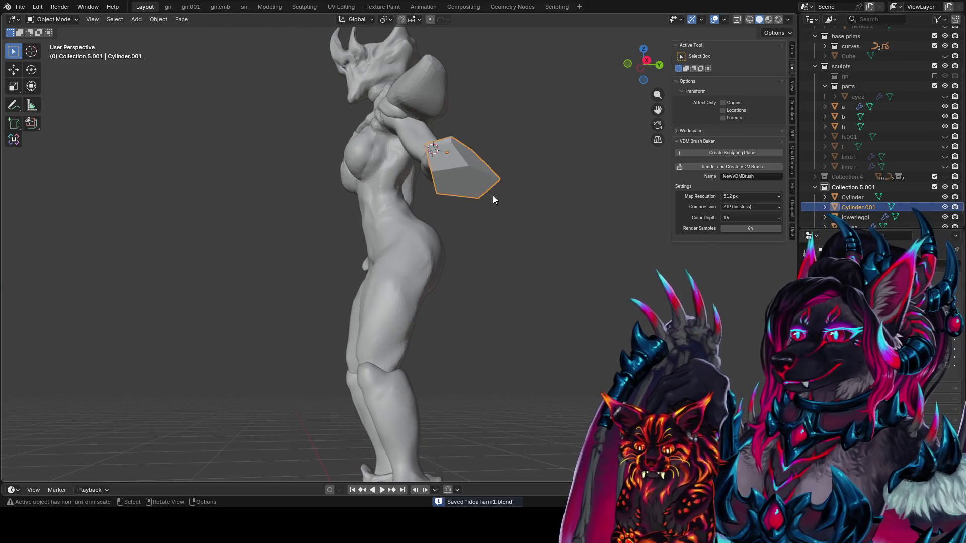
scroll(524, 202, "up", 2)
middle_click_drag(553, 213, 407, 202)
Step: In Edit Mode, try subdividing the gauntlet's bottom face with extra cuts, then undo it
key("Tab")
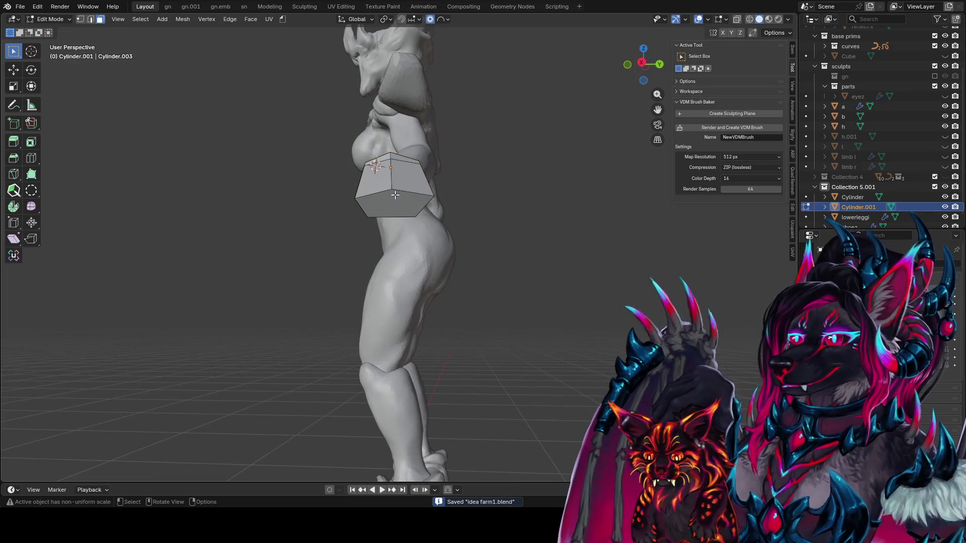
left_click(395, 200)
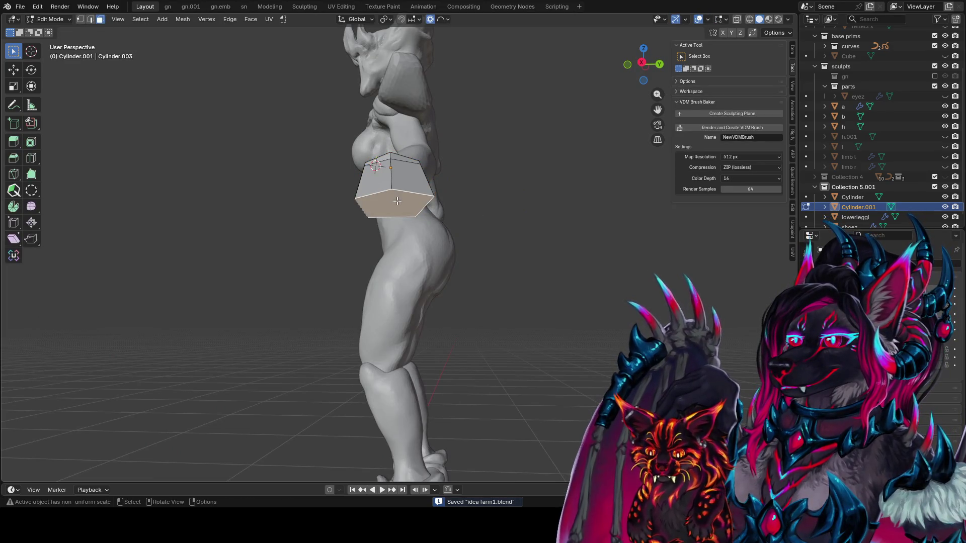
key("ctrl+r")
key("Escape")
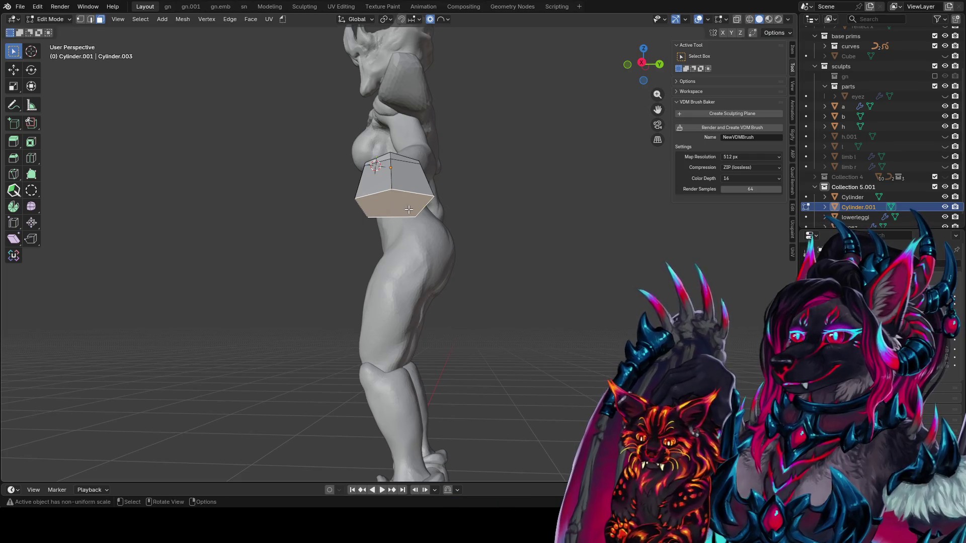
mouse_move(414, 205)
middle_mouse_down()
mouse_move(412, 146)
mouse_move(397, 120)
middle_mouse_up()
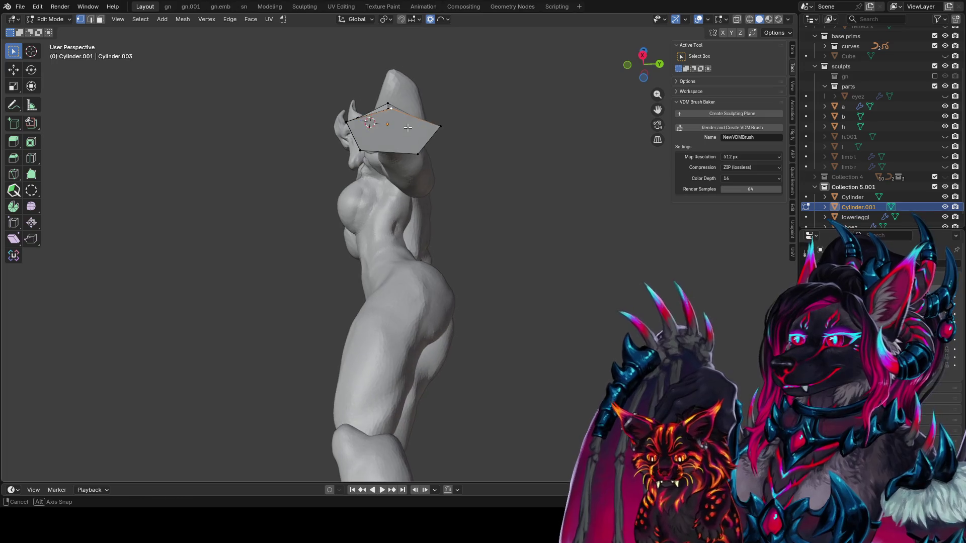
right_click(393, 122)
left_click(400, 129)
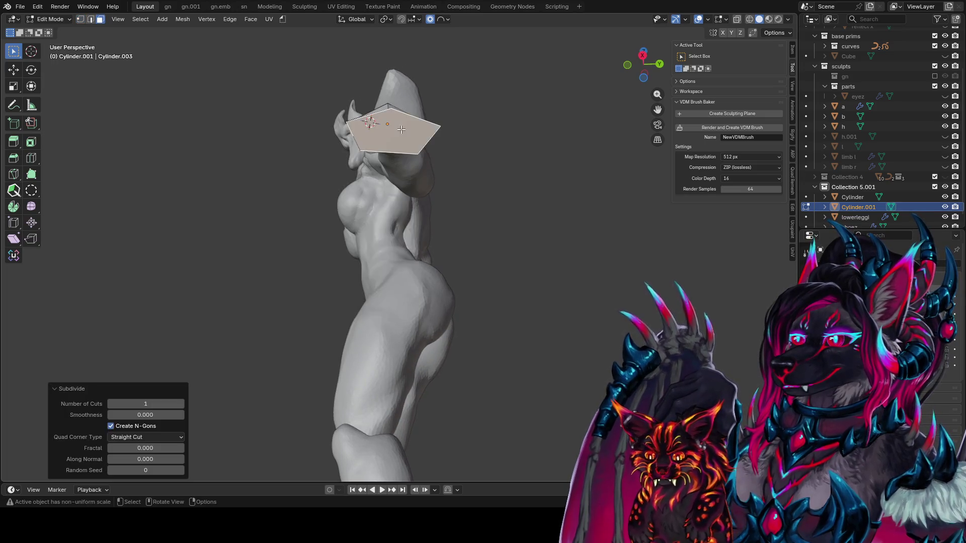
left_click_drag(145, 404, 166, 404)
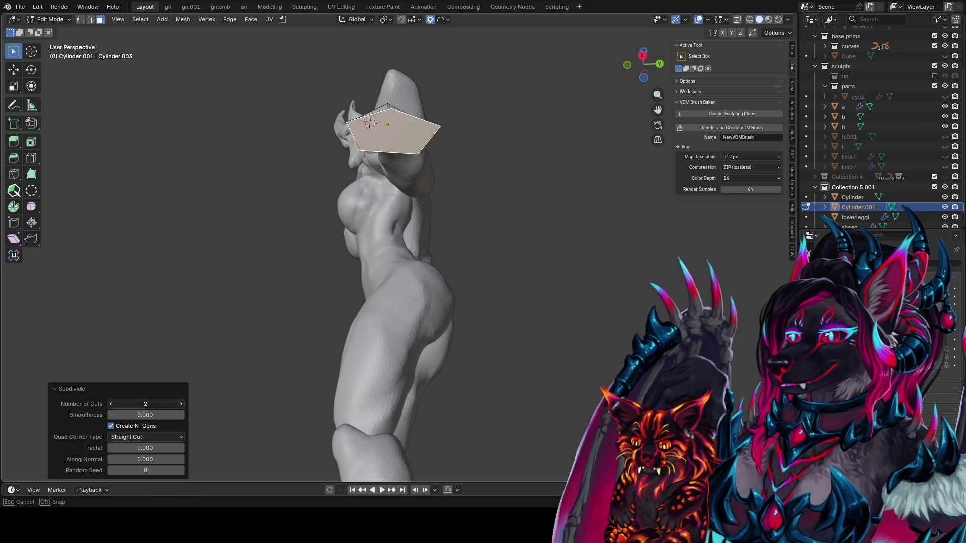
left_click(469, 316)
key("ctrl+z")
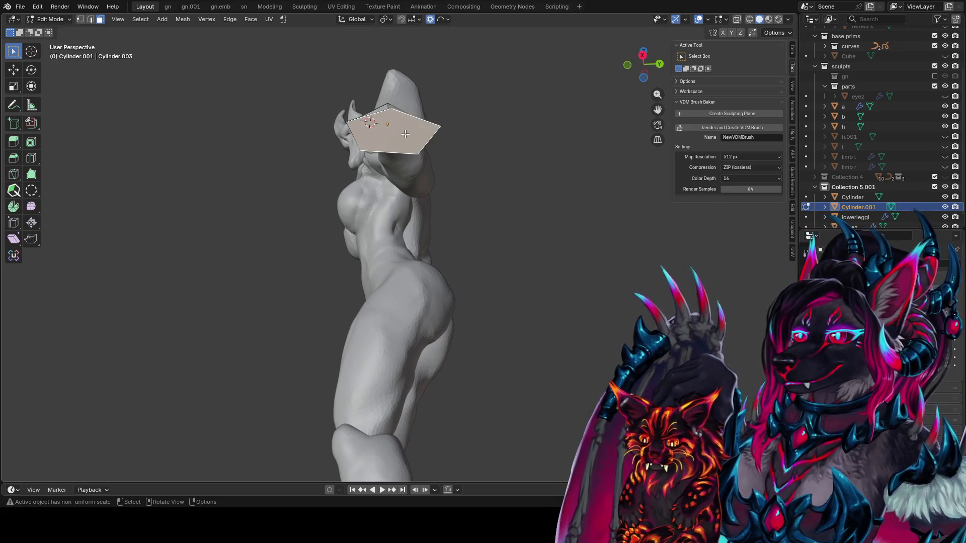
Step: Delete the bottom face, close the opening with a single face, and triangulate it
right_click(406, 134)
left_click(375, 221)
key("2")
left_click(419, 122, "alt")
key("ctrl+f")
left_click(413, 127)
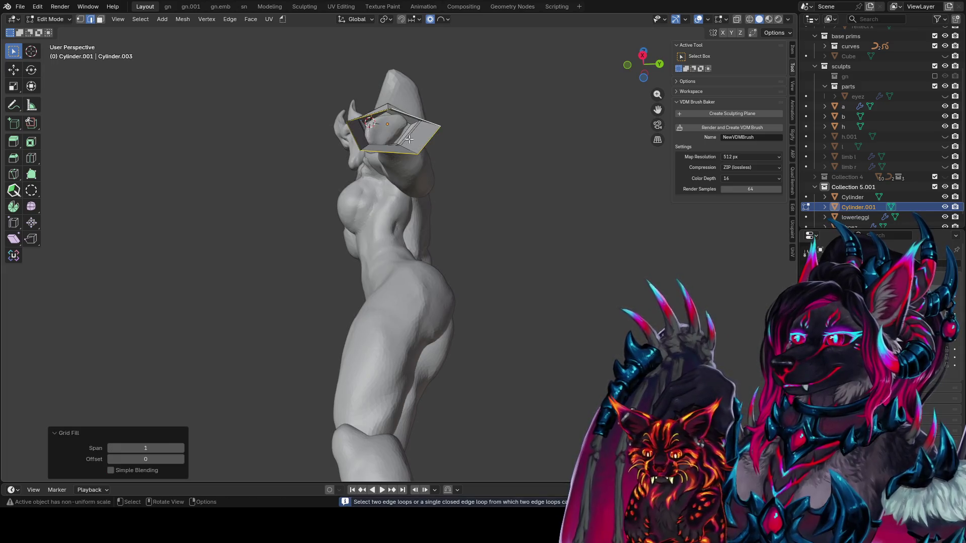
key("ctrl+z")
key("f")
key("3")
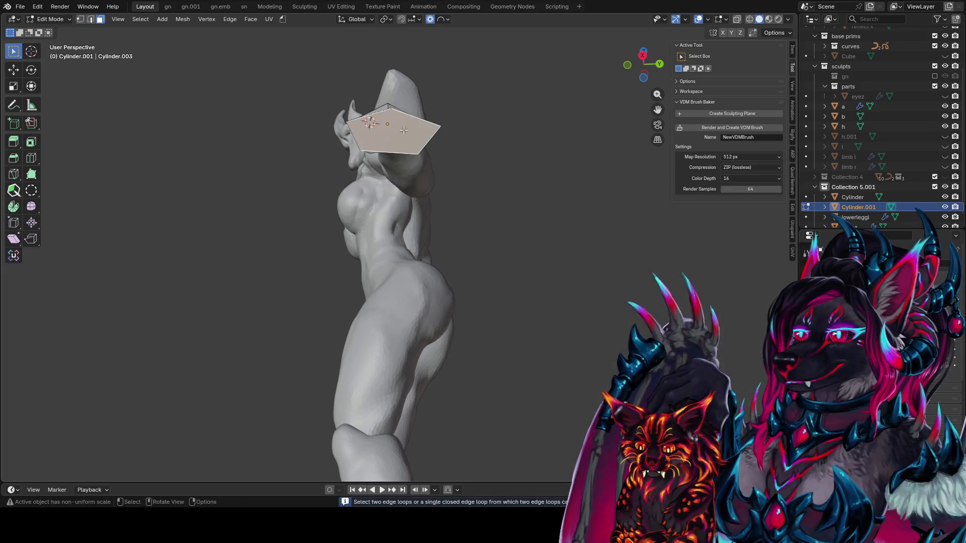
key("ctrl+t")
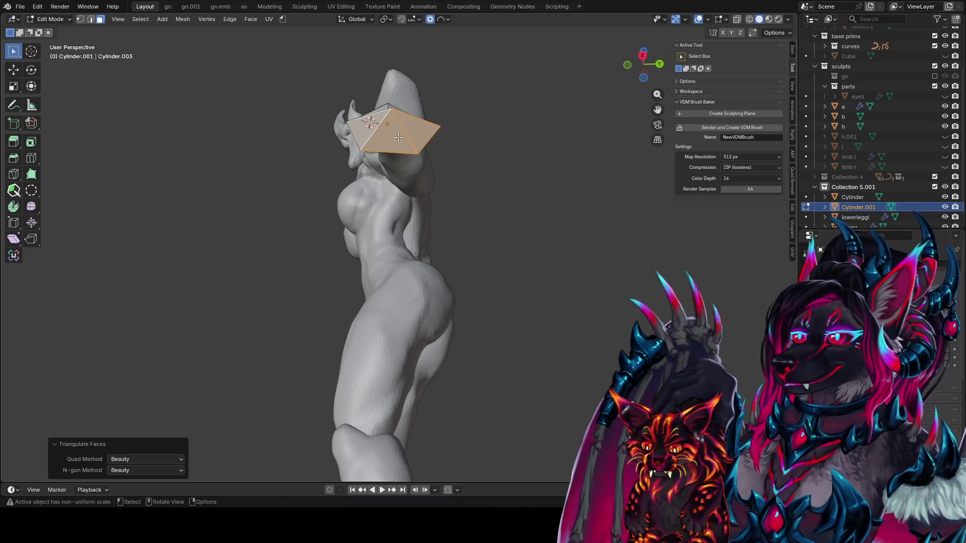
Step: Add a vertical edge loop and a horizontal loop around the lower gauntlet
key("ctrl+r")
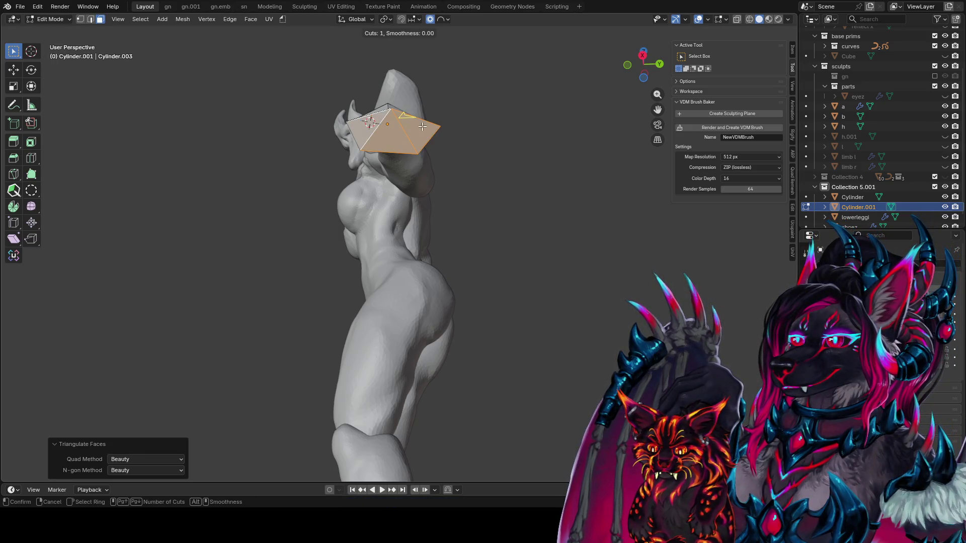
middle_click_drag(424, 130, 383, 210)
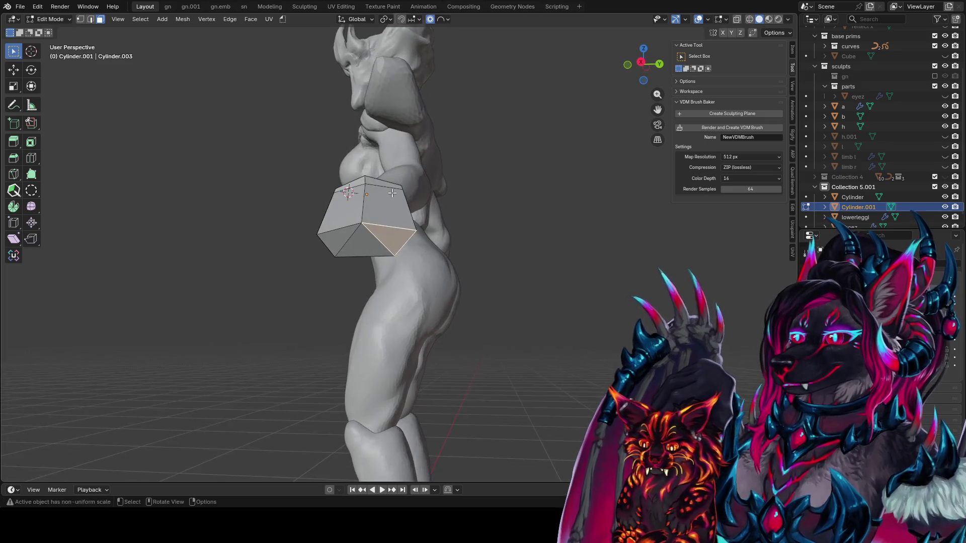
left_click(383, 210)
right_click(385, 217)
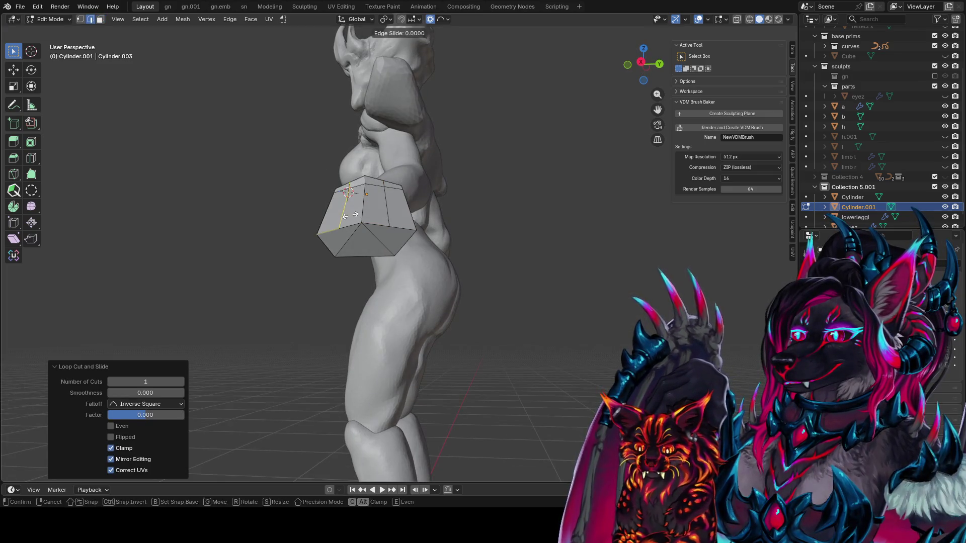
key("ctrl+r")
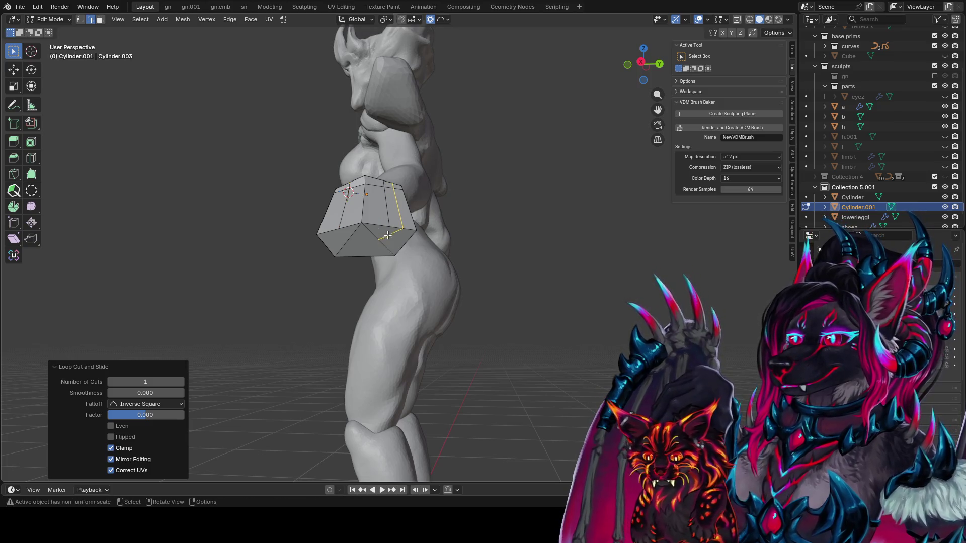
left_click(405, 248)
left_click(409, 251)
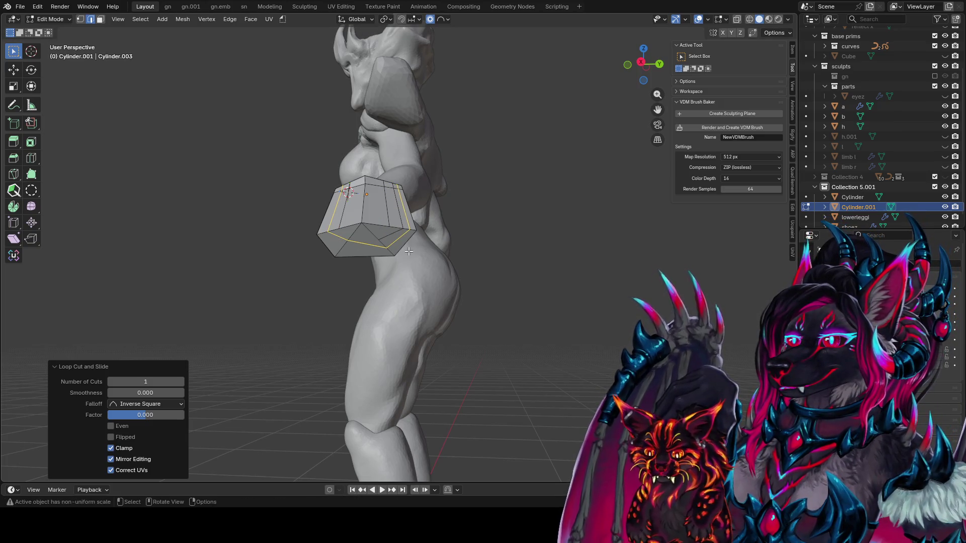
Step: Try symmetrizing the whole gauntlet mesh, then undo it and clear the selection
key("a")
key("shift+ctrl+alt+s")
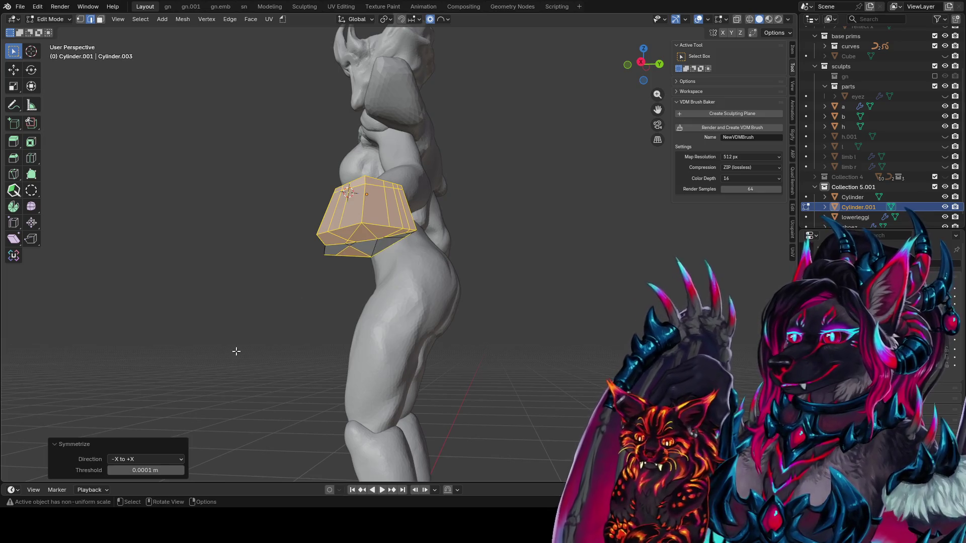
scroll(153, 460, "down", 5, "ctrl")
scroll(153, 460, "down", 1, "ctrl")
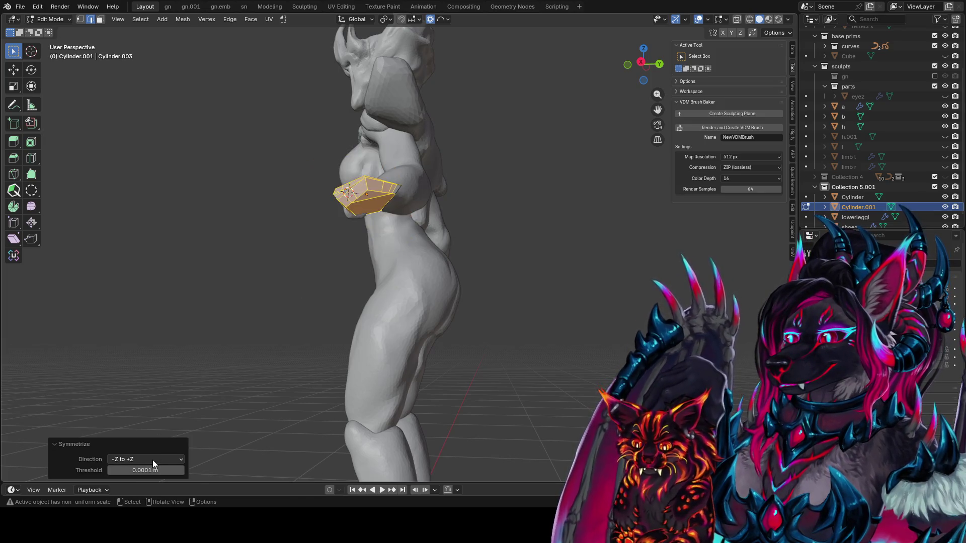
key("ctrl+z")
key("ctrl+z")
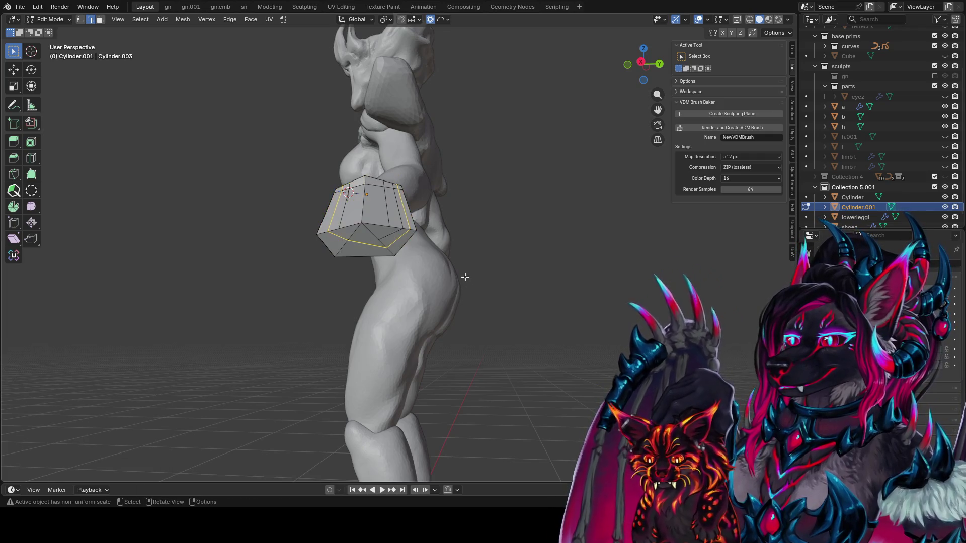
key("ctrl+z")
key("ctrl+z")
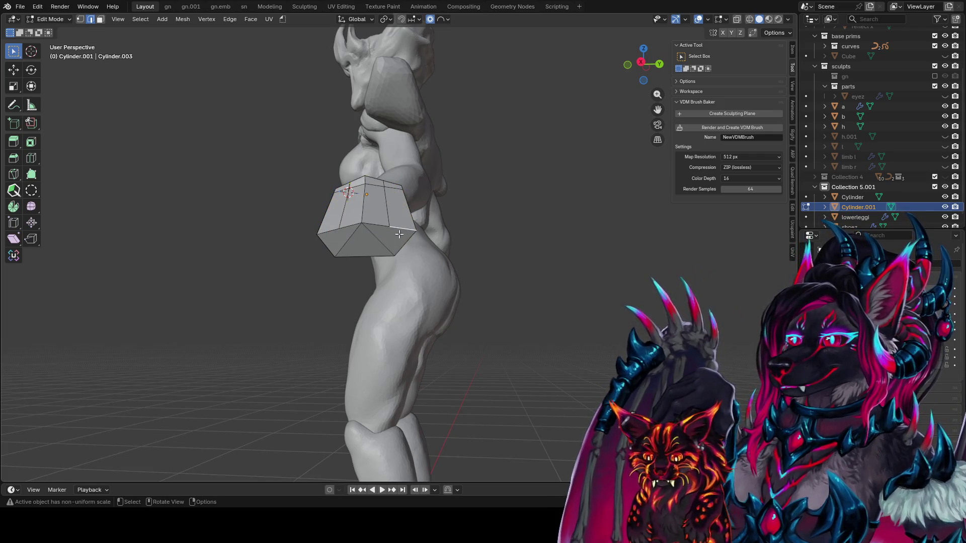
middle_click_drag(399, 235, 396, 202)
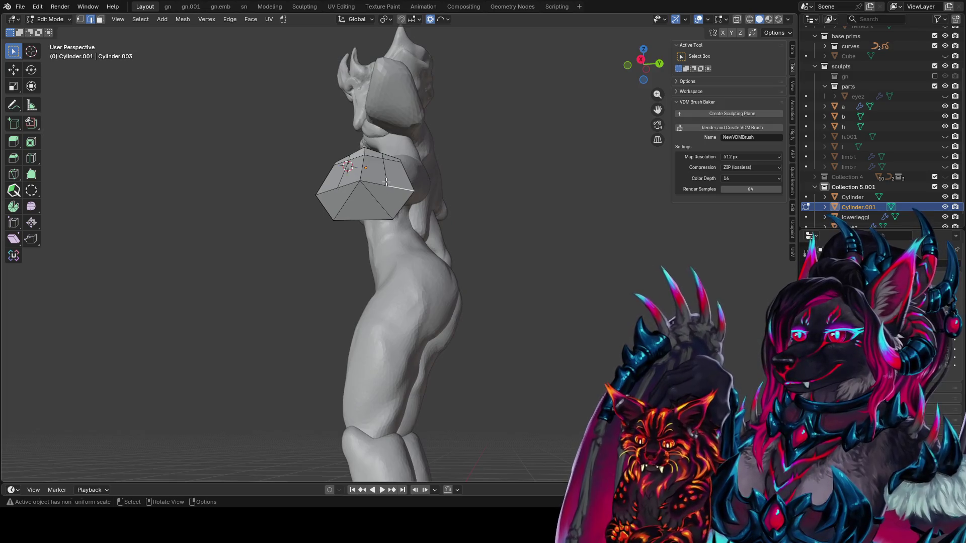
Step: Select gauntlet edge loops and lower faces, try joining triangles into quads, then undo
key("1")
left_click(390, 218, "alt")
left_click(341, 188, "alt")
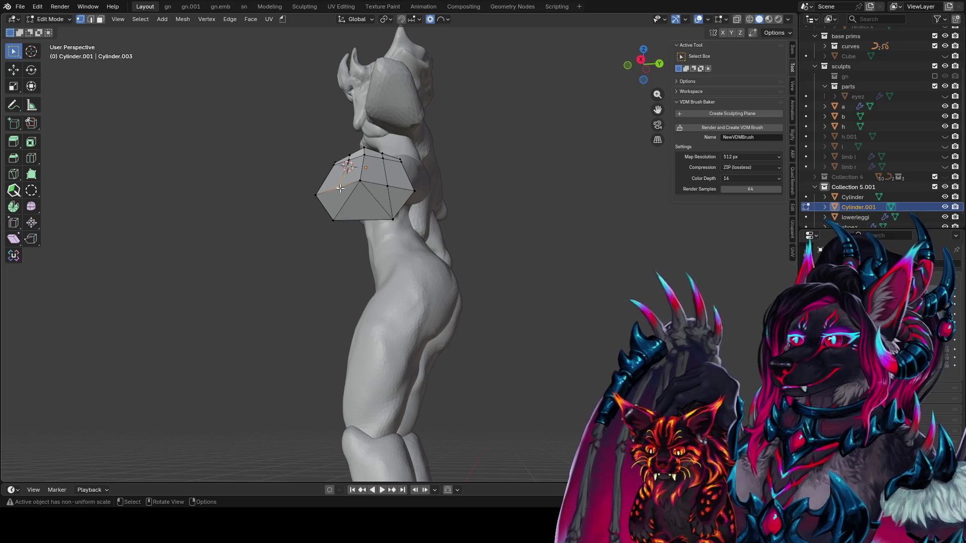
left_click(334, 216, "alt+shift")
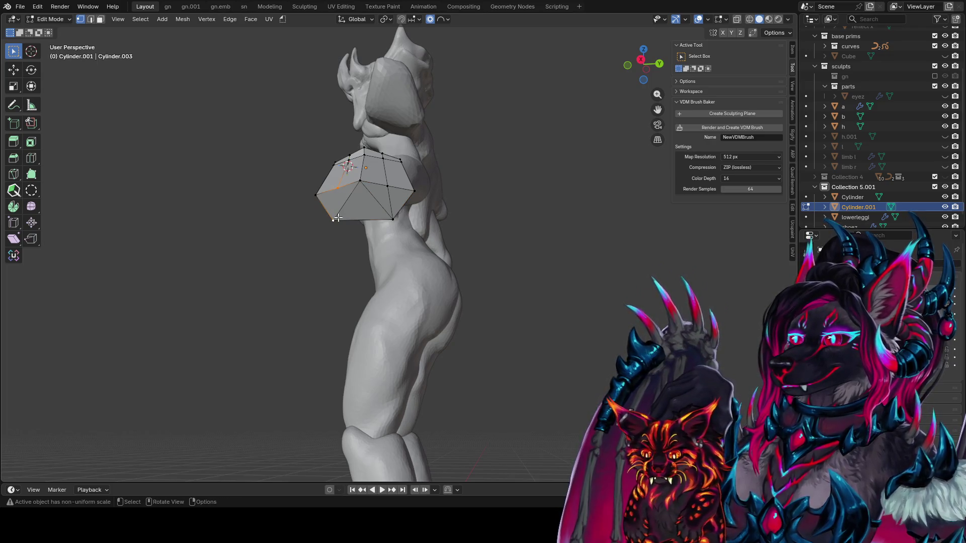
key("alt+a")
left_click(398, 202)
left_click(335, 204, "ctrl+shift")
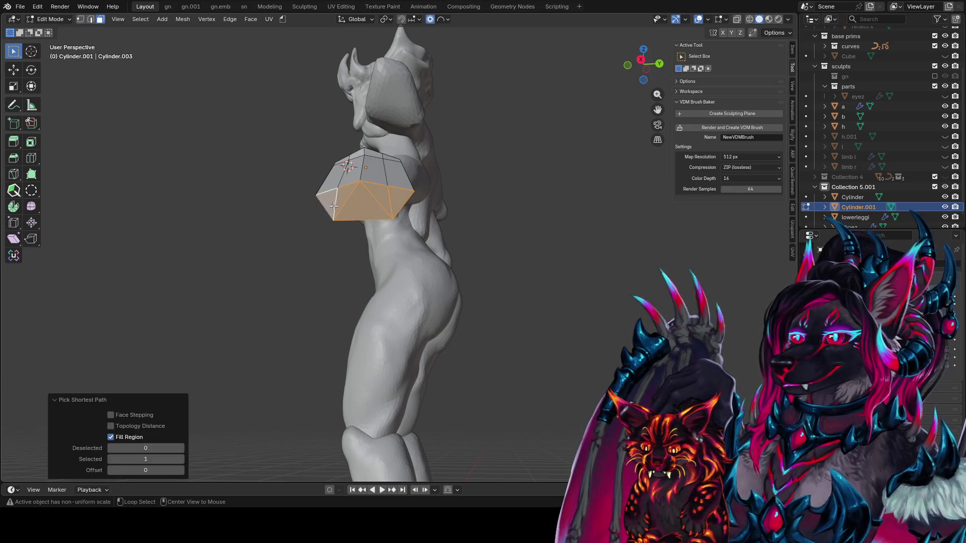
key("alt+j")
key("ctrl+z")
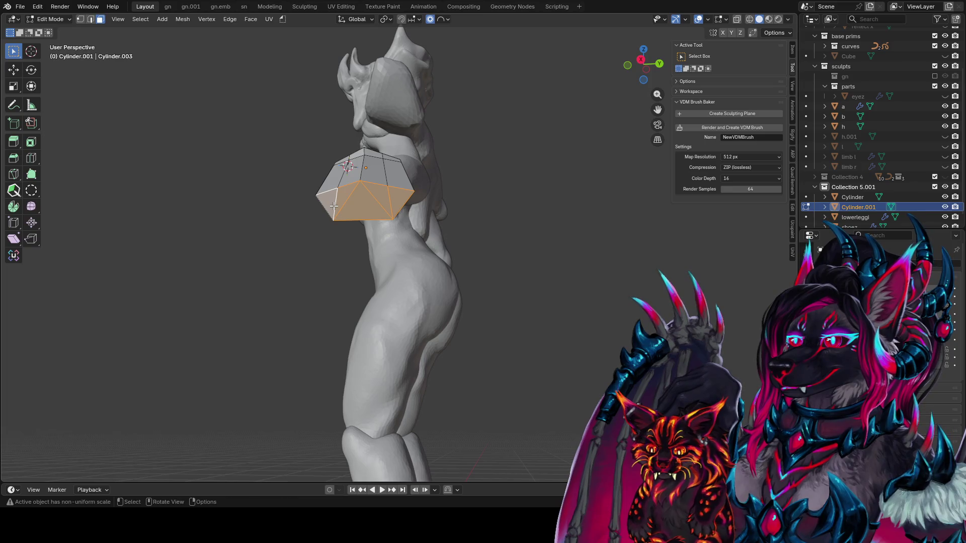
Step: Select a triangle face, an edge, and the cap's apex vertex on the gauntlet
left_click(404, 200)
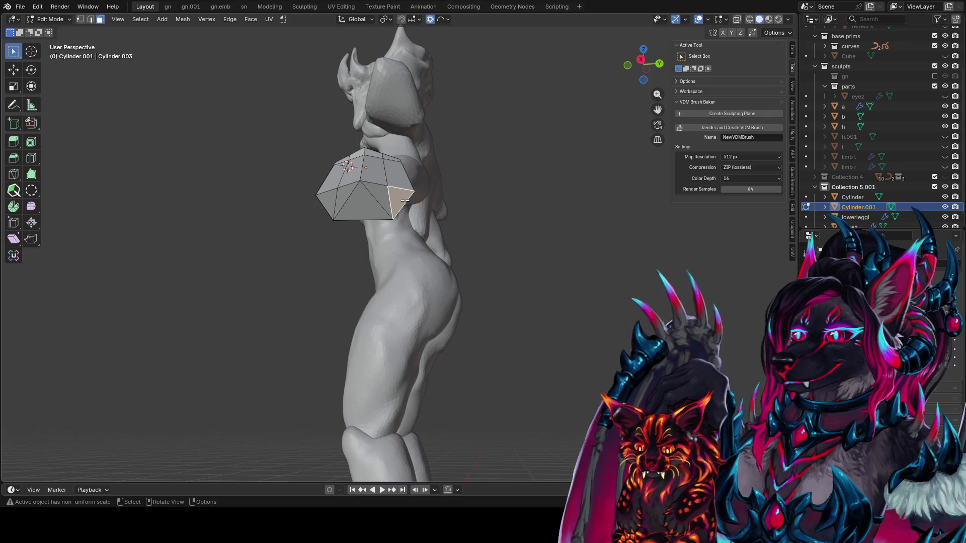
key("2")
left_click(391, 203)
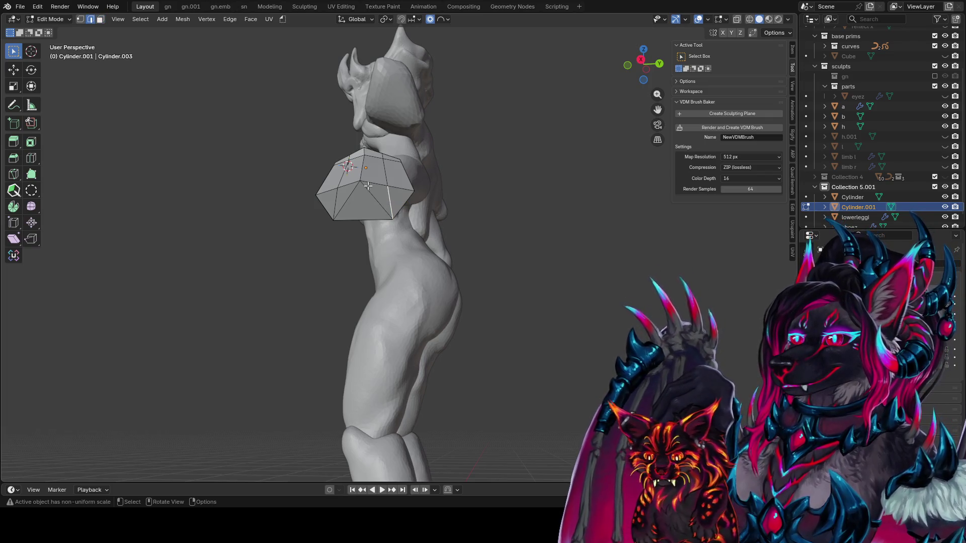
middle_click_drag(366, 189, 367, 46)
key("1")
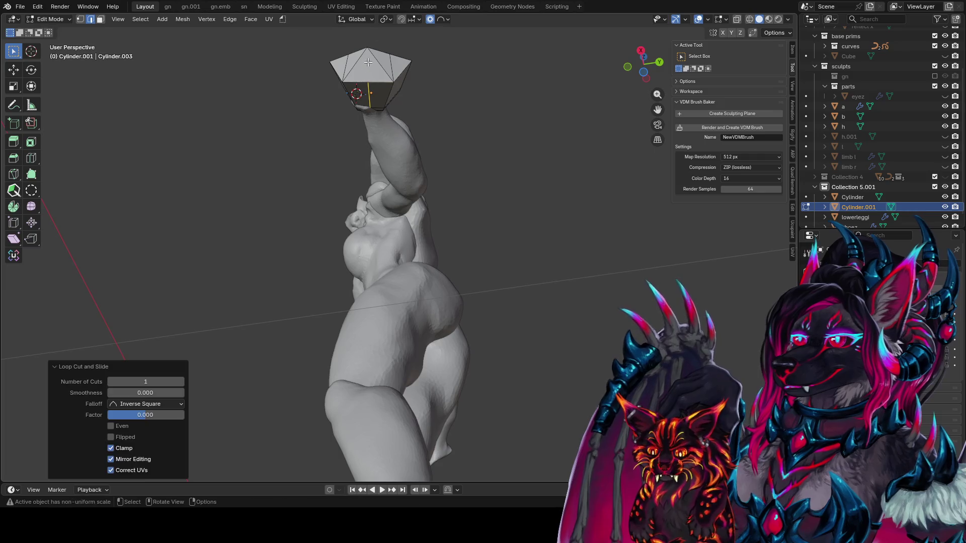
left_click(367, 47, "shift")
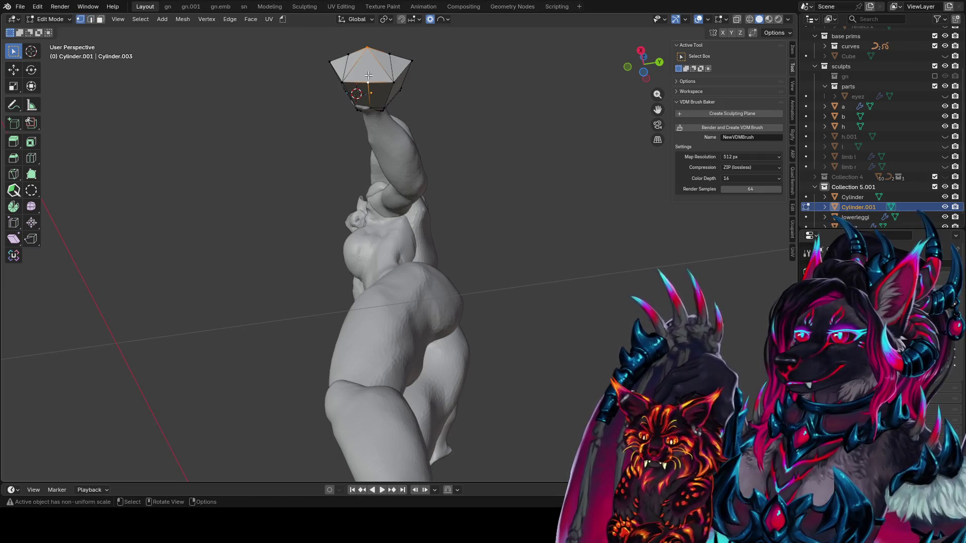
key("2")
mouse_move(368, 75)
middle_mouse_down()
mouse_move(377, 97)
mouse_move(396, 77)
mouse_move(451, 111)
mouse_move(369, 95)
middle_mouse_up()
Step: Add a loop cut on the gauntlet cap and enlarge the cap
key("ctrl+r")
left_click(383, 77)
left_click(451, 111)
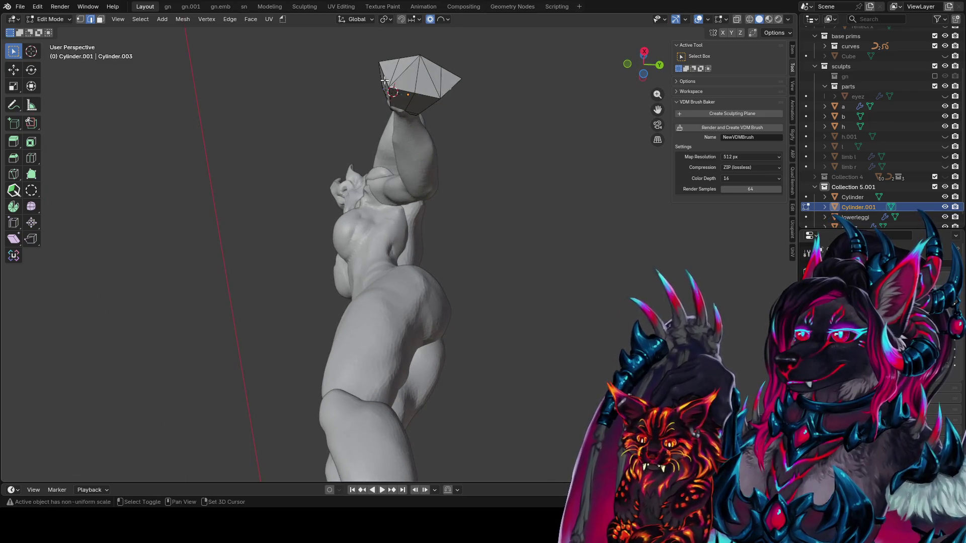
middle_click_drag(353, 82, 368, 98)
key("s")
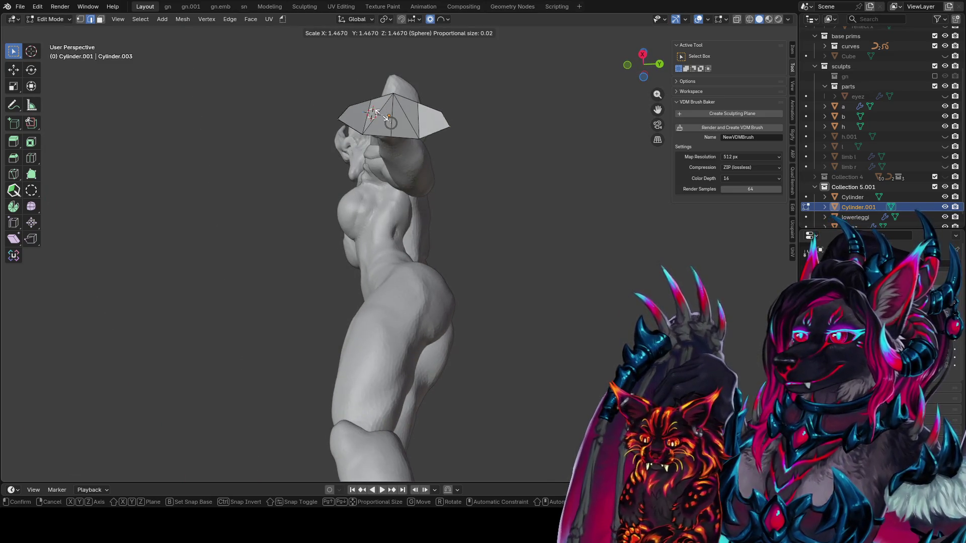
left_click(385, 116)
Step: Shrink the gauntlet's end vertices to 0.913 and return to Object Mode
mouse_move(387, 120)
middle_mouse_down()
mouse_move(413, 206)
mouse_move(386, 357)
middle_mouse_up()
left_click(386, 357)
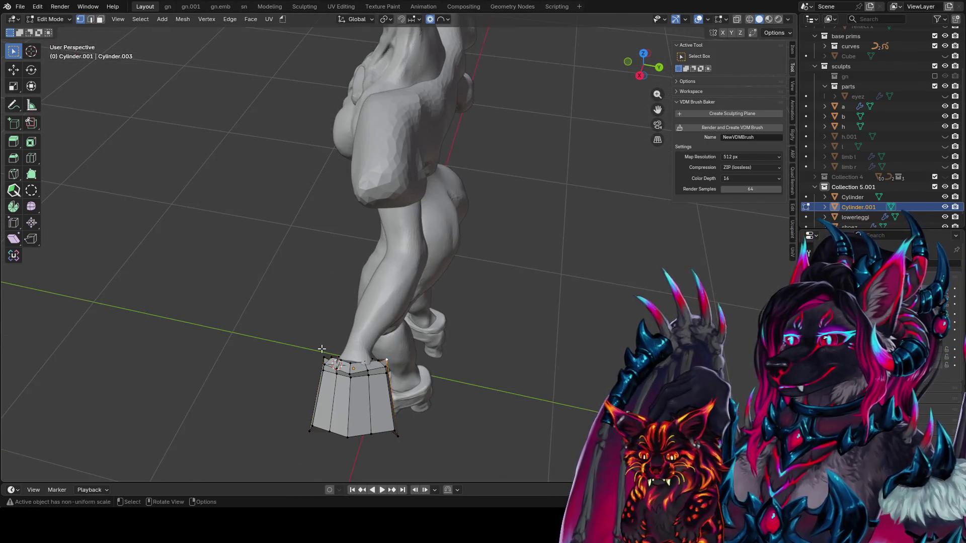
key("s")
left_click(486, 334)
mouse_move(486, 334)
middle_mouse_down()
mouse_move(380, 257)
mouse_move(569, 282)
middle_mouse_up()
key("Tab")
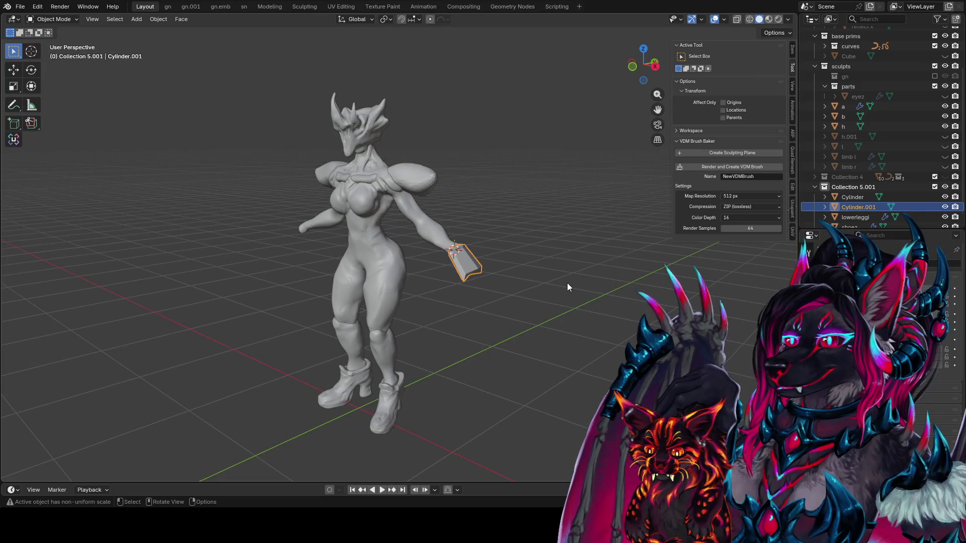
Step: Back in Edit Mode, dissolve the selected edge of the gauntlet
scroll(222, 207, "up", 3)
mouse_move(579, 134)
middle_mouse_down()
mouse_move(382, 157)
mouse_move(397, 174)
middle_mouse_up()
scroll(391, 166, "up", 3)
key("Tab")
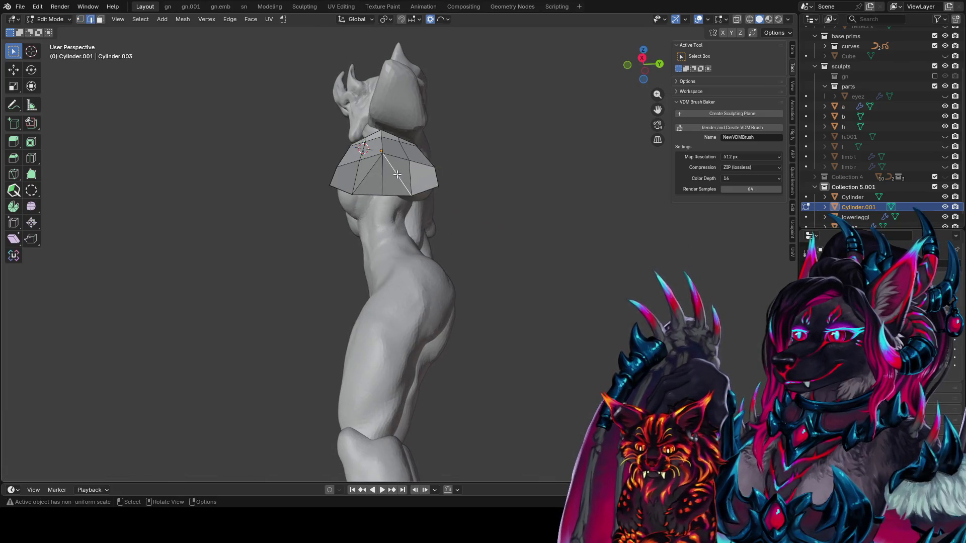
key("x")
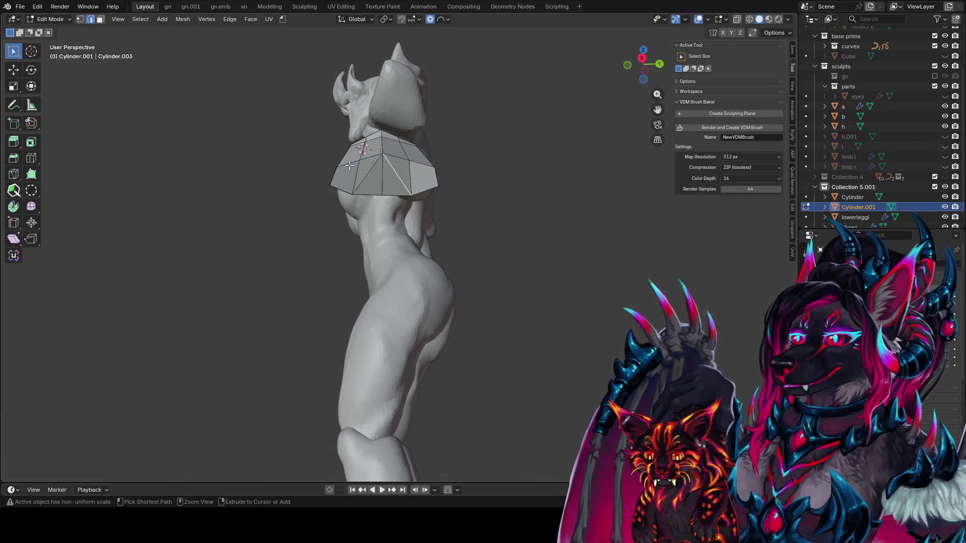
key("ctrl+x")
Step: Smooth the gauntlet's top vertices, ending at a smoothing factor of about 0.695
mouse_move(339, 173)
middle_mouse_down()
mouse_move(276, 202)
mouse_move(402, 46)
middle_mouse_up()
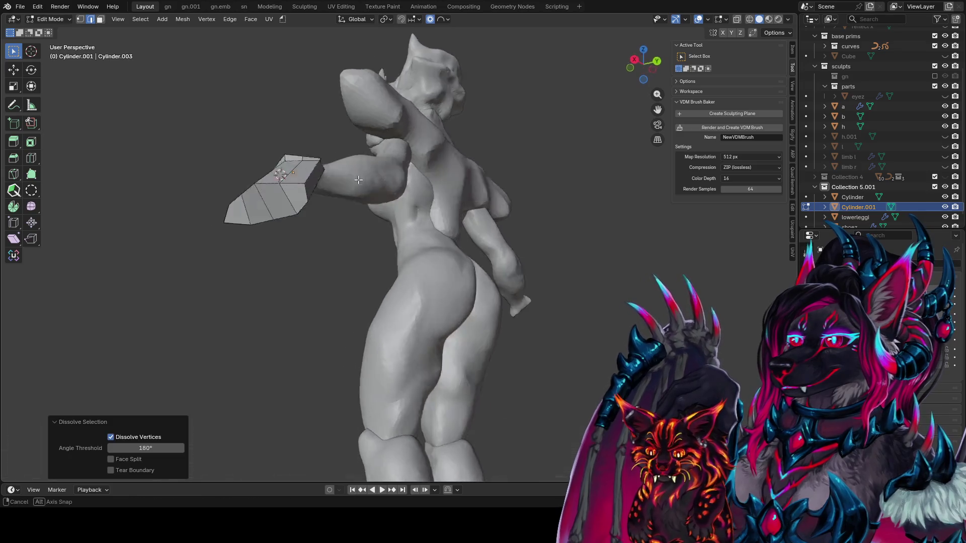
key("1")
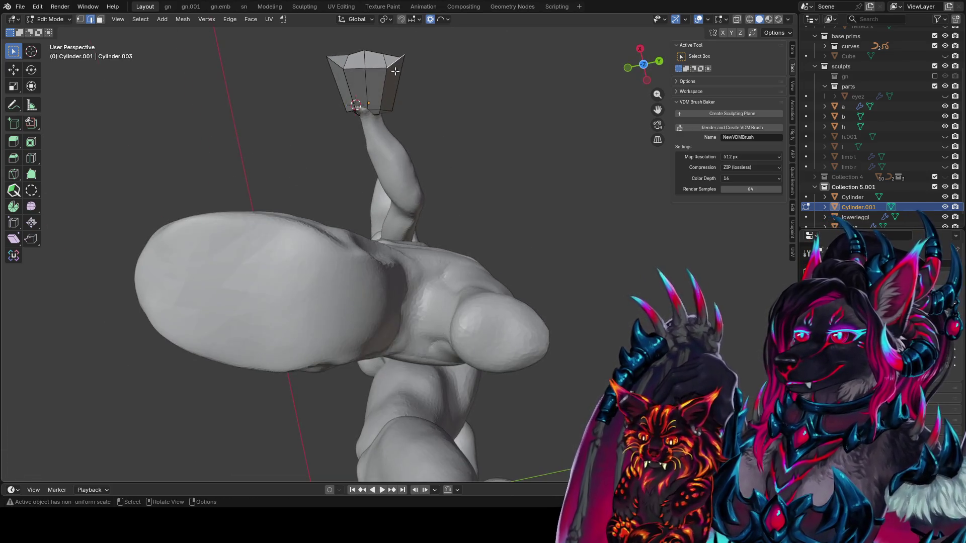
left_click(31, 206)
left_click_drag(366, 39, 455, 54)
middle_click_drag(455, 53, 373, 128)
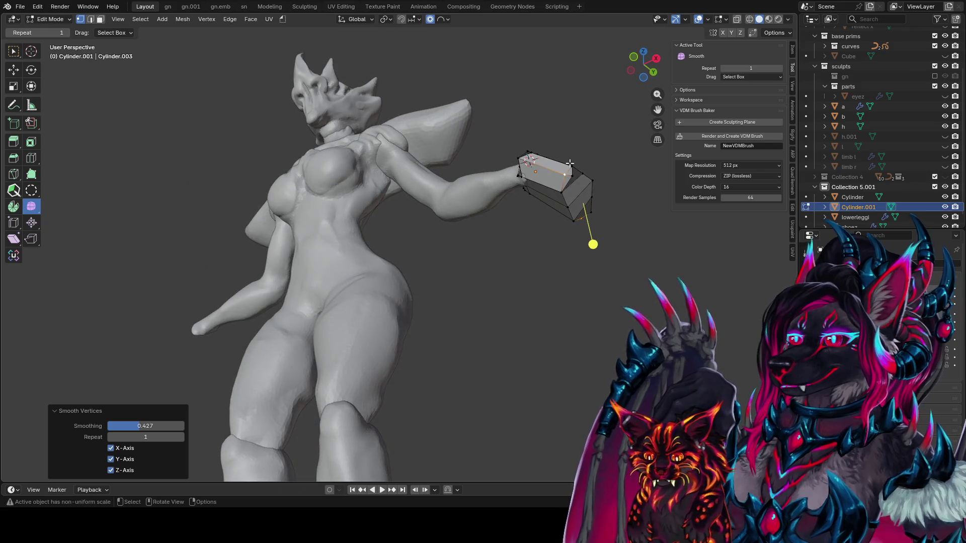
left_click(570, 164)
mouse_move(570, 163)
middle_mouse_down()
mouse_move(426, 258)
mouse_move(393, 223)
middle_mouse_up()
scroll(406, 244, "up", 5)
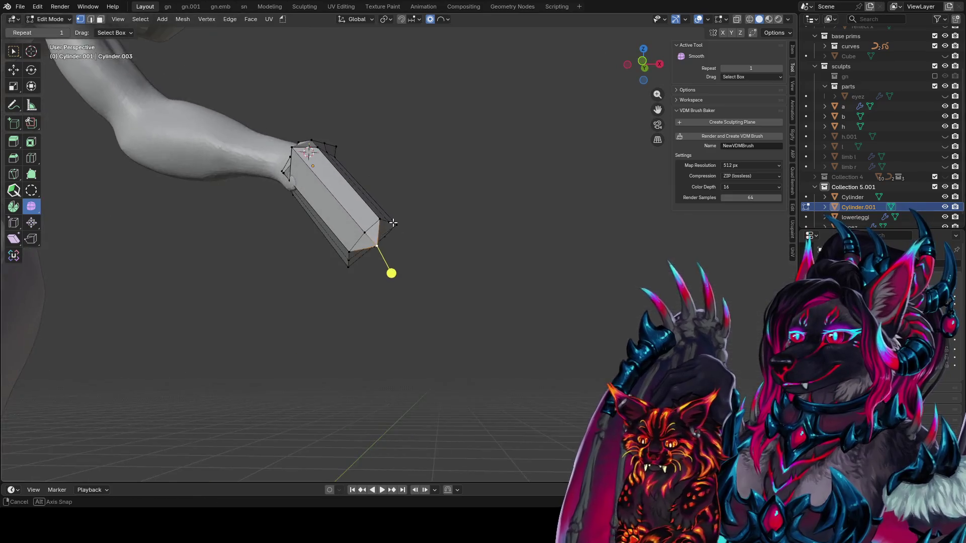
scroll(393, 223, "down", 2)
left_click_drag(391, 273, 472, 274)
Step: Vertex-slide the selected vertices twice, to a 0.244 factor, shaping the wrist cap
mouse_move(501, 257)
middle_mouse_down()
mouse_move(351, 224)
mouse_move(274, 231)
mouse_move(276, 253)
mouse_move(305, 246)
mouse_move(313, 168)
mouse_move(390, 151)
mouse_move(345, 164)
mouse_move(358, 225)
mouse_move(275, 205)
middle_mouse_up()
key("shift+v")
left_click(332, 204)
key("shift+v")
left_click(301, 234)
key("2")
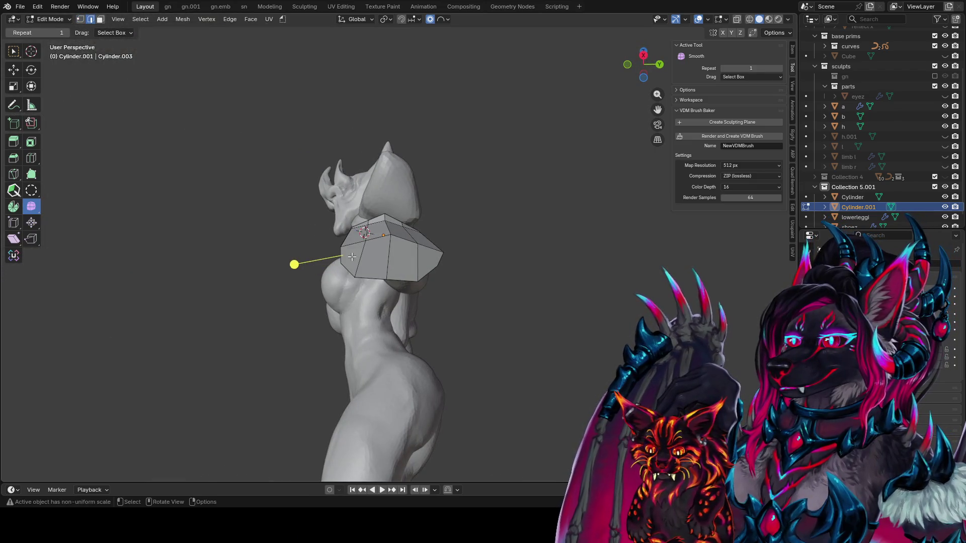
mouse_move(350, 258)
middle_mouse_down()
mouse_move(445, 278)
mouse_move(384, 280)
mouse_move(439, 271)
mouse_move(409, 260)
middle_mouse_up()
left_click(407, 259, "shift")
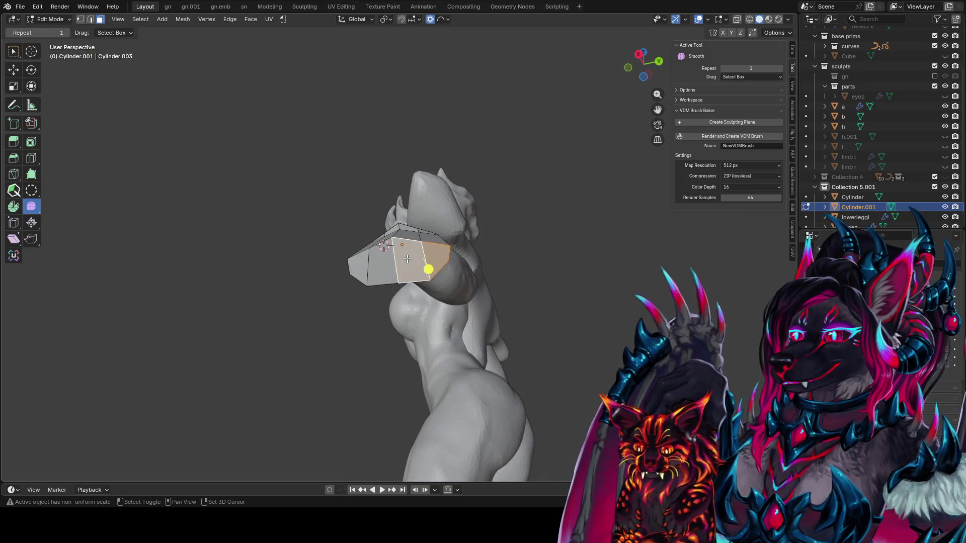
Step: Inset the two selected faces at the gauntlet's end
left_click(385, 265, "shift")
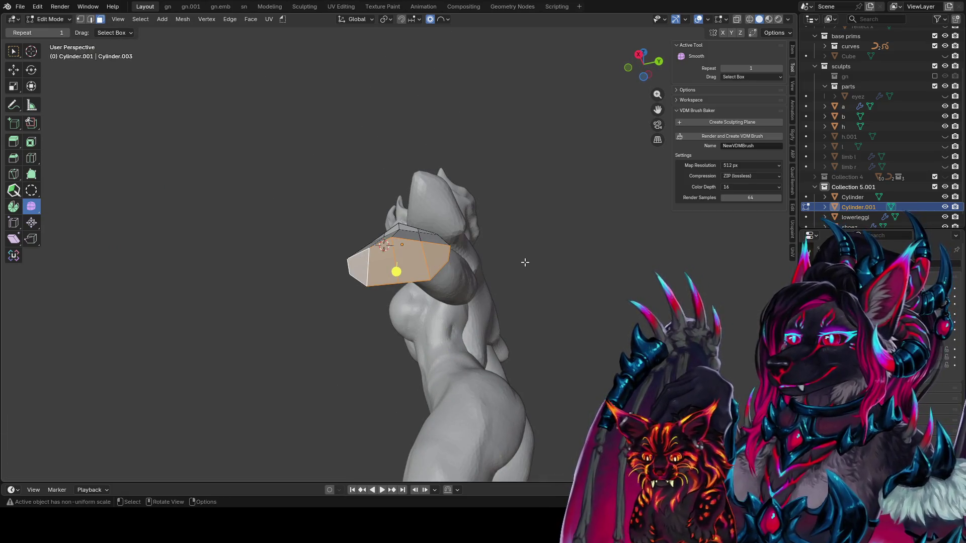
key("i")
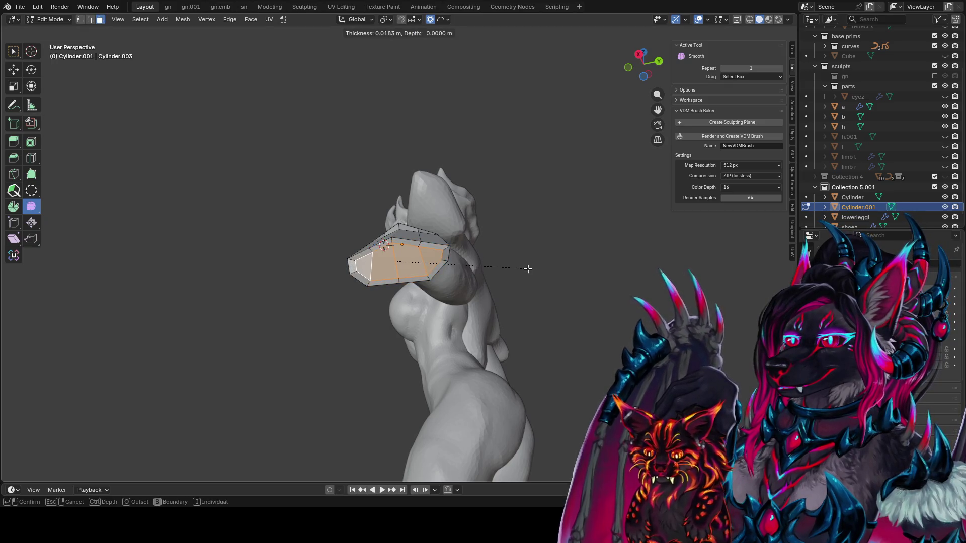
left_click(546, 269)
mouse_move(546, 269)
middle_mouse_down()
mouse_move(756, 298)
mouse_move(459, 322)
middle_mouse_up()
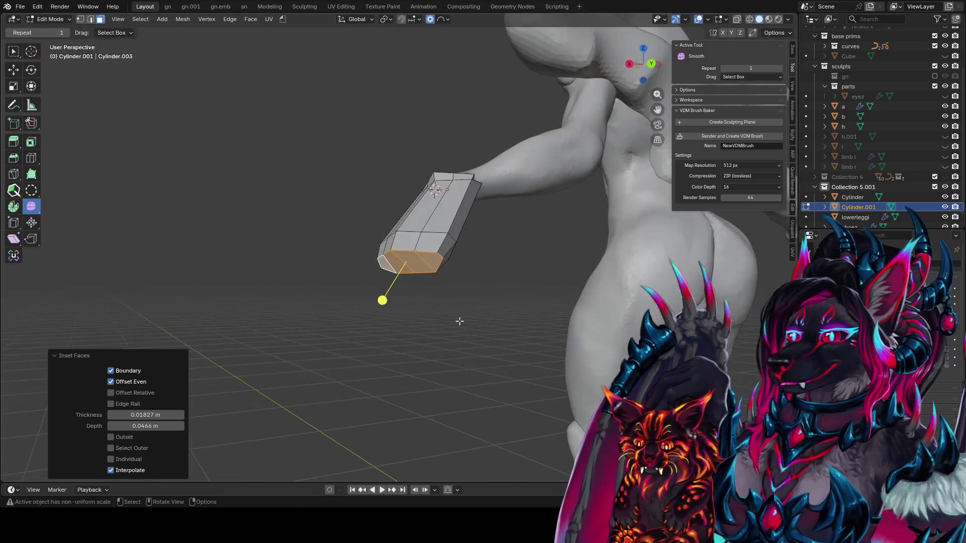
mouse_move(393, 362)
middle_mouse_down()
mouse_move(442, 270)
mouse_move(437, 264)
middle_mouse_up()
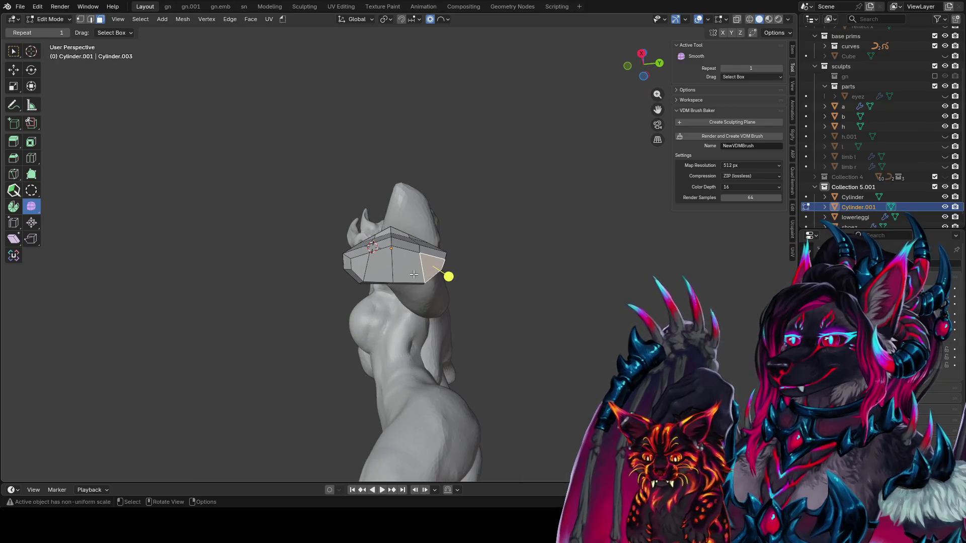
Step: Narrow the inset face to 0.7 along its local X axis
key("shift+r")
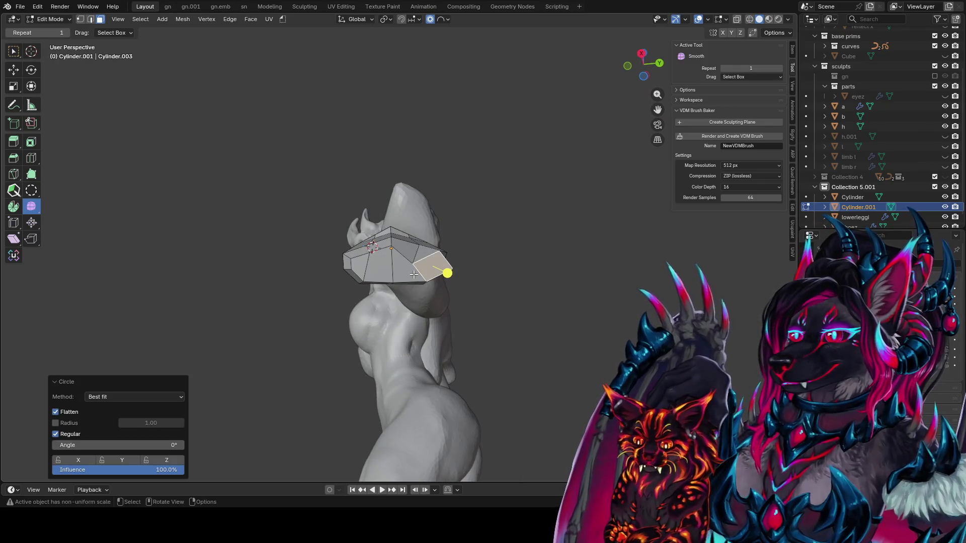
key("ctrl+z")
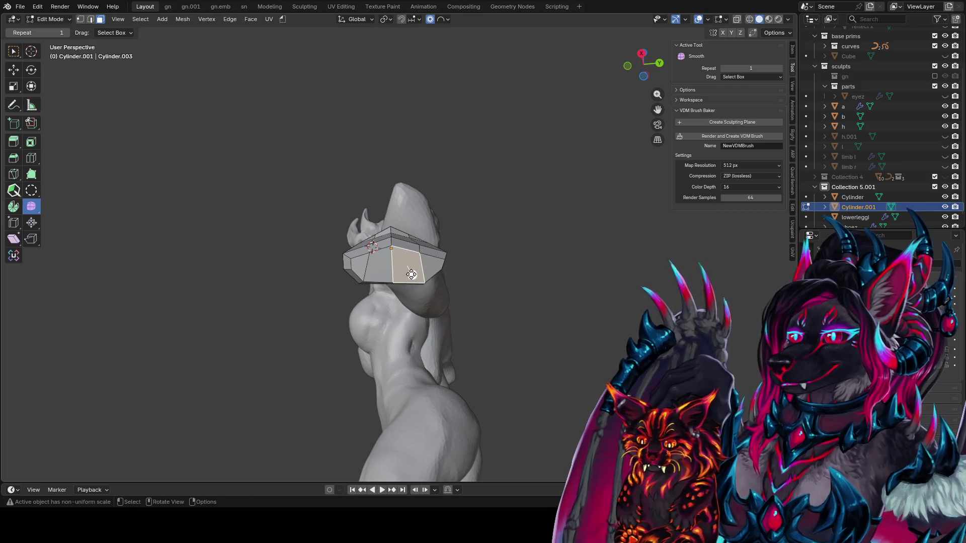
middle_click_drag(412, 275, 409, 264)
key("s")
key("y")
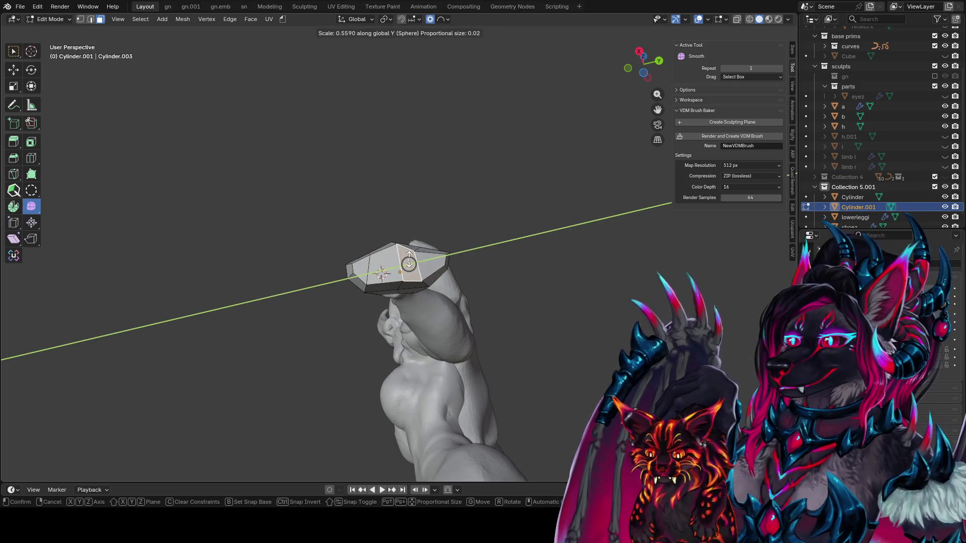
key("Escape")
key("s")
key("y")
key("x")
key("x")
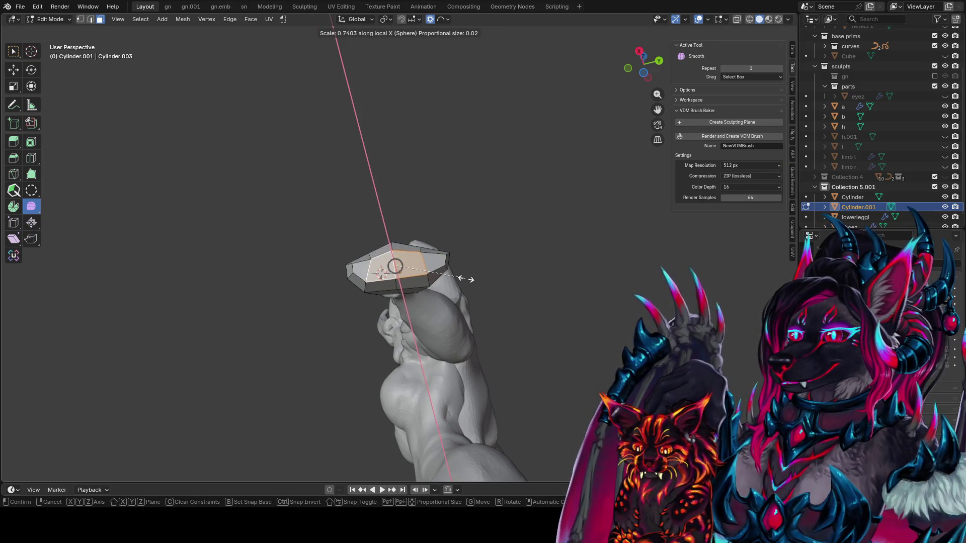
left_click(460, 277)
mouse_move(459, 278)
middle_mouse_down()
mouse_move(406, 349)
mouse_move(468, 328)
mouse_move(388, 271)
mouse_move(395, 306)
mouse_move(324, 282)
mouse_move(477, 319)
mouse_move(611, 259)
mouse_move(483, 160)
mouse_move(493, 151)
middle_mouse_up()
Step: Nudge a gauntlet edge and a nearby vertex into a rounder position
left_click(388, 271)
key("g")
left_click(317, 282)
left_click(436, 229)
key("g")
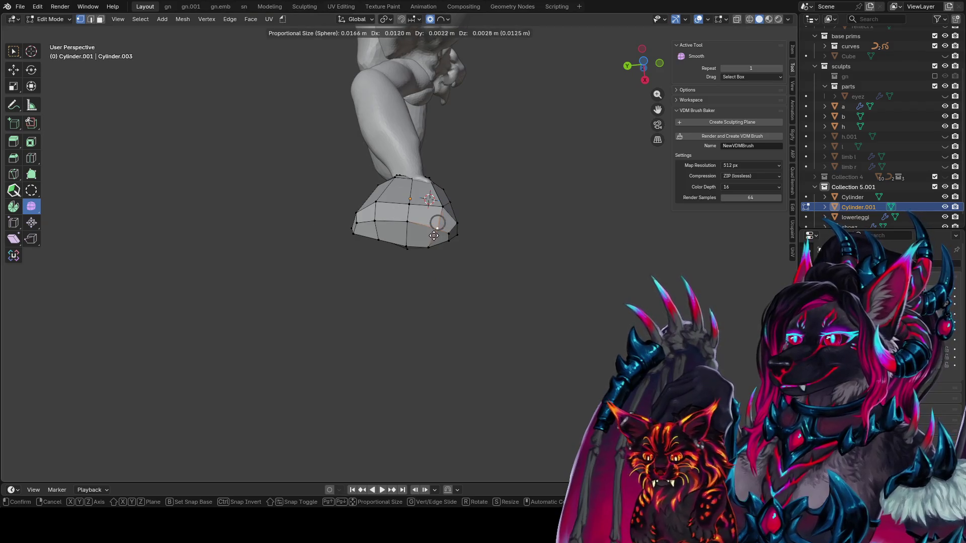
left_click(451, 229)
key("g")
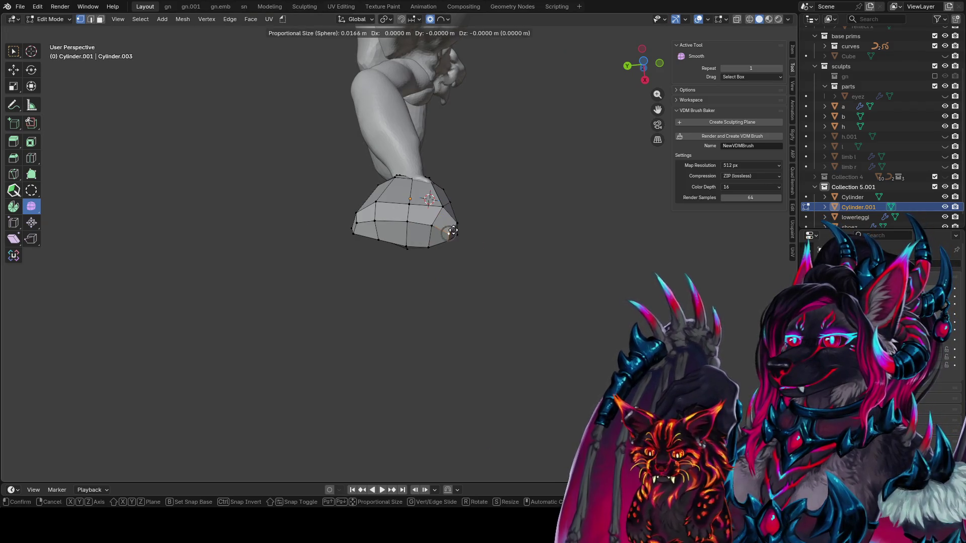
left_click(491, 197)
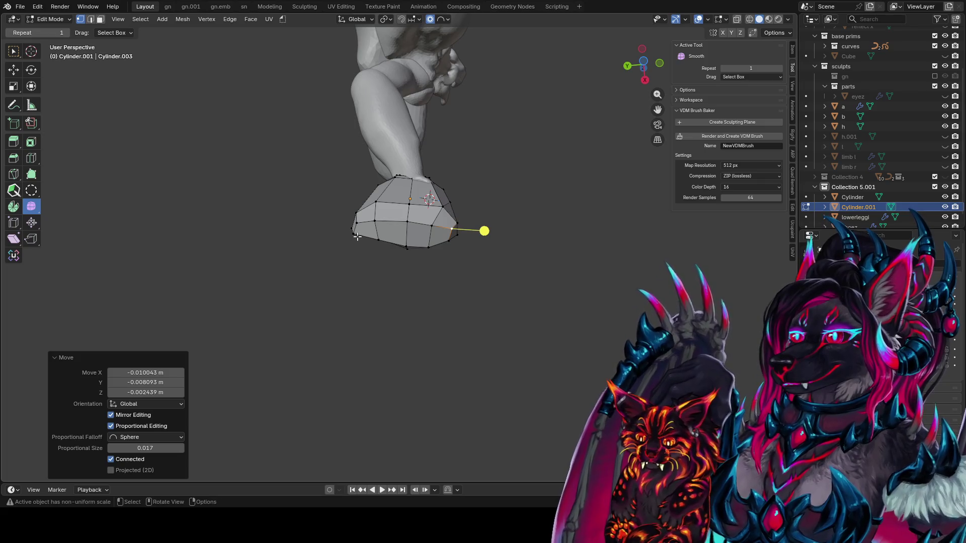
Step: Pull the gauntlet's left edge vertex proportionally and rotate an edge about 8.88°
left_click(358, 237)
key("g")
left_click(348, 268)
mouse_move(345, 267)
middle_mouse_down()
mouse_move(191, 330)
mouse_move(303, 295)
middle_mouse_up()
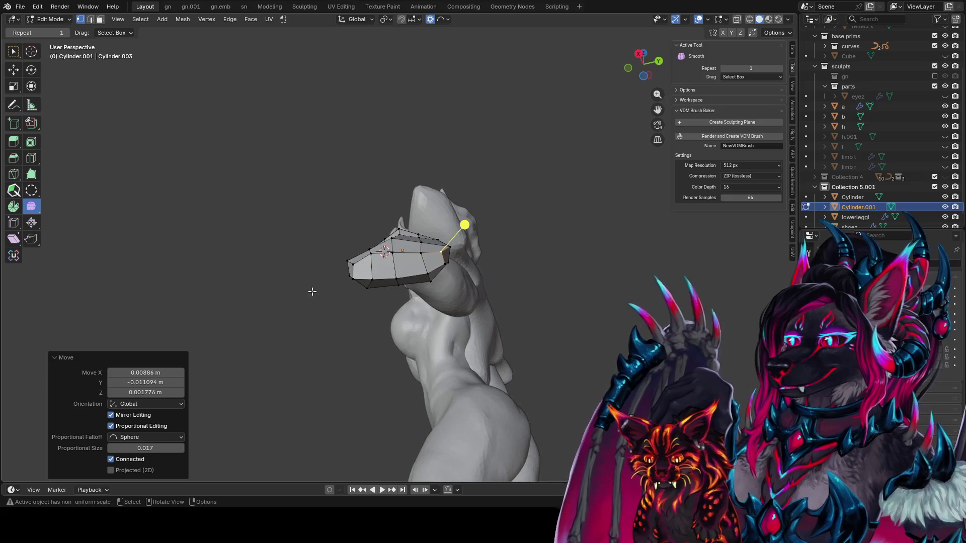
middle_click_drag(367, 248, 414, 277)
mouse_move(373, 252)
left_mouse_down()
mouse_move(372, 264)
mouse_move(425, 252)
mouse_move(412, 273)
mouse_move(440, 272)
left_mouse_up()
key("2")
key("r")
left_click(413, 281)
Step: Move two more vertices with proportional editing at size 0.017 to round the wrist cage
key("1")
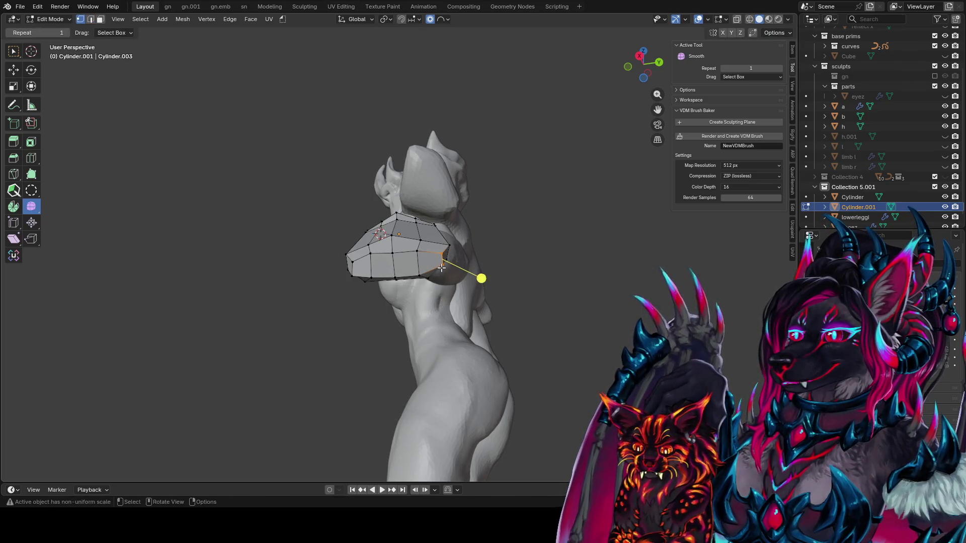
key("g")
left_click(433, 300)
left_click(447, 247)
key("g")
left_click(437, 253)
key("g")
left_click(401, 251)
key("2")
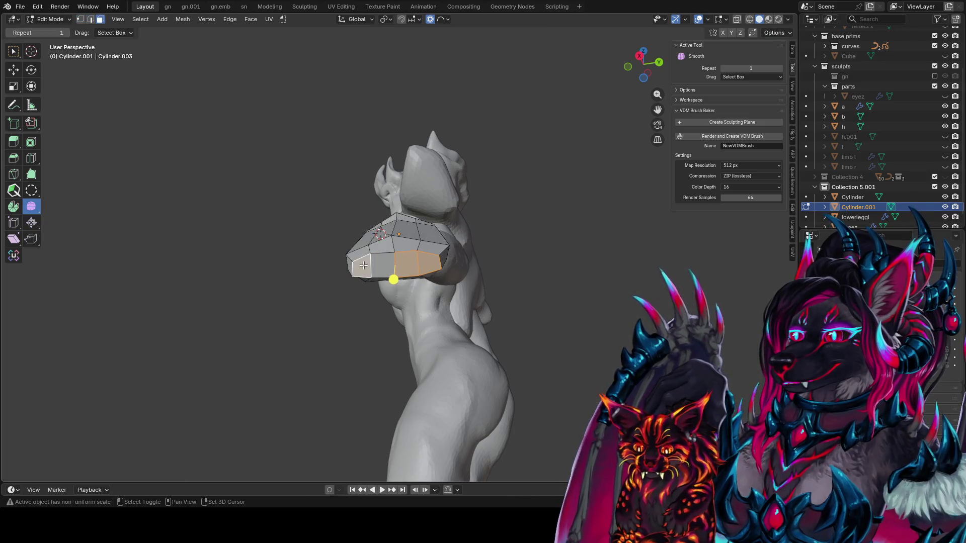
Step: Individually inset the four fingertip faces, then tilt and shift them proportionally
key("i")
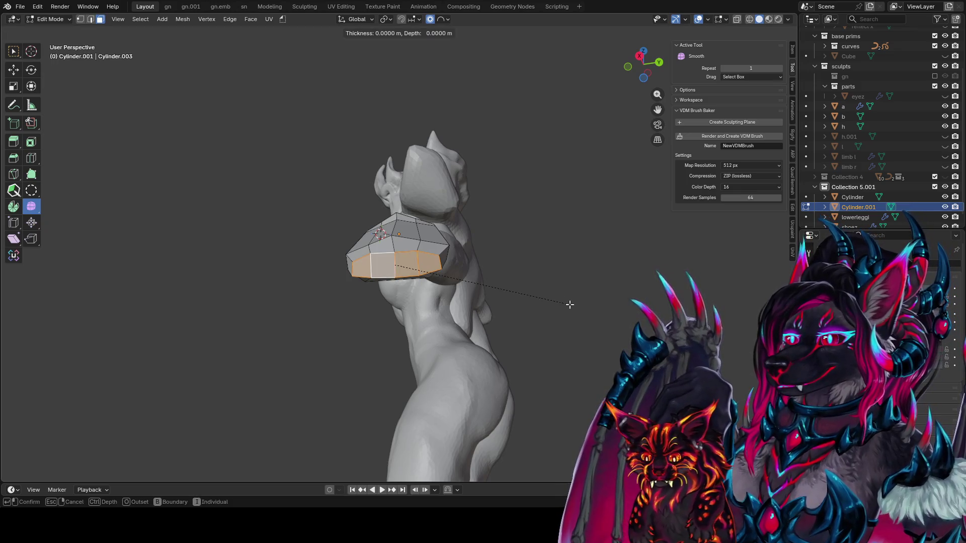
left_click(576, 303)
mouse_move(575, 303)
middle_mouse_down()
mouse_move(576, 327)
mouse_move(522, 367)
mouse_move(557, 375)
middle_mouse_up()
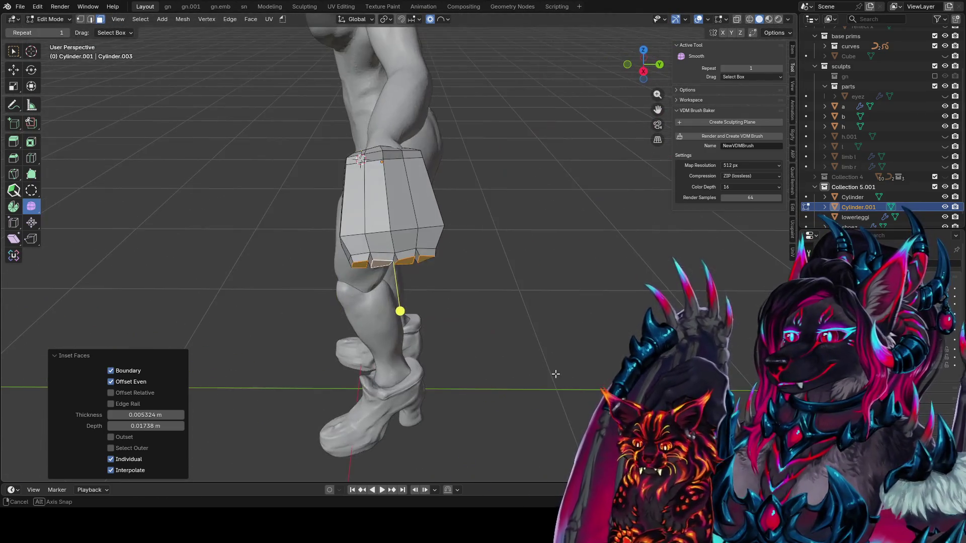
key("r")
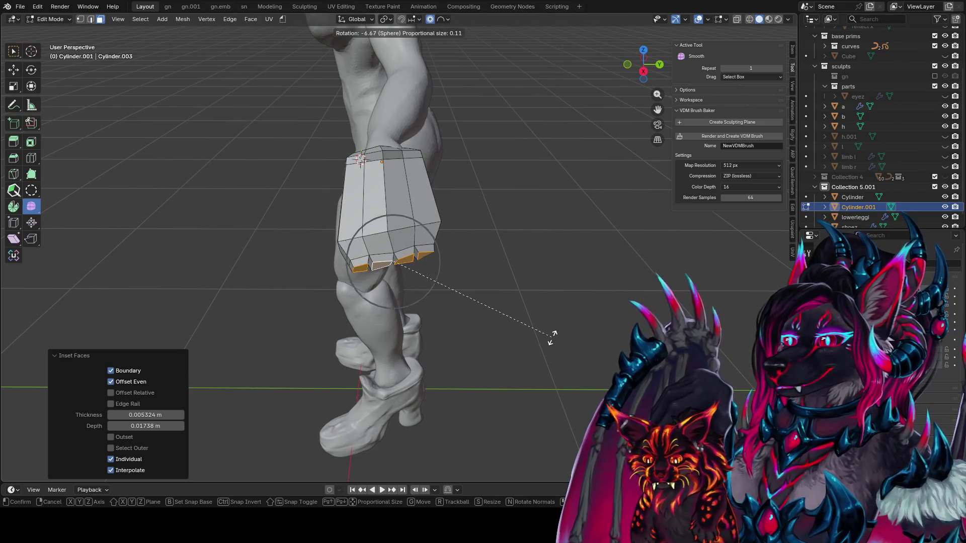
left_click(548, 335)
middle_click_drag(551, 334, 450, 304)
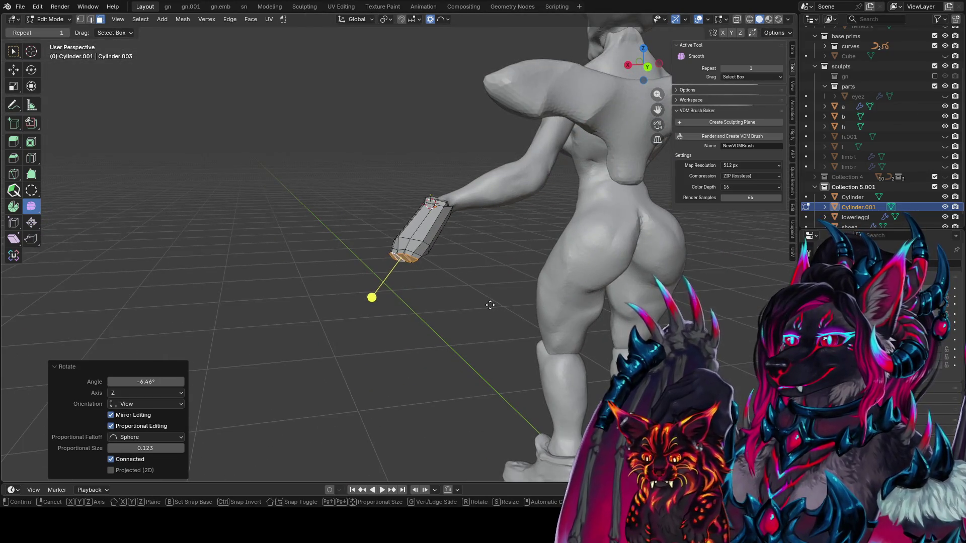
key("g")
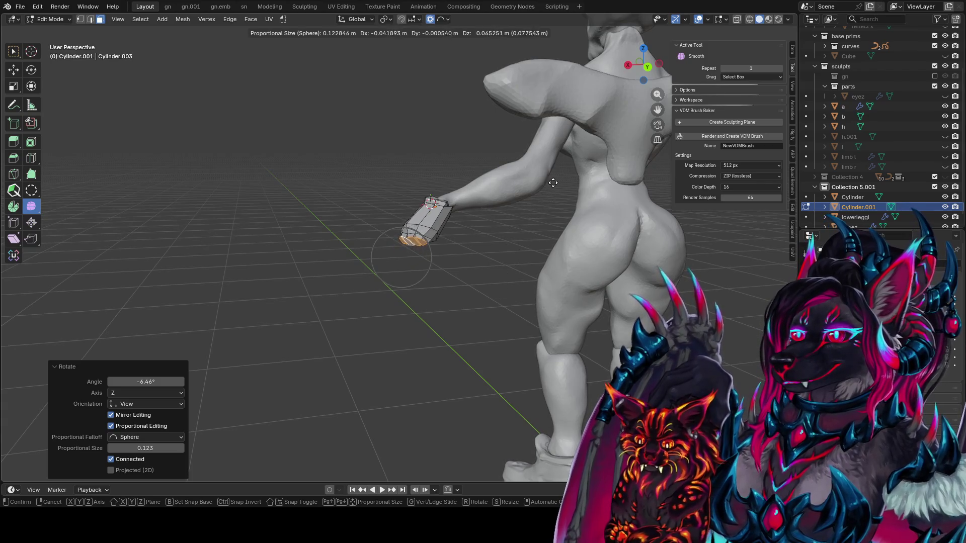
left_click(553, 183)
middle_click_drag(553, 182, 733, 193)
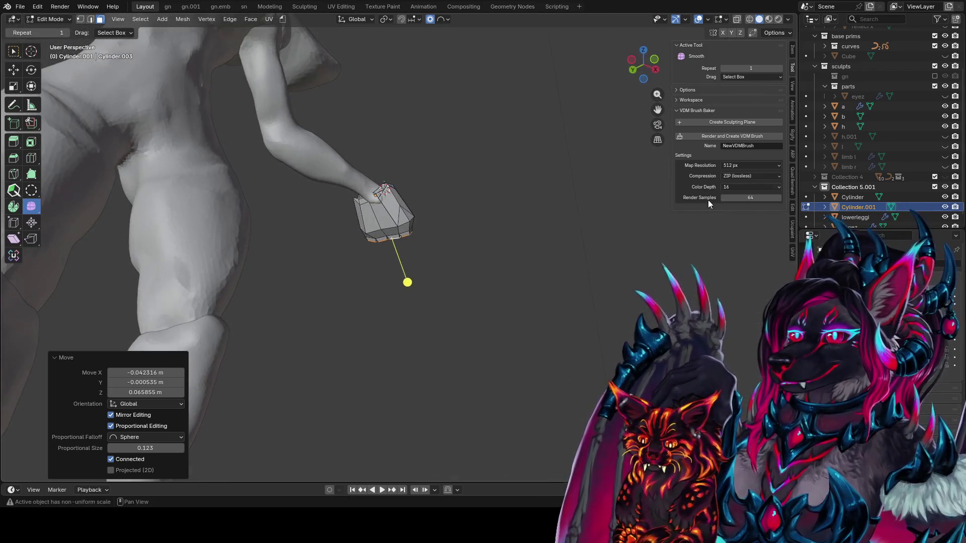
Step: Rotate and shrink the fingertip faces in alternating passes to shape the fingers
key("r")
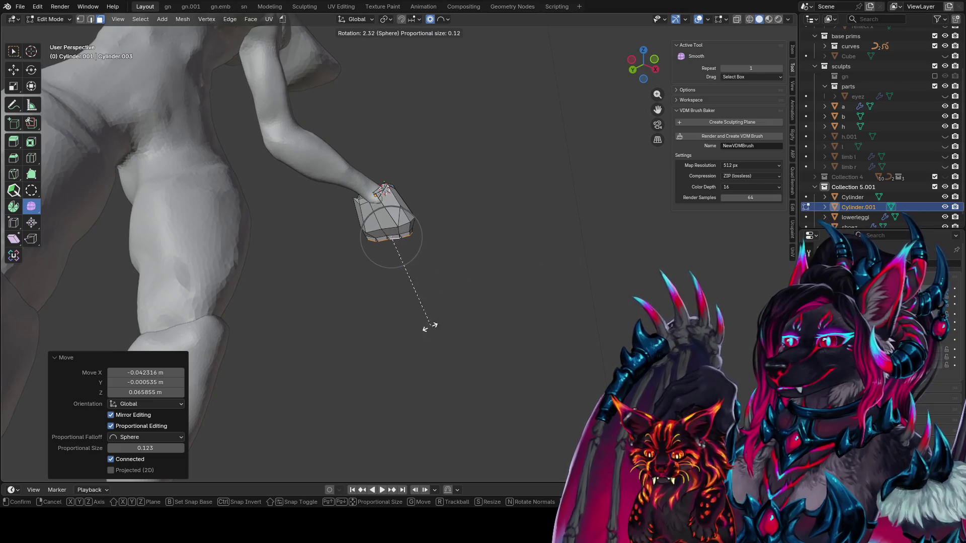
left_click(428, 326)
mouse_move(395, 326)
middle_mouse_down()
mouse_move(391, 257)
mouse_move(554, 251)
middle_mouse_up()
scroll(554, 252, "up", 2)
key("s")
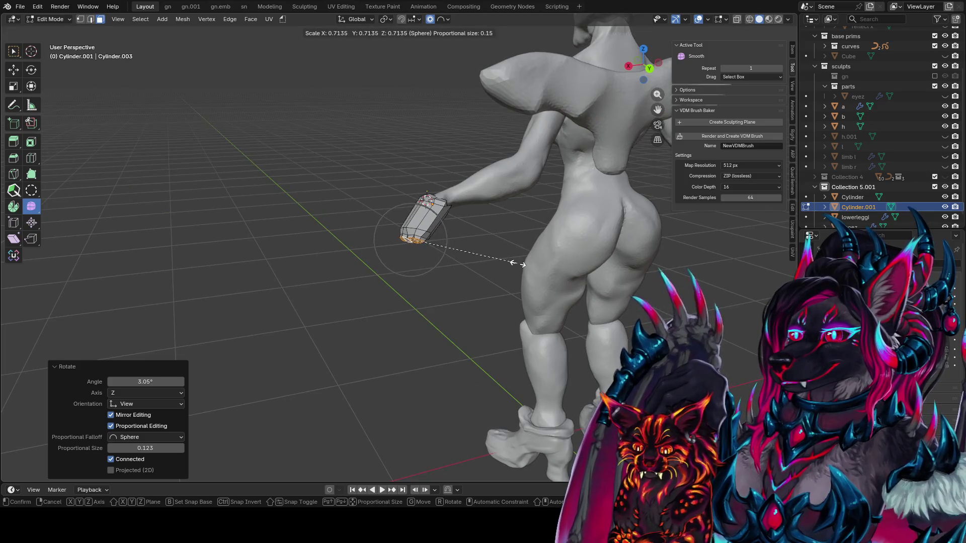
left_click(543, 259)
mouse_move(543, 259)
middle_mouse_down()
mouse_move(470, 211)
mouse_move(553, 231)
middle_mouse_up()
key("r")
left_click(469, 211)
scroll(553, 231, "up", 2)
key("s")
left_click(608, 245)
Step: Fine-tune the fingertips with rotations and a move, ending at -12.9° and proportional size 0.149
middle_click_drag(608, 244, 406, 190)
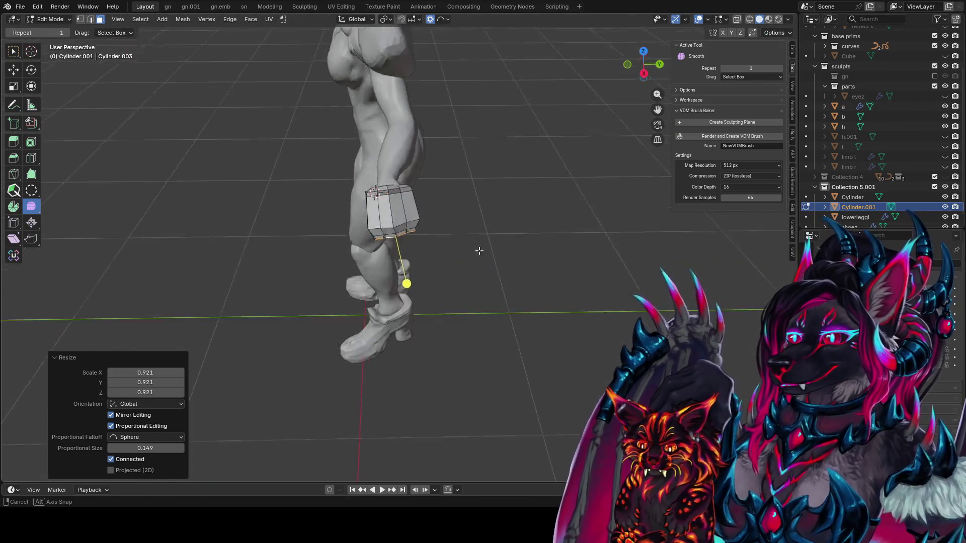
middle_click_drag(405, 190, 507, 263)
scroll(508, 264, "up", 3)
key("r")
left_click(454, 270)
key("g")
left_click(454, 249)
key("r")
left_click(482, 245)
mouse_move(491, 237)
middle_mouse_down()
mouse_move(492, 222)
mouse_move(415, 251)
mouse_move(359, 252)
middle_mouse_up()
Step: Save idea farm1.blend and switch to the orthographic right-side view
key("ctrl+s")
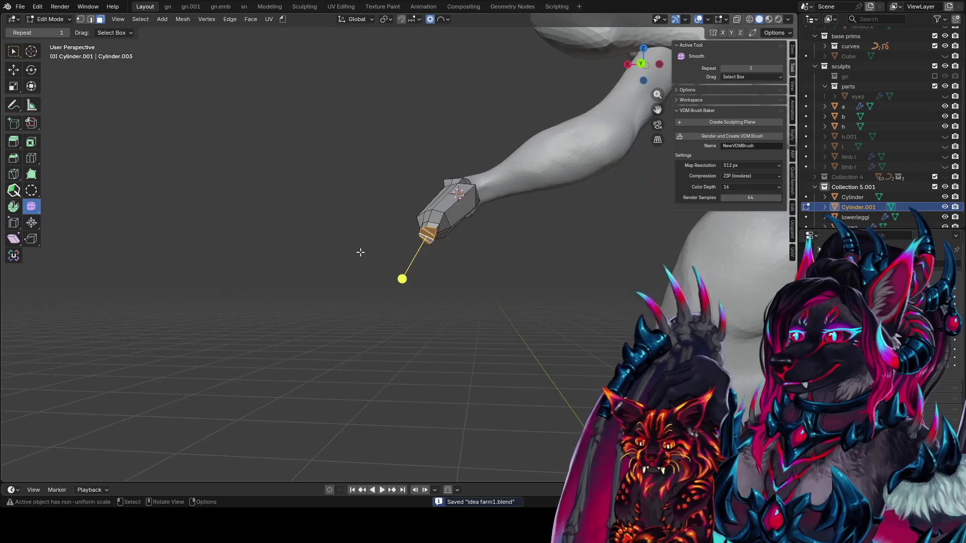
key("KP_1")
key("KP_3")
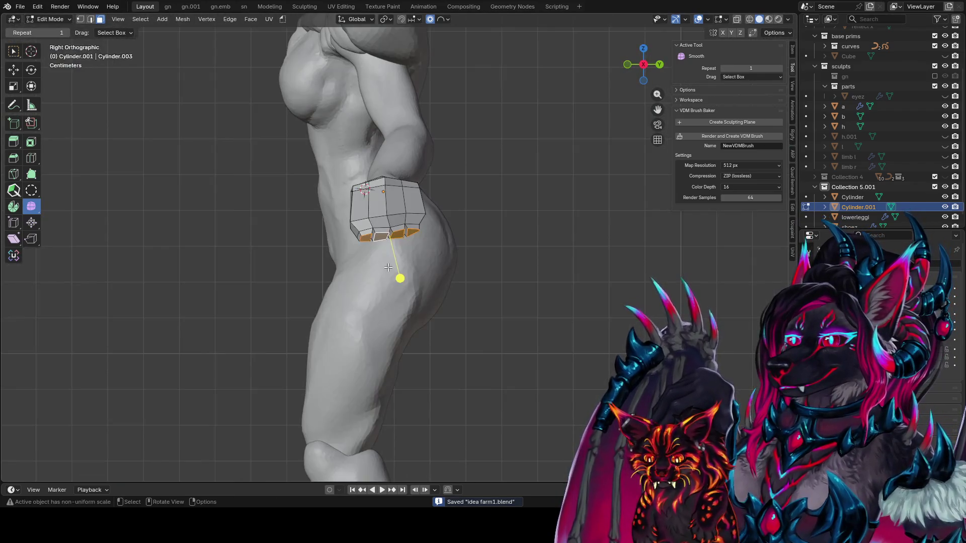
Step: Extrude the fingertip faces longer and bend them around the local Y axis
mouse_move(408, 257)
middle_mouse_down()
mouse_move(500, 99)
mouse_move(450, 179)
mouse_move(444, 236)
middle_mouse_up()
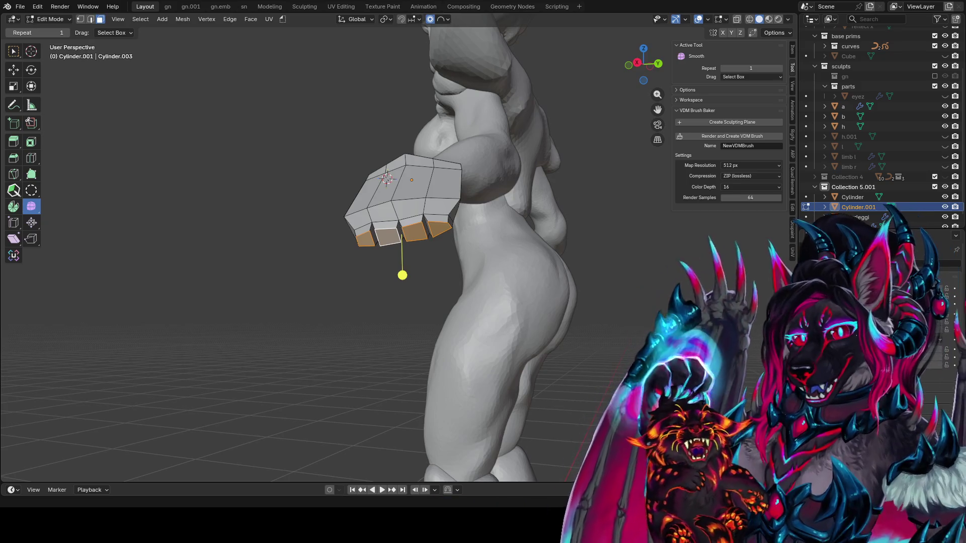
mouse_move(402, 275)
middle_mouse_down()
mouse_move(414, 289)
mouse_move(449, 274)
middle_mouse_up()
key("e")
left_click(415, 295)
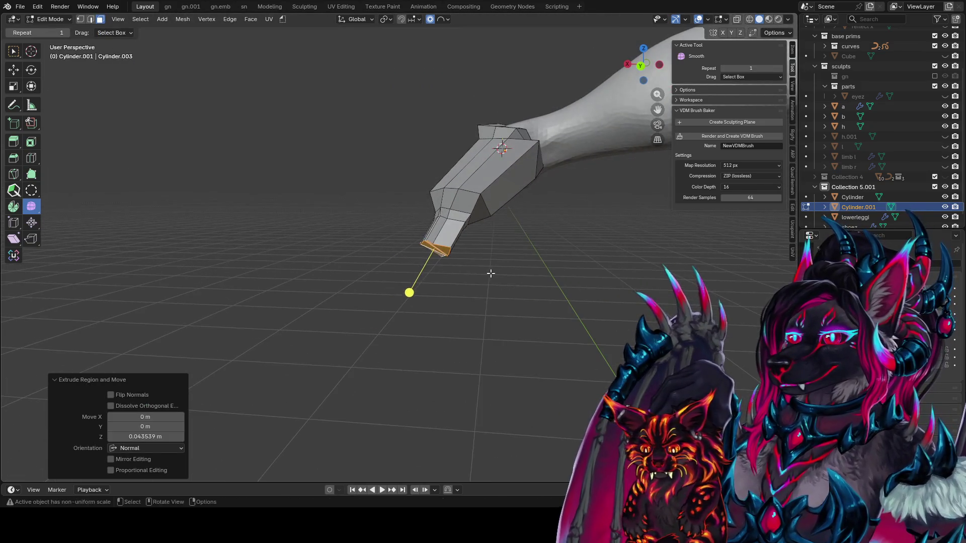
key("r")
key("x")
scroll(499, 265, "up", 8)
key("x")
key("y")
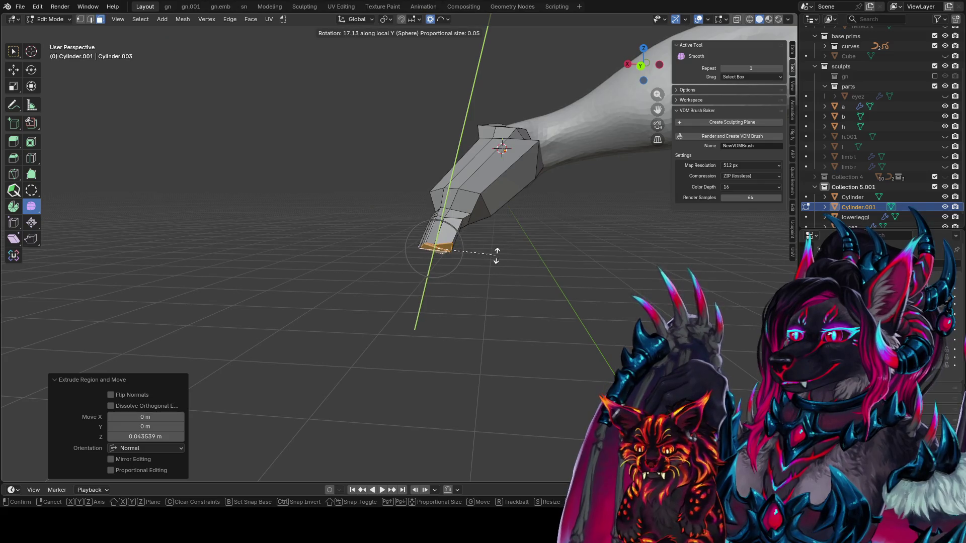
left_click(493, 257)
middle_click_drag(491, 257, 594, 218)
key("s")
key("y")
key("y")
key("shift+z")
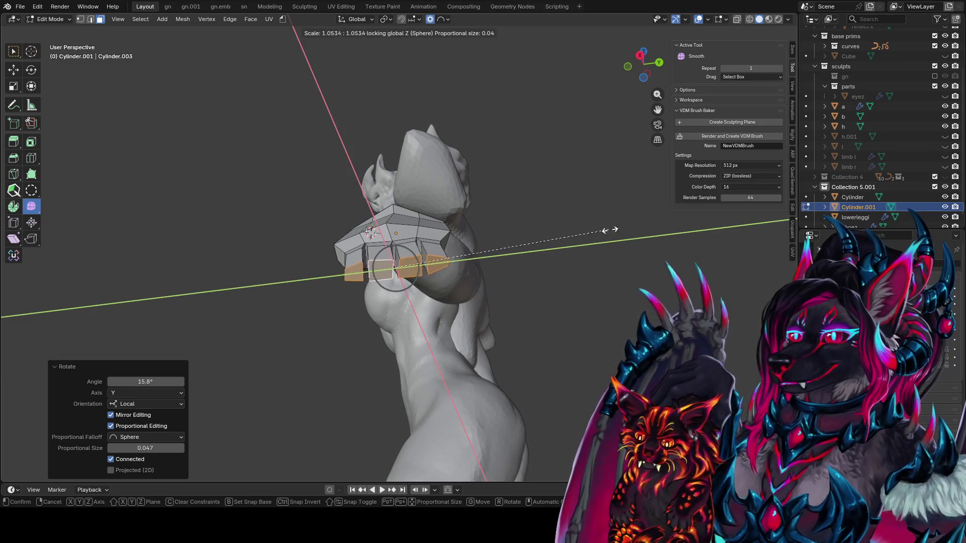
right_click(607, 230)
mouse_move(607, 229)
middle_mouse_down()
mouse_move(387, 272)
mouse_move(323, 227)
middle_mouse_up()
Step: Round the first finger's face loop with LoopTools Circle at 0° angle and 90.2% influence, then save
left_click(366, 243, "alt")
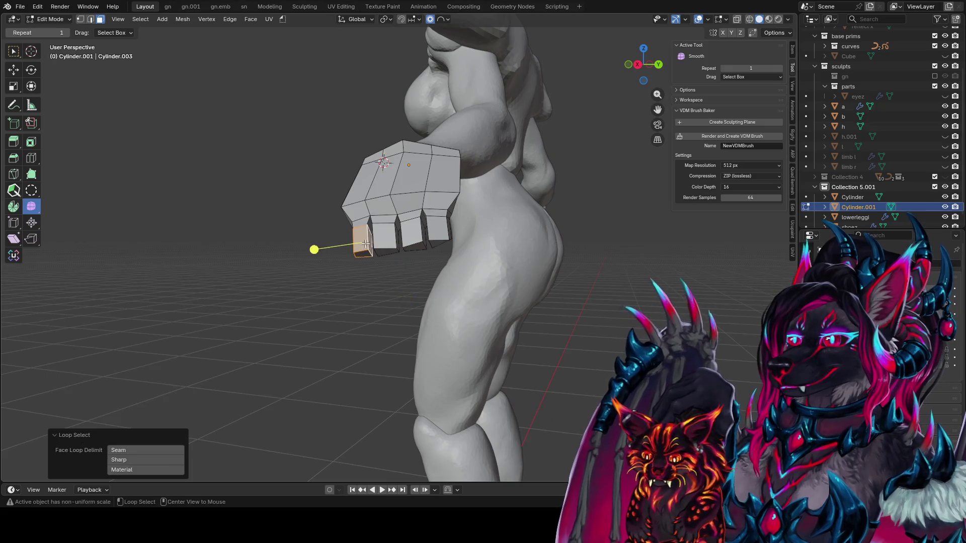
key("alt+c")
mouse_move(370, 249)
middle_mouse_down()
mouse_move(503, 244)
mouse_move(453, 247)
middle_mouse_up()
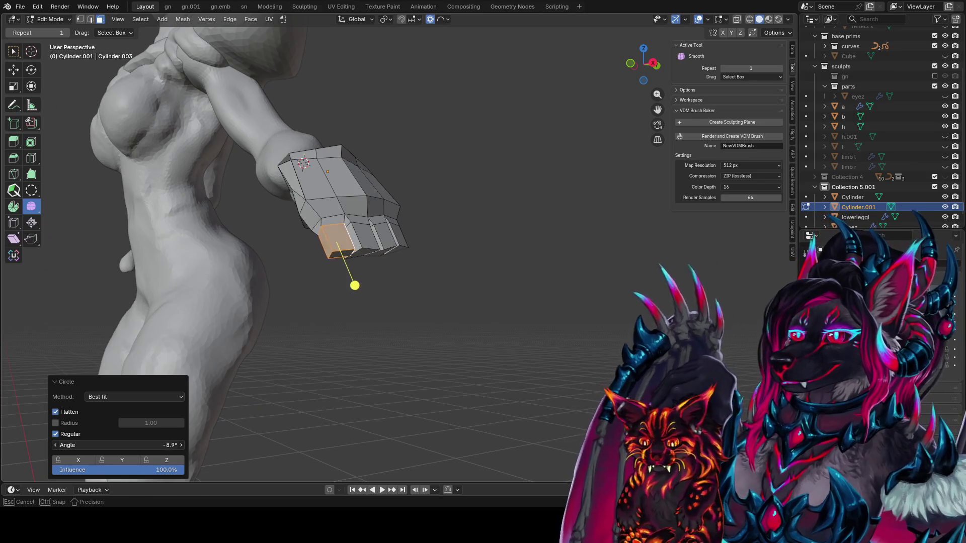
left_click_drag(118, 446, 146, 446)
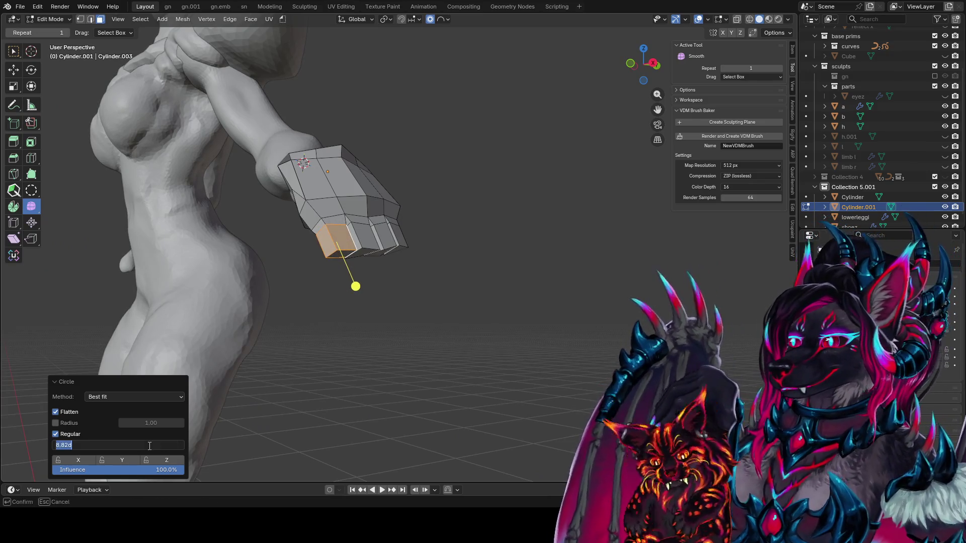
type("0")
key("Return")
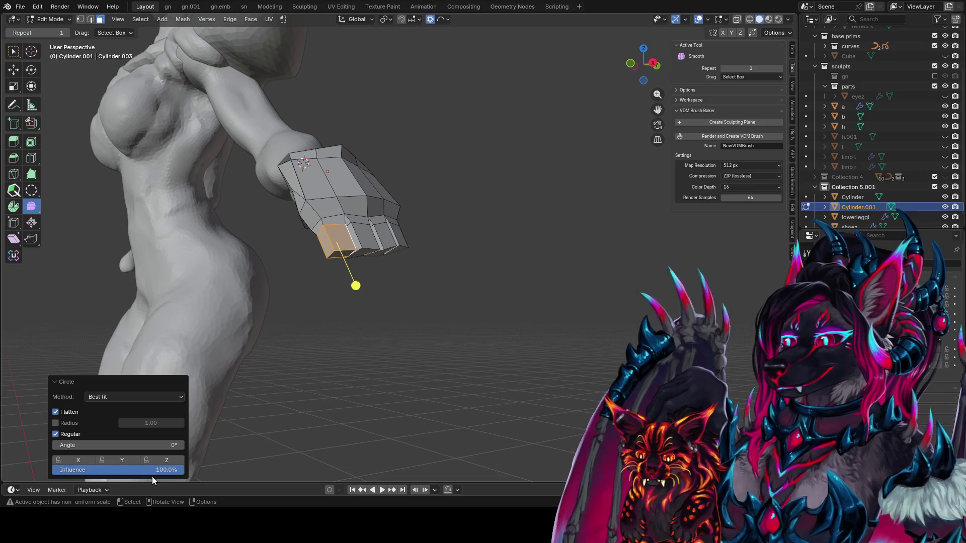
mouse_move(157, 474)
left_mouse_down()
mouse_move(144, 470)
mouse_move(171, 470)
left_mouse_up()
mouse_move(251, 327)
middle_mouse_down()
mouse_move(396, 325)
mouse_move(477, 392)
middle_mouse_up()
key("ctrl+s")
key("Tab")
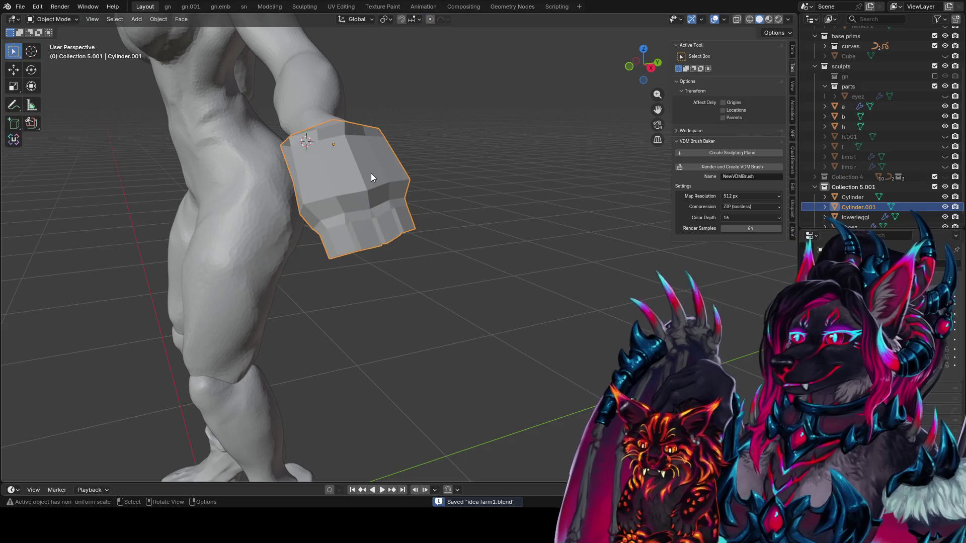
Step: Apply the gauntlet's scale and round the selected fist faces with LoopTools Circle
key("ctrl+a")
left_click(370, 173)
middle_click_drag(371, 173, 367, 180)
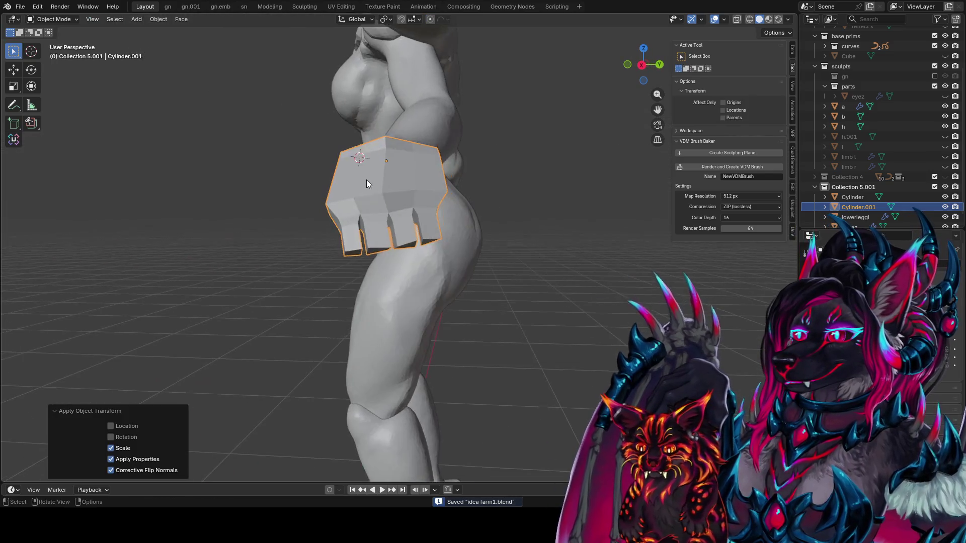
key("Tab")
middle_click_drag(384, 226, 385, 186)
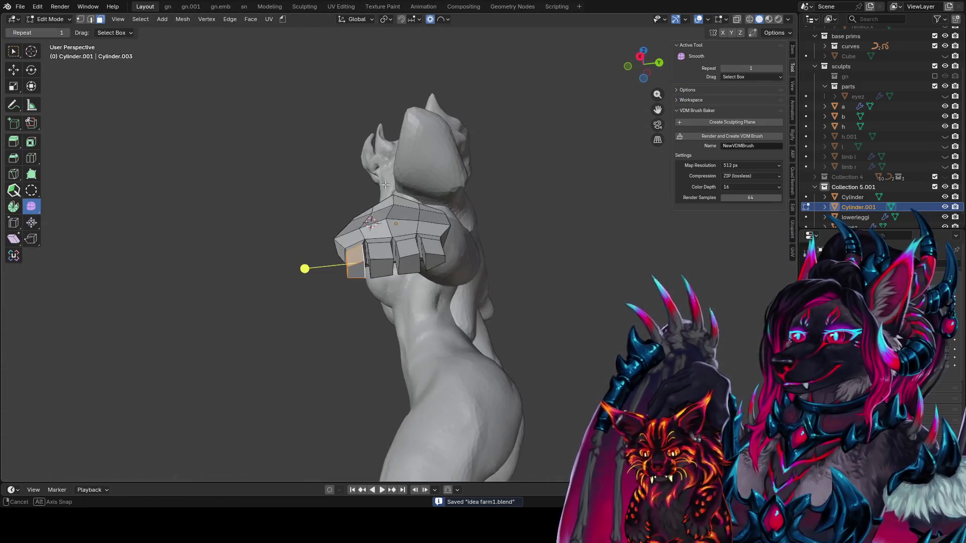
left_click(435, 263)
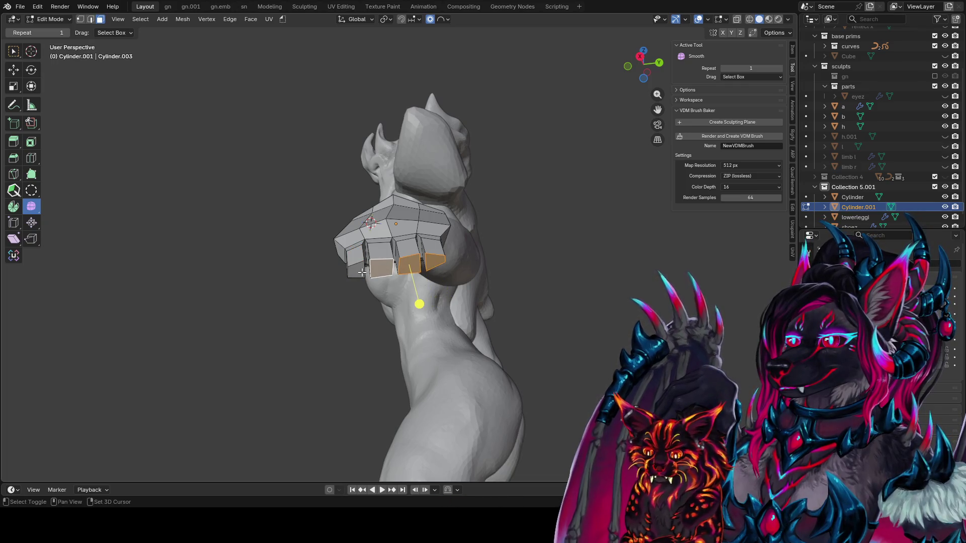
key("shift+alt+c")
Step: Push two knuckle faces on the fist into shape with proportional editing
mouse_move(398, 273)
middle_mouse_down()
mouse_move(446, 152)
mouse_move(372, 280)
middle_mouse_up()
left_click(371, 280)
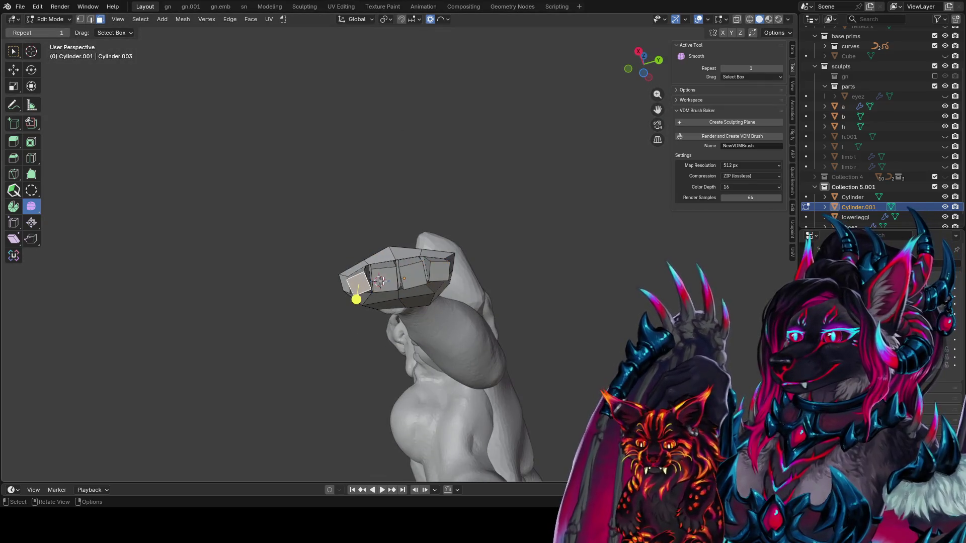
key("g")
left_click(391, 262)
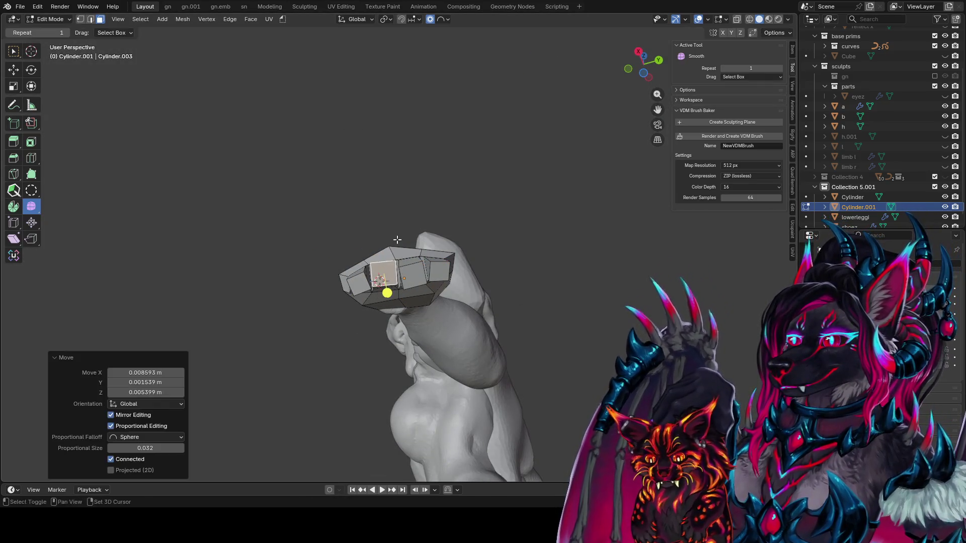
left_click(423, 295)
key("g")
left_click(418, 239)
Step: Move the fist faces vertically and proportionally, about 1.3 cm with proportional size 0.032
mouse_move(418, 238)
middle_mouse_down()
mouse_move(457, 200)
mouse_move(433, 217)
mouse_move(511, 231)
middle_mouse_up()
mouse_move(369, 213)
middle_mouse_down()
mouse_move(408, 146)
mouse_move(410, 206)
mouse_move(436, 158)
mouse_move(382, 181)
middle_mouse_up()
key("g")
key("z")
left_click(403, 128)
key("g")
left_click(431, 149)
Step: Save idea farm1.blend and return to Object Mode
scroll(382, 181, "down", 4)
mouse_move(352, 252)
middle_mouse_down()
mouse_move(636, 233)
mouse_move(725, 212)
middle_mouse_up()
scroll(724, 212, "up", 4)
scroll(441, 224, "up", 3)
middle_click_drag(440, 224, 401, 217)
scroll(401, 217, "down", 5)
key("ctrl+s")
scroll(479, 237, "up", 5)
key("Tab")
scroll(466, 237, "down", 5)
middle_click_drag(466, 237, 558, 271)
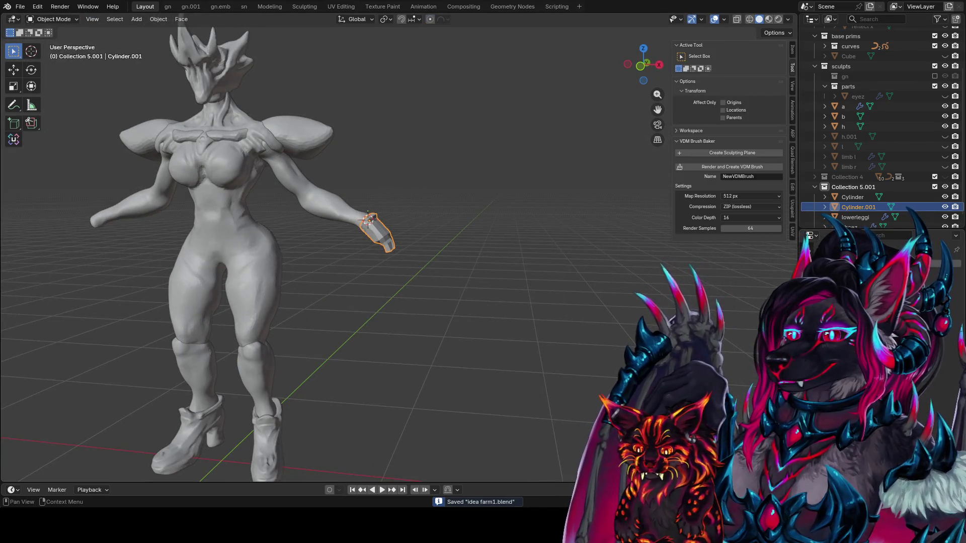
Step: Confirm the gauntlet copy on the other hand, deselect it and save
key("Return")
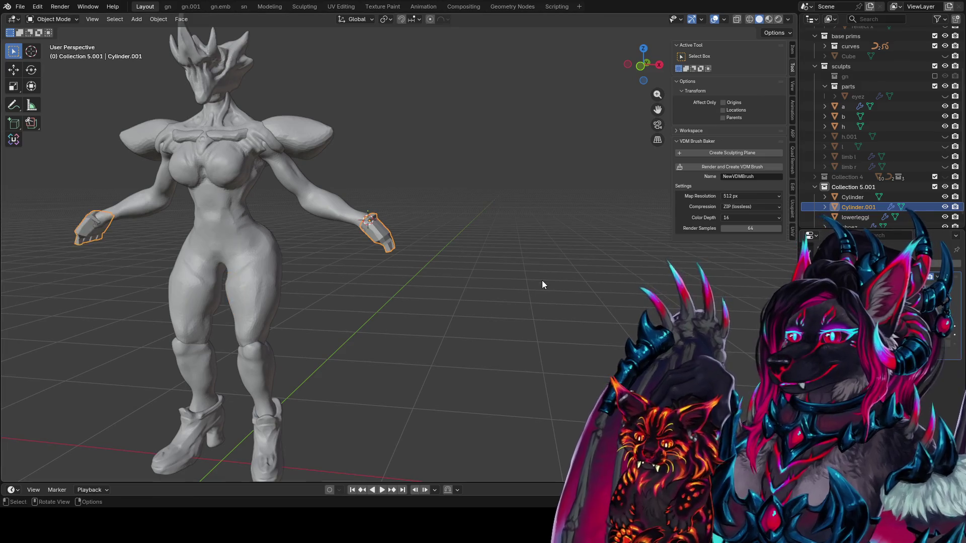
left_click(542, 280)
mouse_move(542, 280)
middle_mouse_down()
mouse_move(400, 283)
mouse_move(560, 282)
mouse_move(490, 258)
middle_mouse_up()
key("ctrl+s")
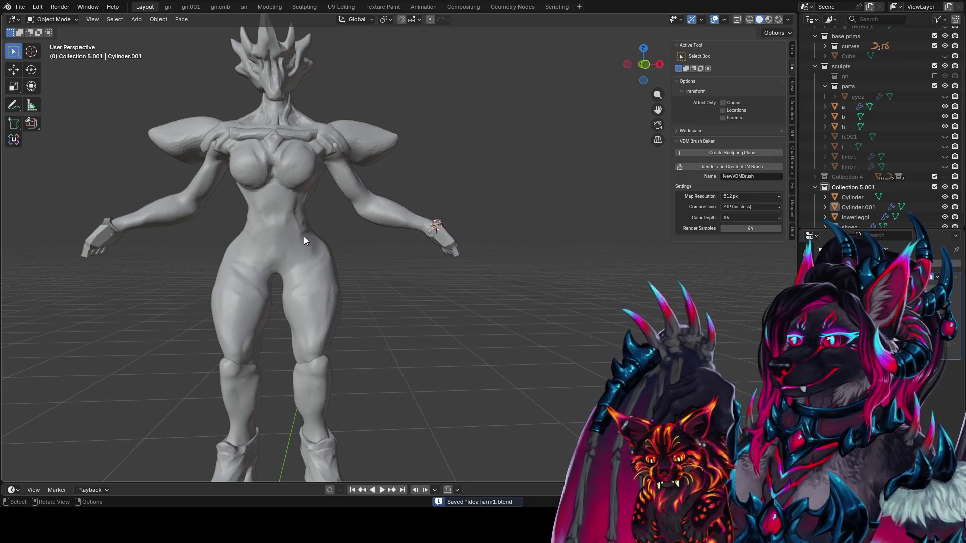
Step: Add a level 1 subdivision to the gauntlet and enter Edit Mode, cancelling a trial loop cut
mouse_move(380, 255)
middle_mouse_down()
mouse_move(401, 270)
mouse_move(381, 276)
middle_mouse_up()
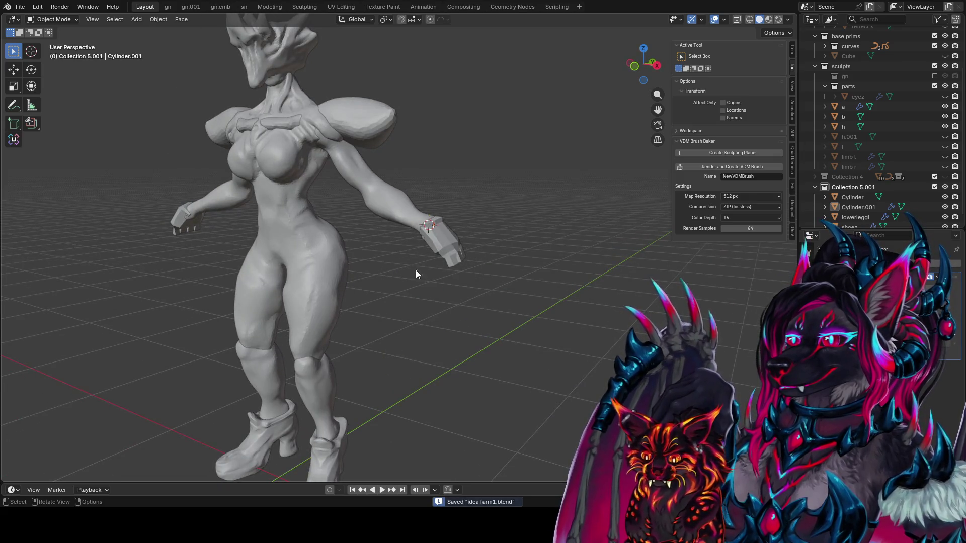
mouse_move(474, 240)
middle_mouse_down()
mouse_move(325, 255)
mouse_move(439, 221)
mouse_move(578, 225)
mouse_move(558, 155)
mouse_move(447, 195)
mouse_move(393, 256)
mouse_move(397, 209)
mouse_move(312, 244)
mouse_move(519, 258)
mouse_move(600, 292)
middle_mouse_up()
key("ctrl+1")
key("Tab")
key("ctrl+r")
left_click(309, 244)
right_click(309, 243)
Step: In right side view, place the duplicated fingertip faces below the fist and save
key("ctrl+s")
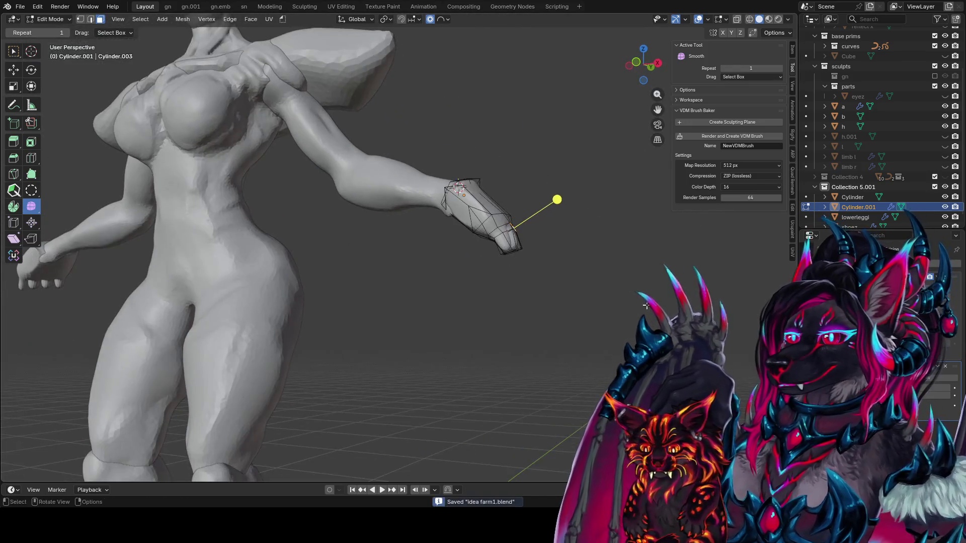
mouse_move(677, 309)
middle_mouse_down()
mouse_move(440, 169)
mouse_move(372, 180)
mouse_move(412, 280)
middle_mouse_up()
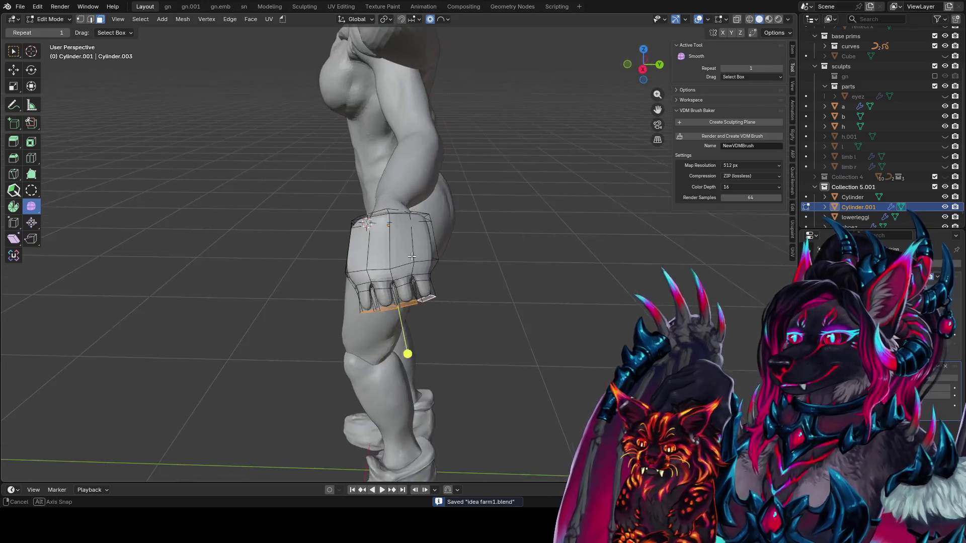
key("KP_1")
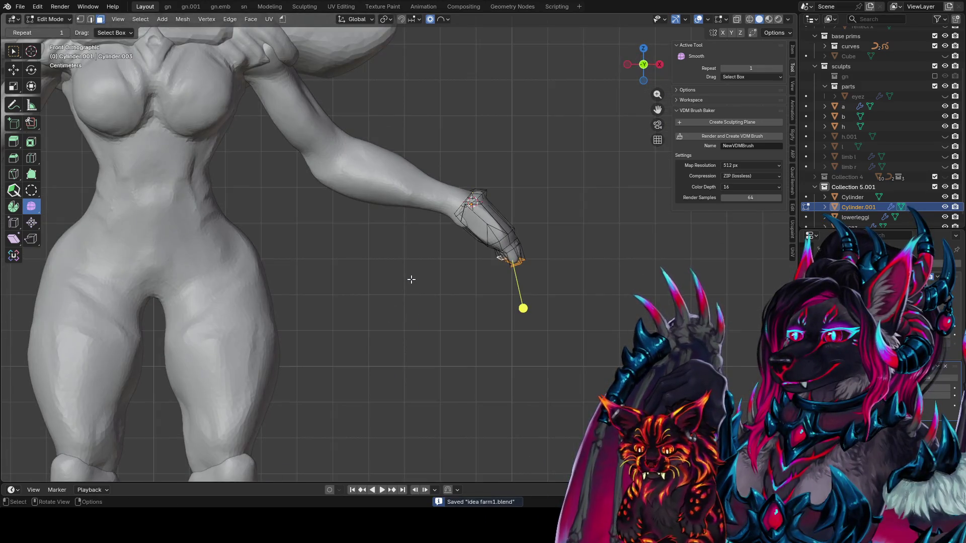
key("KP_3")
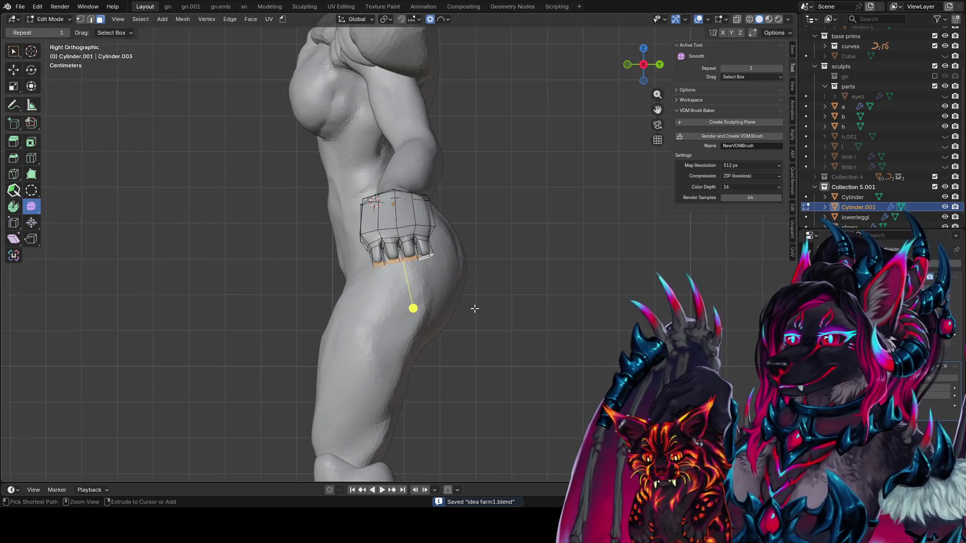
key("g")
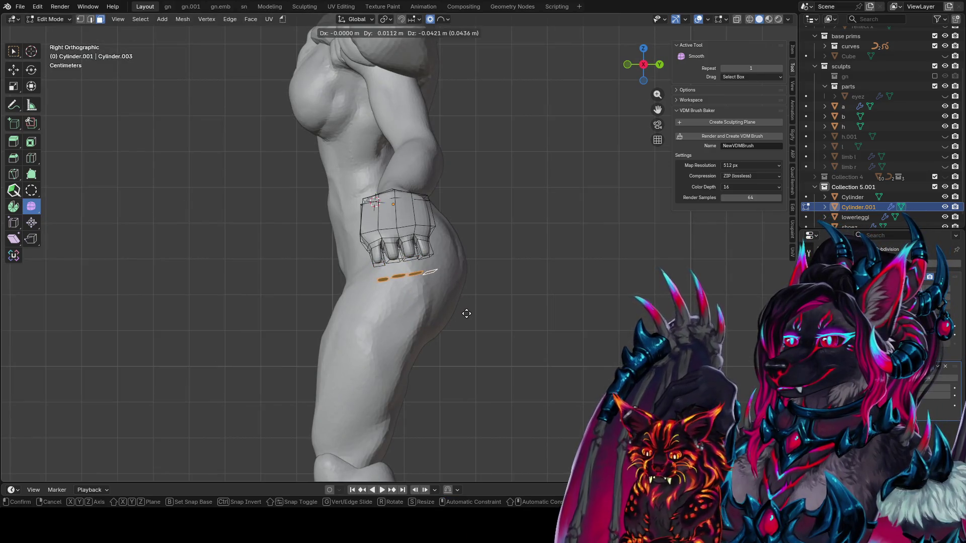
left_click(467, 313)
key("ctrl+s")
mouse_move(459, 313)
middle_mouse_down()
mouse_move(473, 253)
mouse_move(576, 283)
mouse_move(562, 297)
mouse_move(364, 254)
mouse_move(399, 273)
mouse_move(414, 256)
middle_mouse_up()
Step: Rotate the duplicated fingertip faces 30° around their local Y axis
key("r")
key("x")
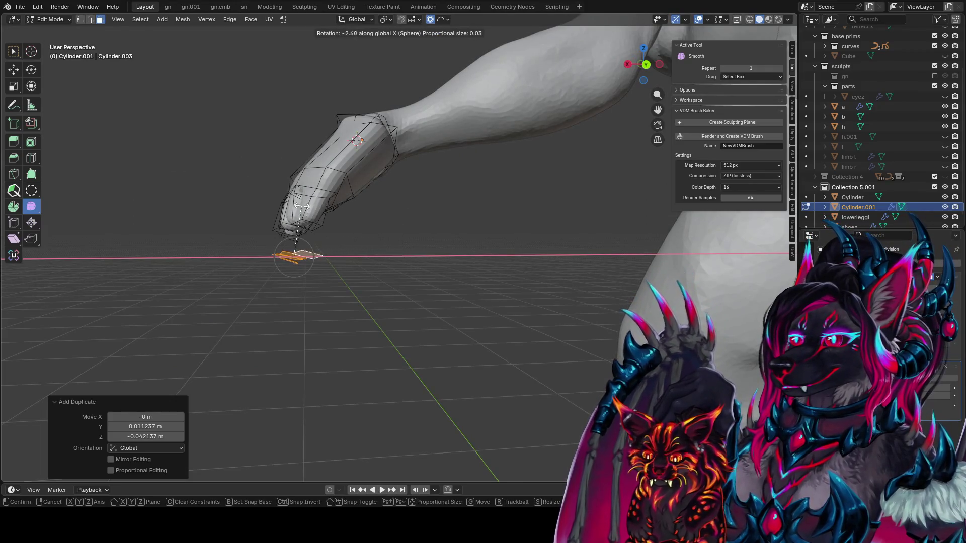
key("x")
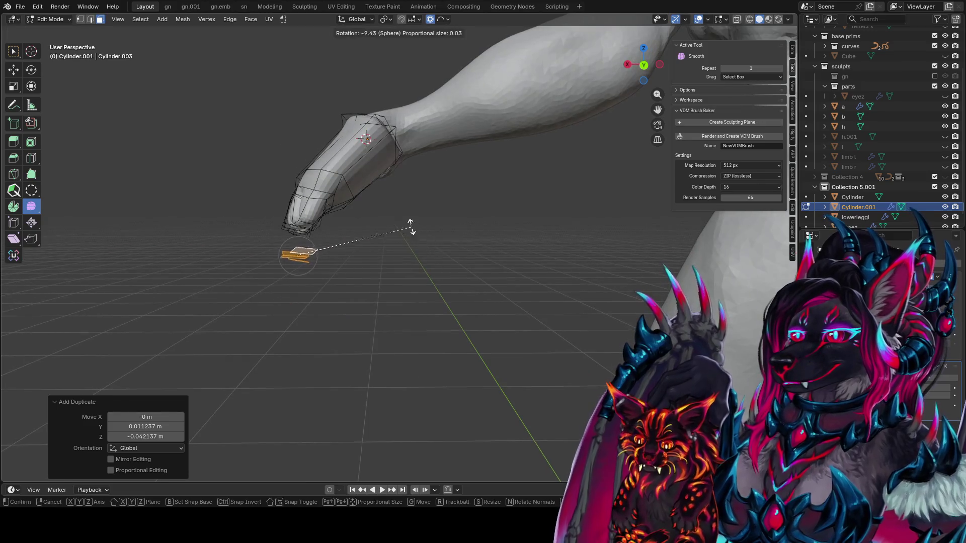
key("y")
key("y")
right_click(360, 238)
mouse_move(360, 239)
middle_mouse_down()
mouse_move(403, 248)
mouse_move(518, 216)
middle_mouse_up()
key("r")
key("y")
key("y")
right_click(385, 238)
key("r")
key("x")
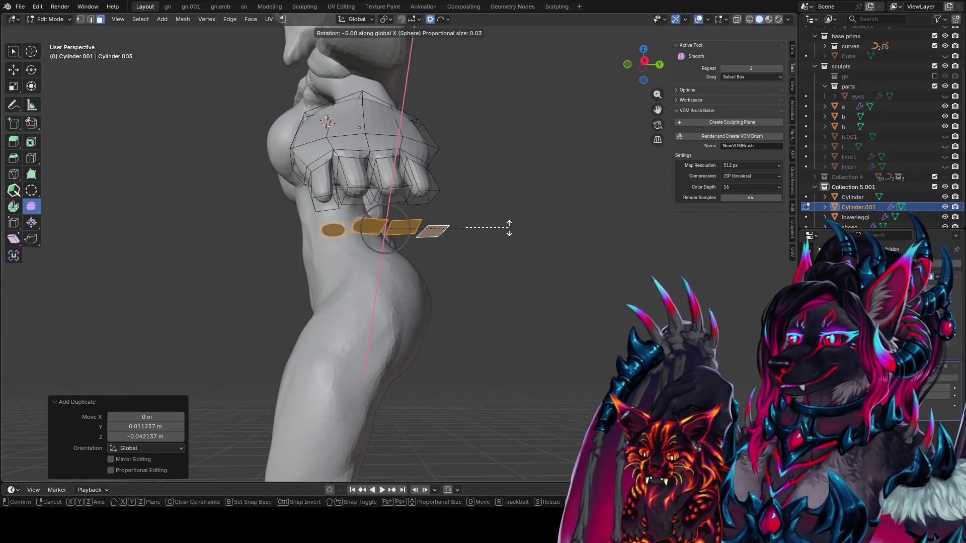
key("y")
type("y")
type("30")
key("Return")
Step: Nudge and slightly rotate the duplicated pieces under the fist
mouse_move(472, 268)
middle_mouse_down()
mouse_move(344, 270)
mouse_move(427, 144)
mouse_move(437, 195)
middle_mouse_up()
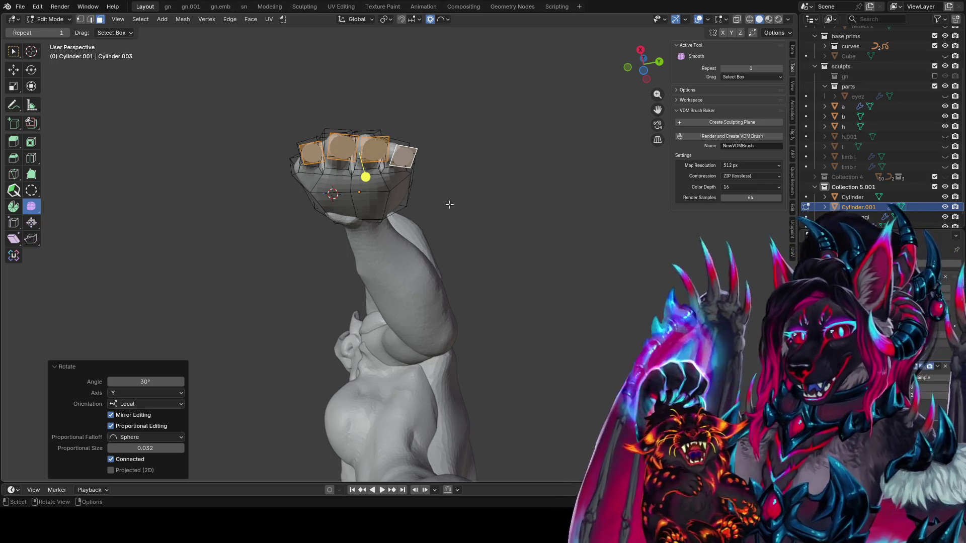
key("KP_1")
key("KP_3")
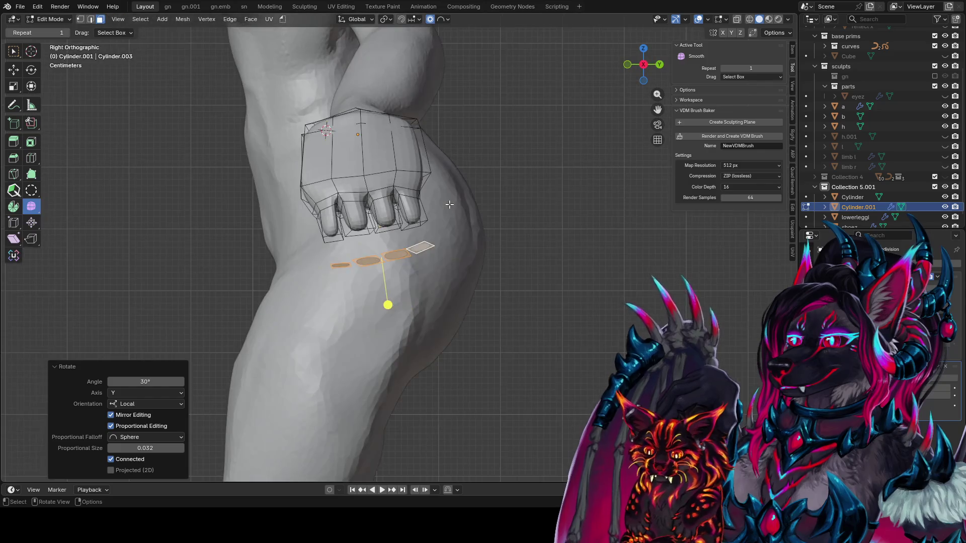
key("KP_4")
key("KP_8")
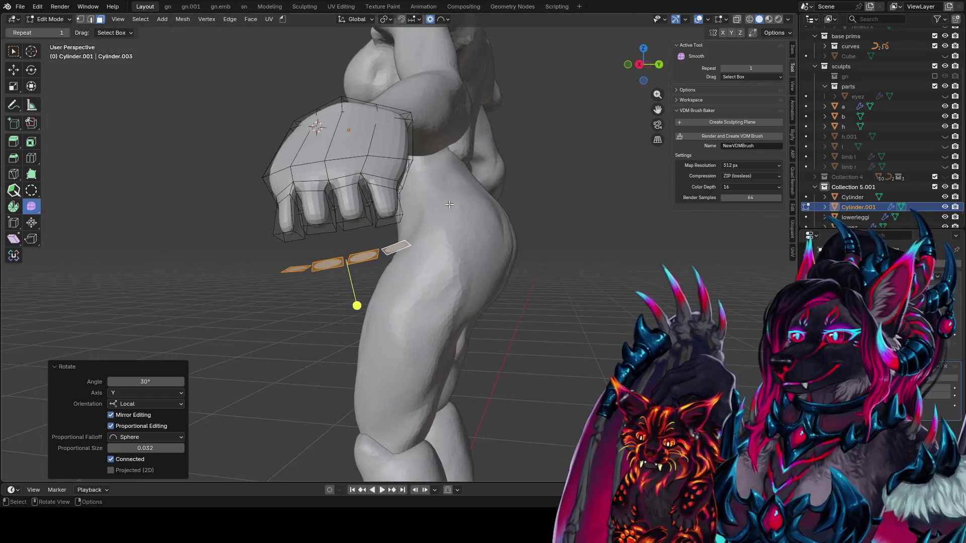
mouse_move(464, 135)
middle_mouse_down()
mouse_move(560, 229)
mouse_move(561, 213)
mouse_move(406, 232)
mouse_move(341, 225)
mouse_move(336, 242)
middle_mouse_up()
key("g")
left_click(552, 216)
key("r")
left_click(353, 226)
Step: Reposition faces below the fist with proportional moves
left_click(342, 225)
key("g")
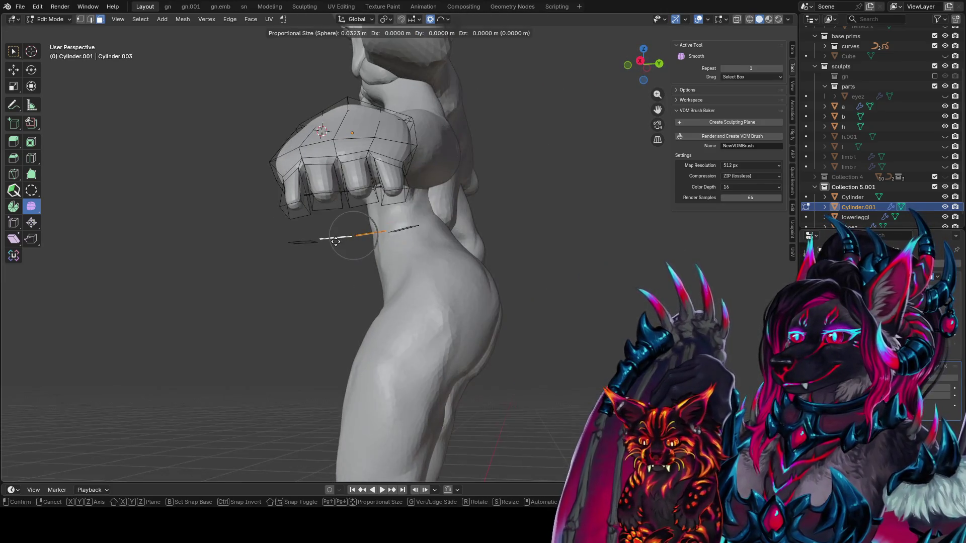
left_click(335, 243)
left_click(336, 243)
key("g")
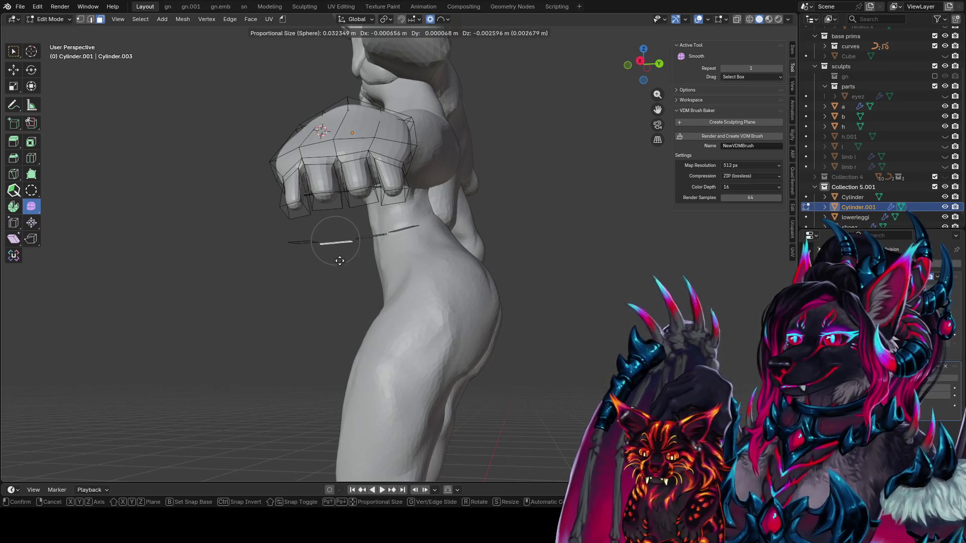
left_click(340, 260)
Step: Scale, move and rotate another finger face
left_click(305, 246)
mouse_move(305, 251)
middle_mouse_down()
mouse_move(305, 241)
mouse_move(411, 257)
mouse_move(217, 248)
middle_mouse_up()
key("s")
left_click(315, 210)
key("g")
left_click(412, 257)
key("r")
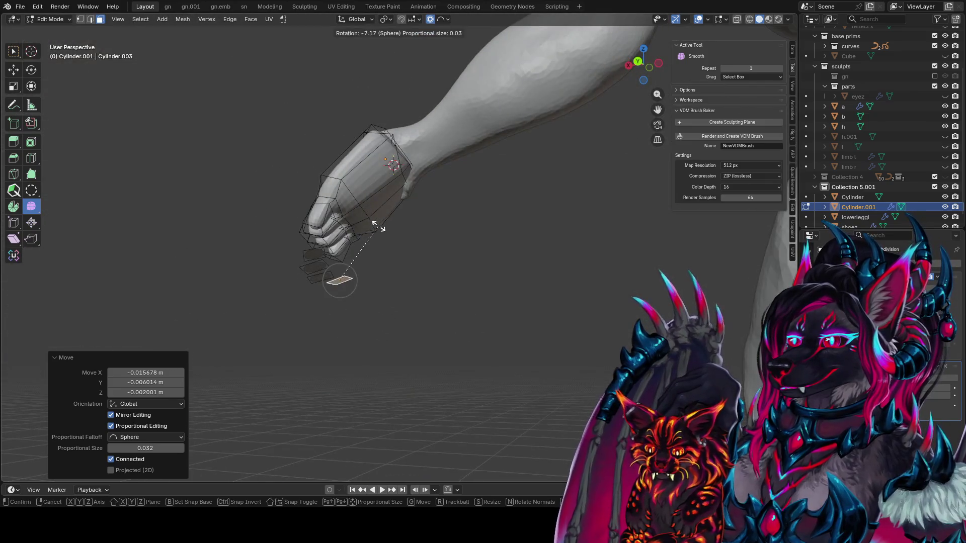
left_click(360, 328)
Step: Rotate that face a further 3.7°, then proportionally move a knuckle face under the fist
middle_click_drag(361, 328, 417, 262)
key("r")
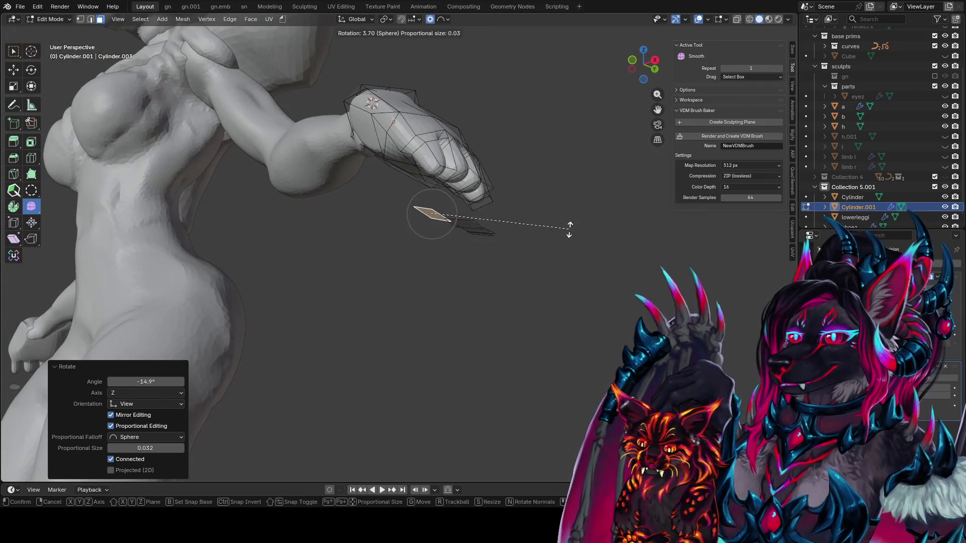
left_click(569, 229)
middle_click_drag(569, 229, 410, 270)
left_click(402, 230)
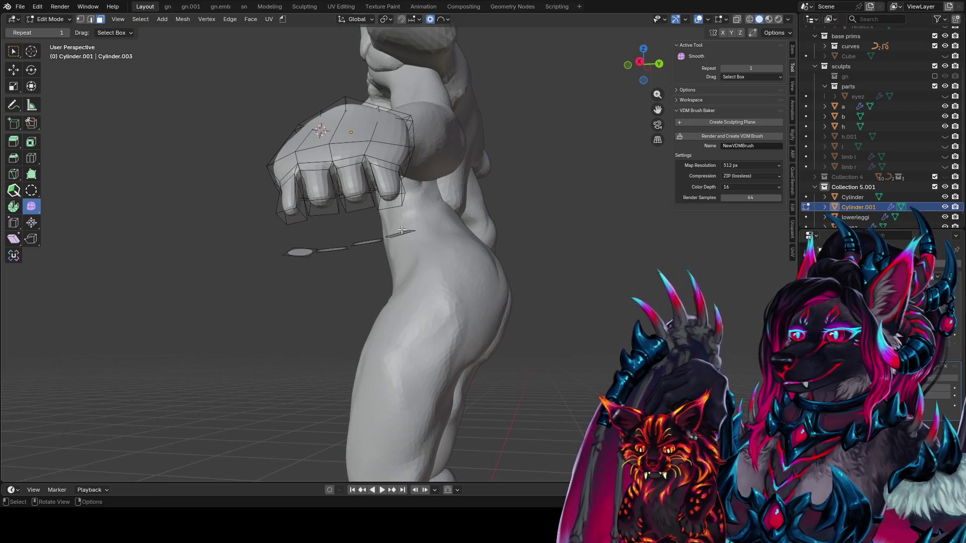
left_click(401, 233)
middle_click_drag(401, 233, 392, 223)
key("g")
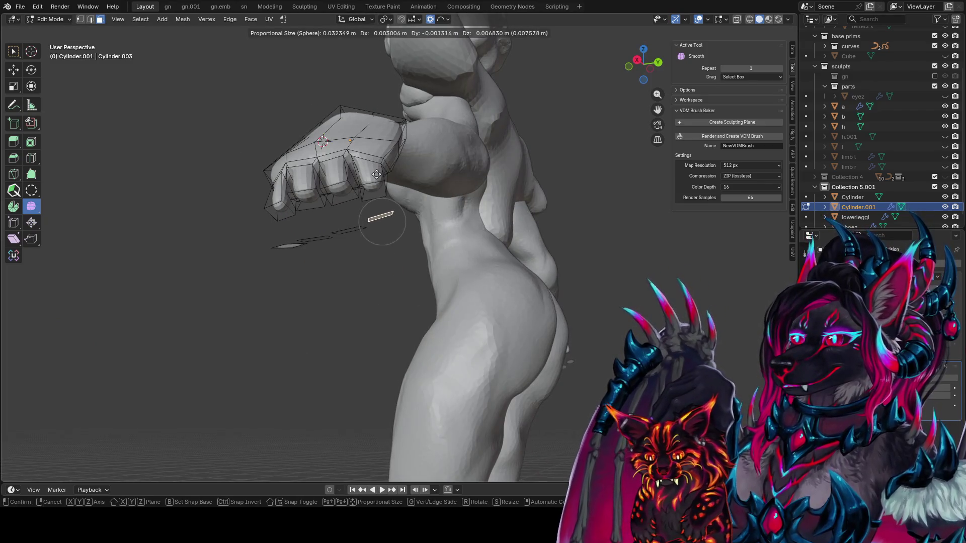
left_click(376, 174)
middle_click_drag(376, 174, 371, 111)
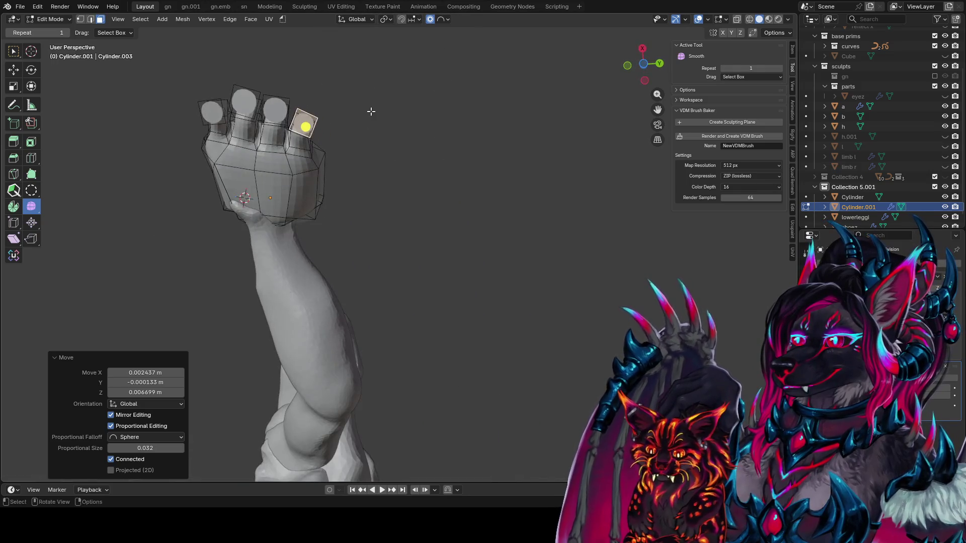
Step: Move the knuckle face, shrink it to 0.822, then rescale and nudge it
key("g")
left_click(369, 125)
mouse_move(366, 129)
middle_mouse_down()
mouse_move(421, 229)
mouse_move(410, 144)
mouse_move(417, 334)
middle_mouse_up()
key("s")
left_click(416, 252)
key("s")
left_click(419, 146)
key("g")
left_click(403, 322)
Step: Move another fingertip face twice and rotate it -4.43°
left_click(358, 315)
key("g")
left_click(347, 328)
key("g")
left_click(354, 291)
key("r")
left_click(355, 290)
mouse_move(355, 291)
middle_mouse_down()
mouse_move(128, 178)
mouse_move(454, 225)
middle_mouse_up()
Step: Move the left fingertip faces, rotate them 12.9° and shrink them to 0.798
left_click(468, 264)
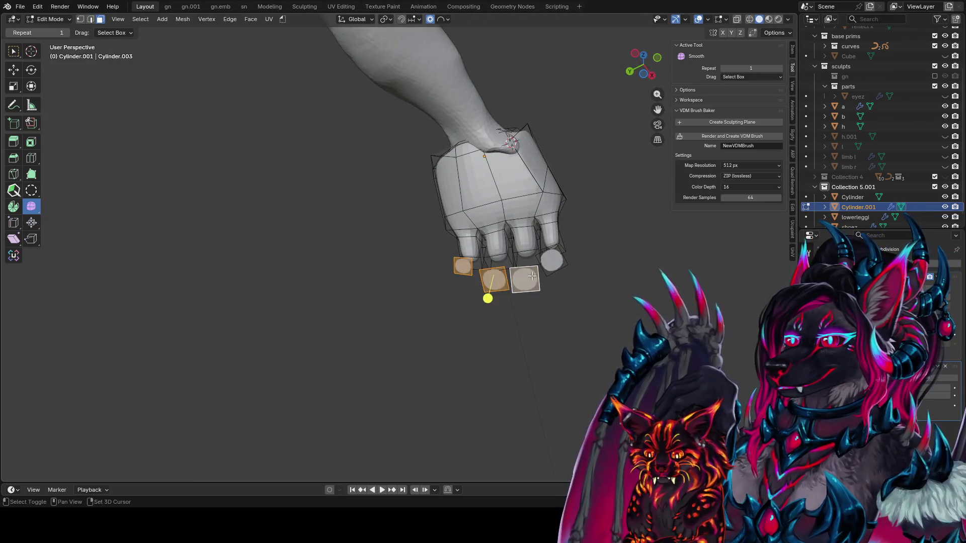
middle_click_drag(561, 268, 494, 317)
key("g")
left_click(485, 341)
key("r")
left_click(499, 325)
key("r")
left_click(582, 273)
key("s")
mouse_move(556, 302)
middle_mouse_down()
mouse_move(600, 265)
mouse_move(534, 239)
middle_mouse_up()
left_click(537, 287)
Step: Widen the faces to 1.265 in XY only, then move and rotate a face -5.42° and -6.41°
key("s")
key("shift+z")
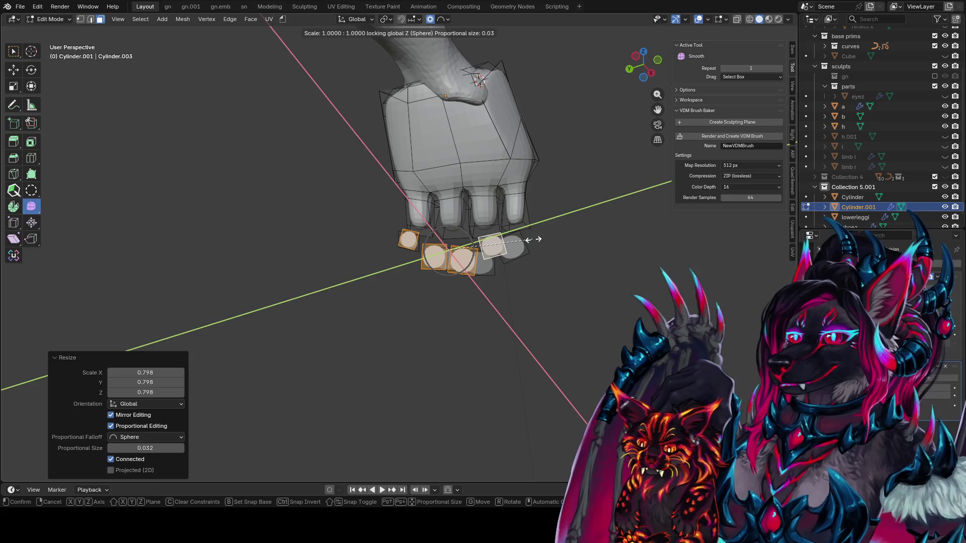
left_click(557, 239)
mouse_move(557, 239)
middle_mouse_down()
mouse_move(272, 272)
mouse_move(423, 262)
mouse_move(517, 290)
mouse_move(537, 276)
middle_mouse_up()
key("g")
left_click(418, 291)
key("r")
left_click(432, 285)
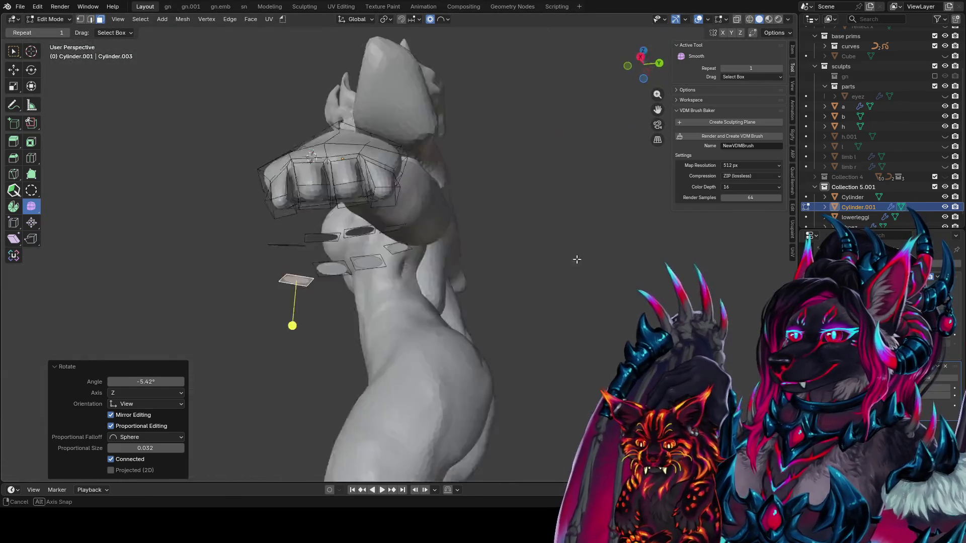
mouse_move(358, 258)
middle_mouse_down()
mouse_move(518, 235)
mouse_move(360, 159)
mouse_move(382, 249)
middle_mouse_up()
key("r")
left_click(526, 239)
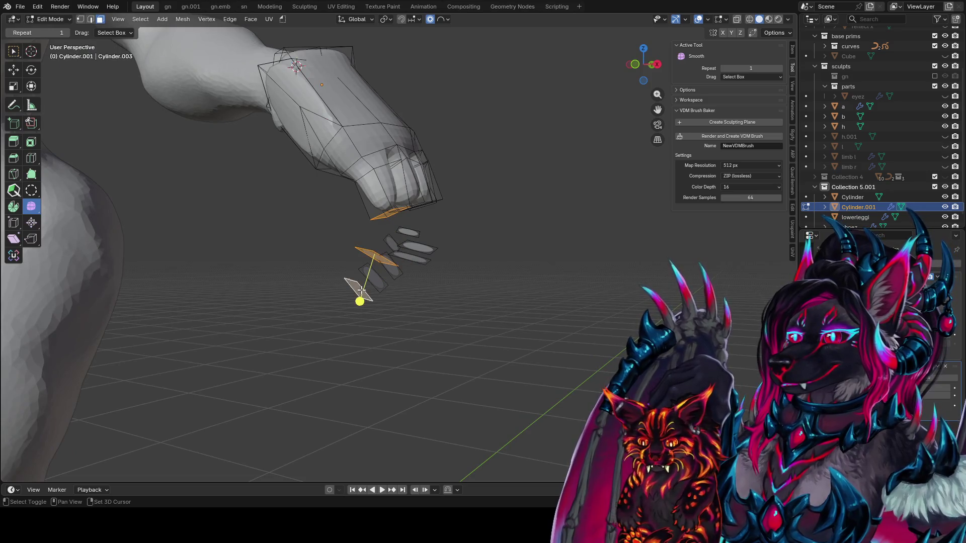
Step: Bridge the selected edge loops into new faces on the gauntlet finger
key("ctrl+e")
left_click(335, 307)
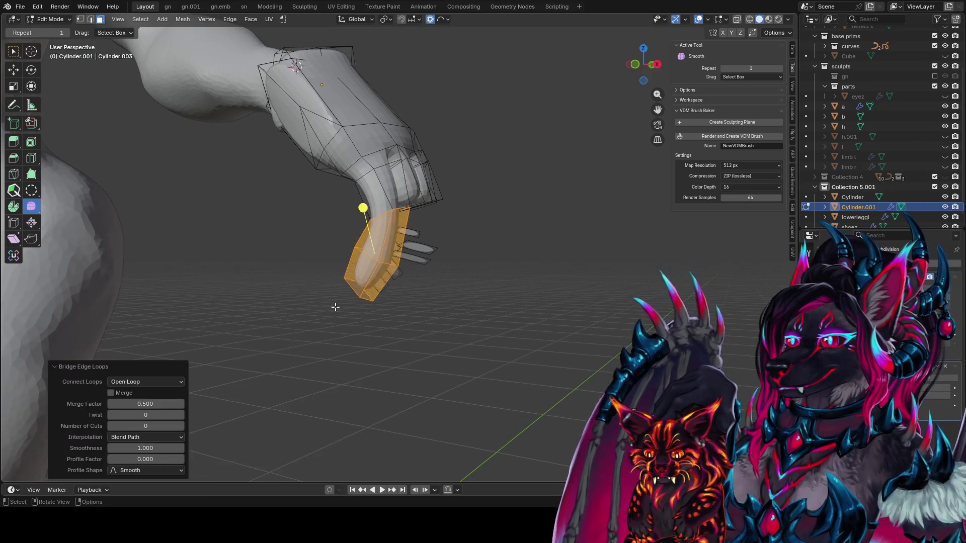
mouse_move(335, 307)
middle_mouse_down()
mouse_move(468, 344)
mouse_move(602, 53)
mouse_move(565, 99)
middle_mouse_up()
scroll(443, 184, "up", 5)
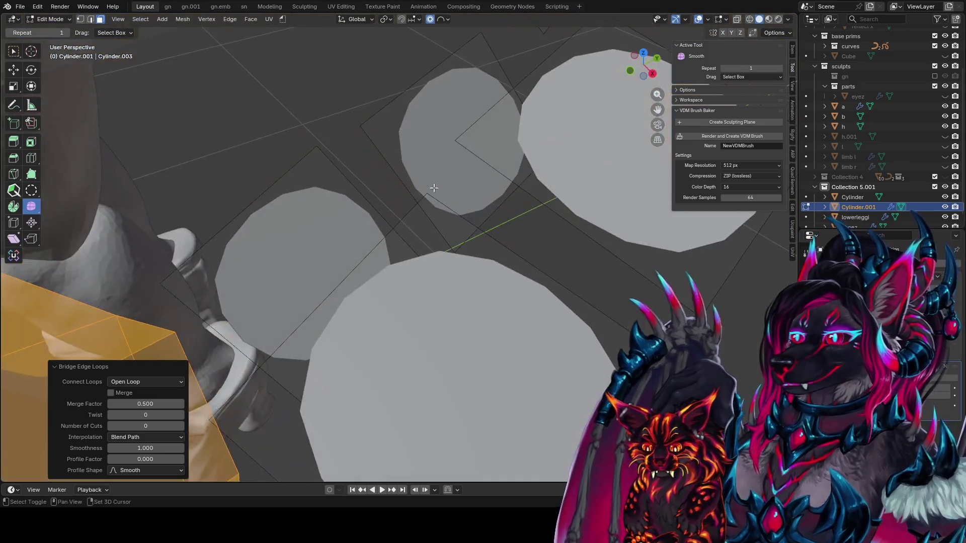
scroll(445, 189, "down", 8)
Step: Bridge three plane faces into a bent finger around the fist
middle_click_drag(445, 189, 625, 147)
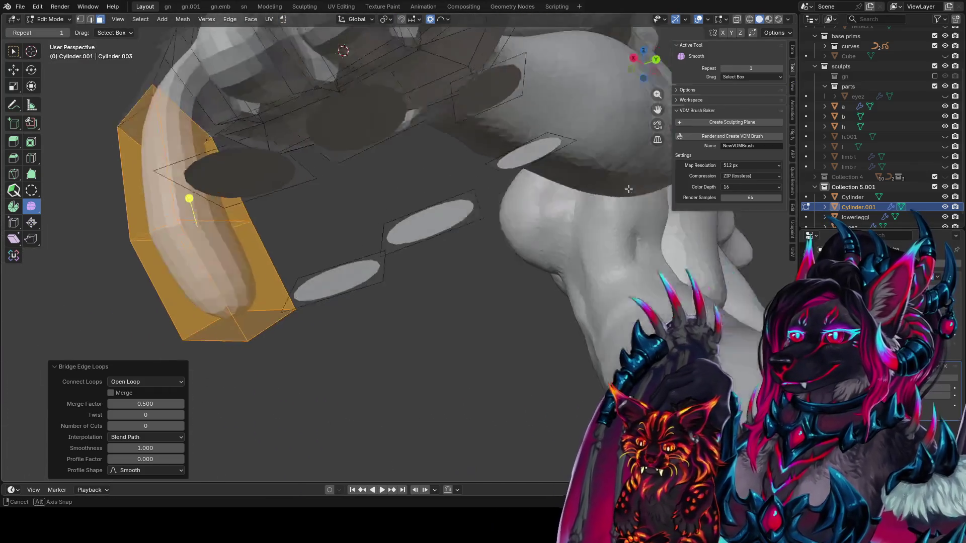
mouse_move(625, 147)
middle_mouse_down()
mouse_move(278, 78)
mouse_move(285, 140)
middle_mouse_up()
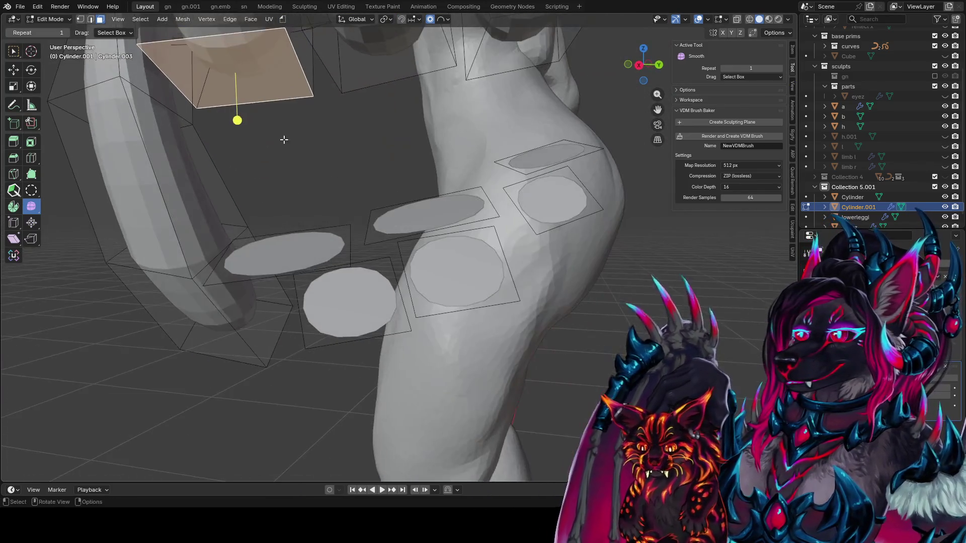
left_click(287, 254, "shift")
left_click(371, 307, "shift")
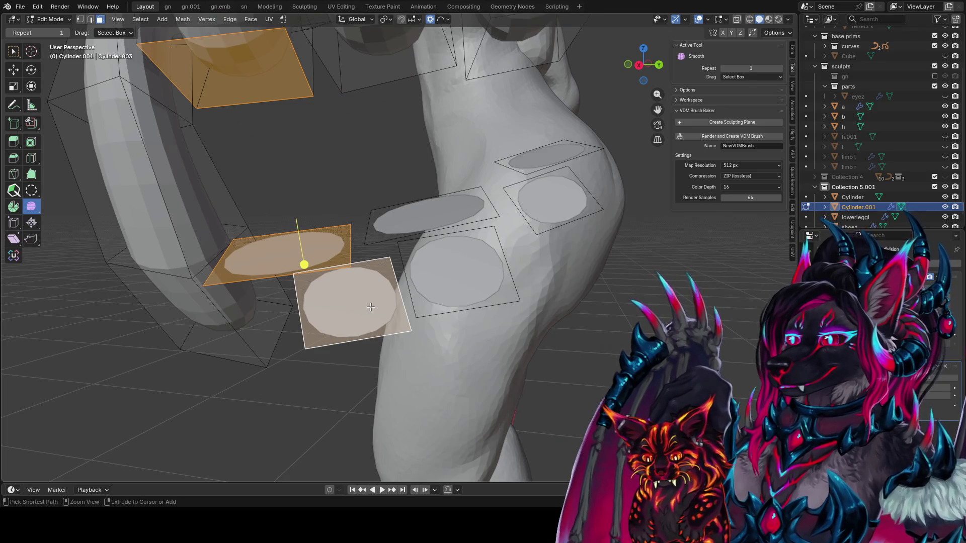
key("ctrl+e")
key("b")
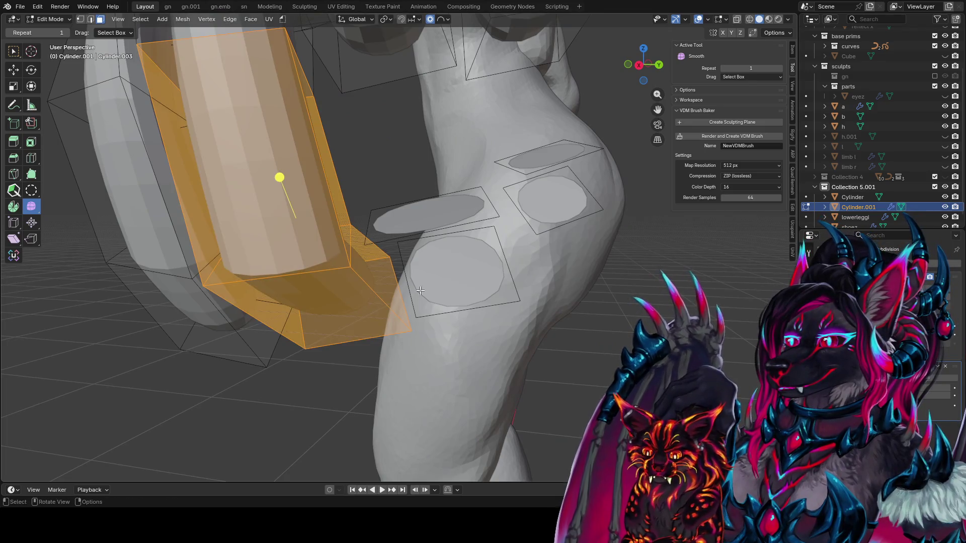
Step: Select the next finger's top, lower-row and square faces
middle_click_drag(421, 291, 380, 212)
left_click(380, 211)
left_click(390, 237, "shift")
left_click(432, 274, "shift")
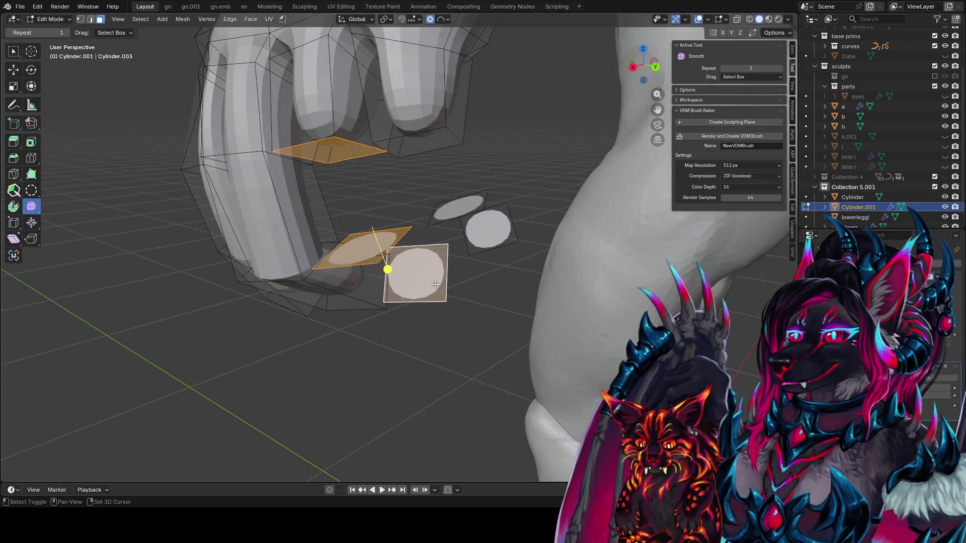
Step: Select a ring of faces around one gauntlet finger while viewing the whole figure
middle_click_drag(435, 285, 464, 228)
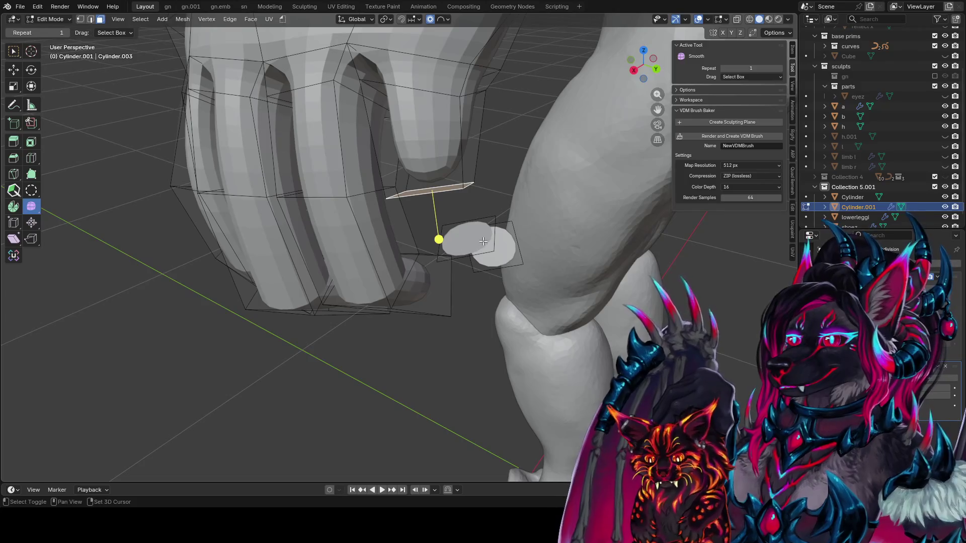
left_click(483, 241, "shift")
scroll(528, 253, "down", 5)
mouse_move(528, 253)
middle_mouse_down()
mouse_move(394, 244)
mouse_move(377, 221)
middle_mouse_up()
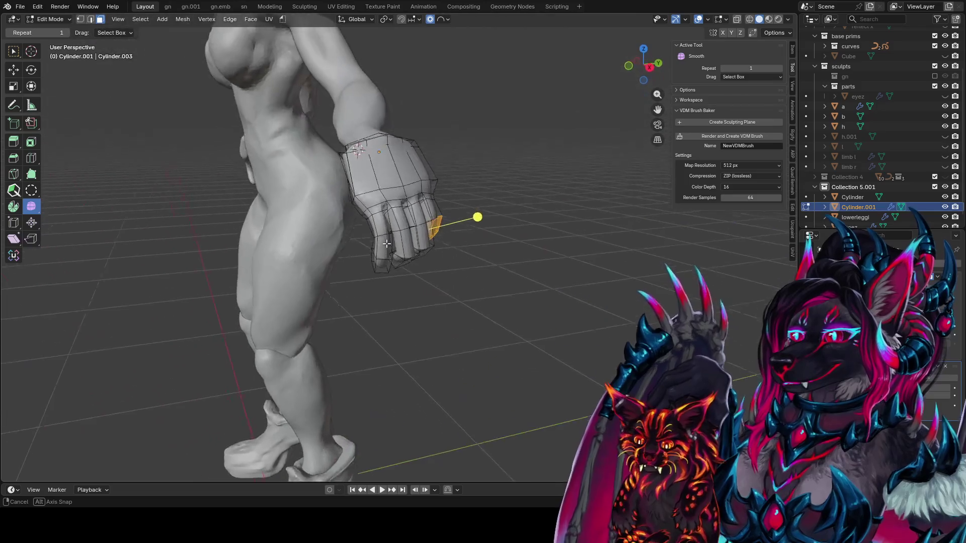
left_click(374, 225, "alt")
Step: Set the pivot point to Median Point after a trial scale of the finger ring
key("s")
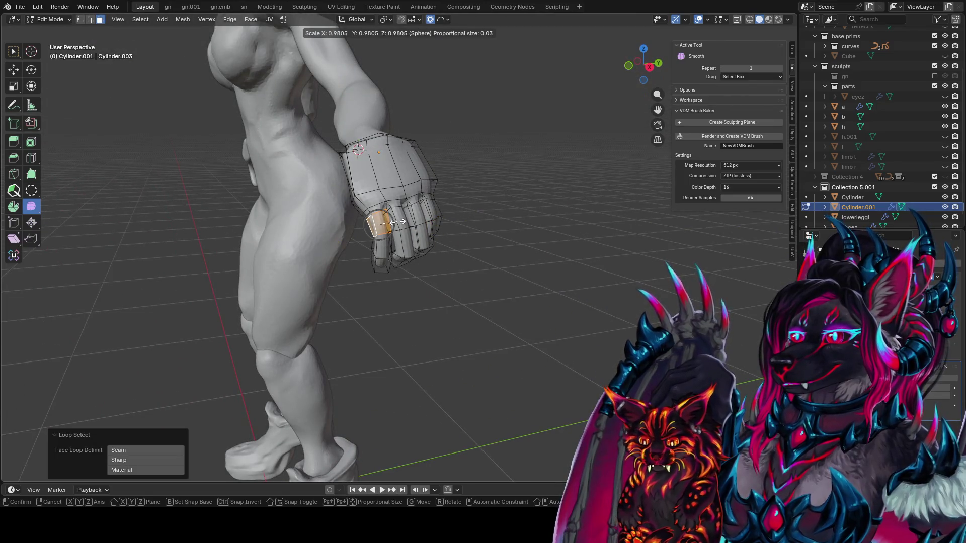
left_click(398, 222)
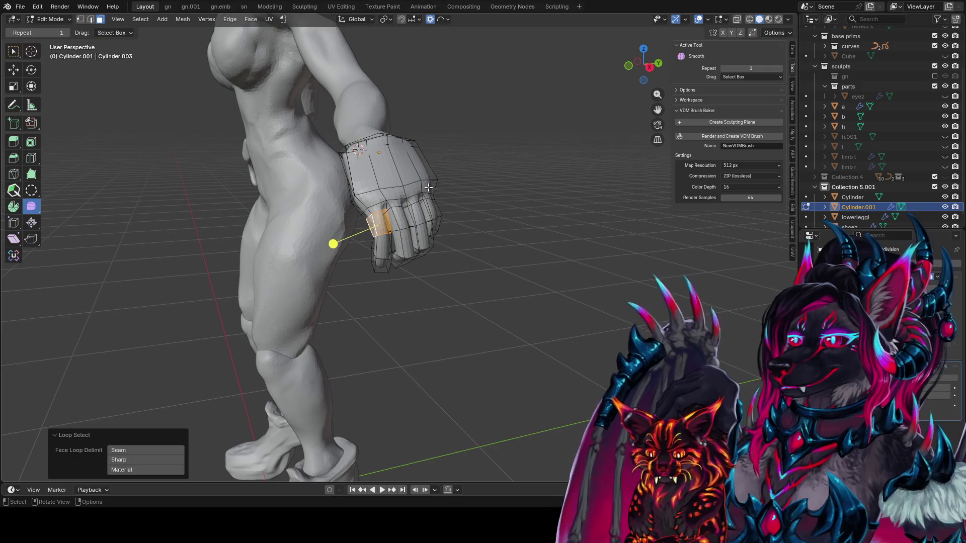
middle_click_drag(398, 221, 392, 29)
left_click(384, 20)
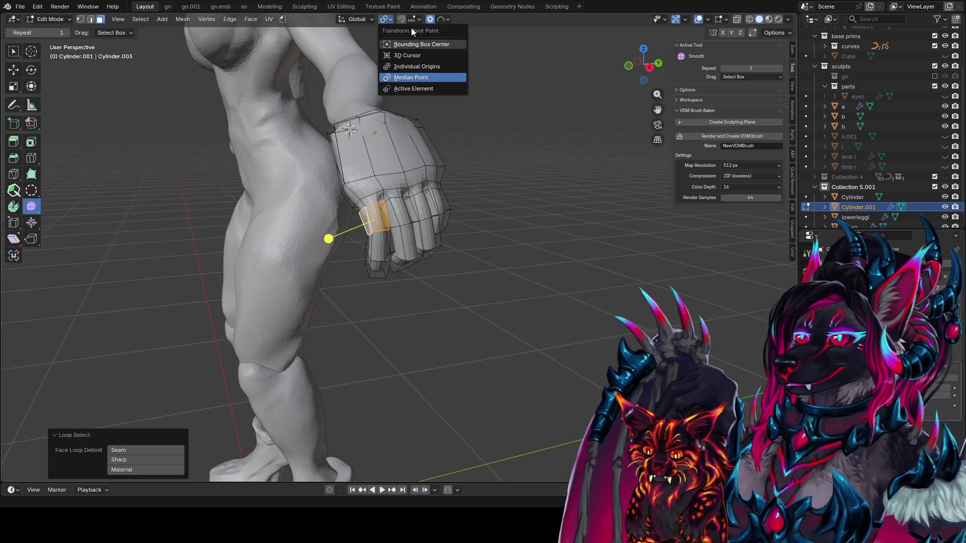
left_click(409, 77)
middle_click_drag(470, 91, 404, 247)
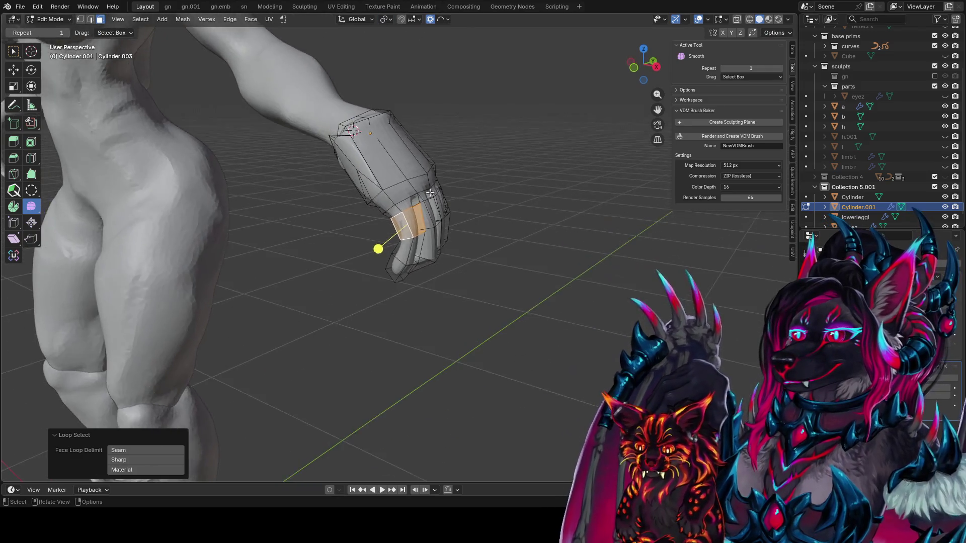
middle_click_drag(432, 61, 373, 236)
Step: Widen the finger ring 1.262 times in X and Y, select the linked gauntlet, and save idea farm1.blend
key("s")
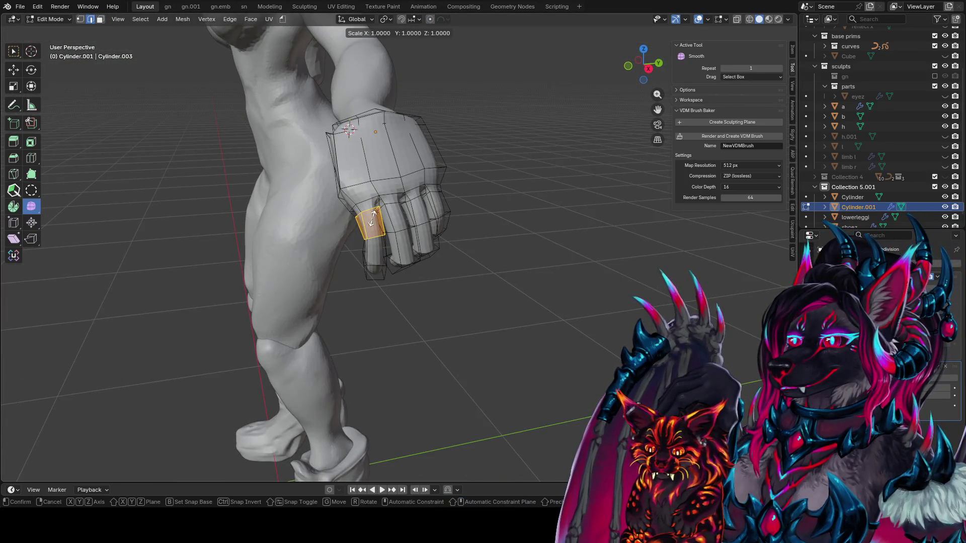
key("shift+z")
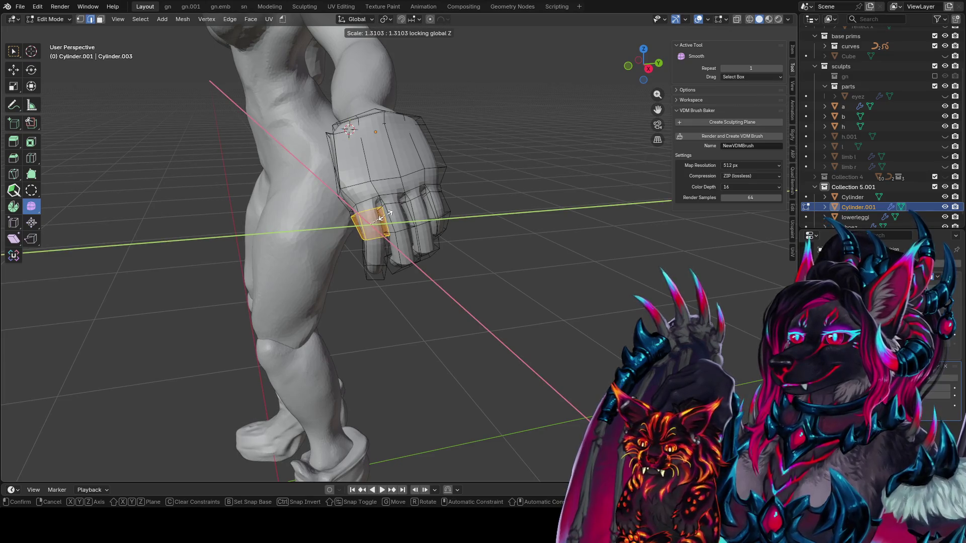
left_click(385, 217)
mouse_move(324, 243)
middle_mouse_down()
mouse_move(312, 238)
mouse_move(351, 195)
mouse_move(299, 224)
middle_mouse_up()
key("g")
key("Escape")
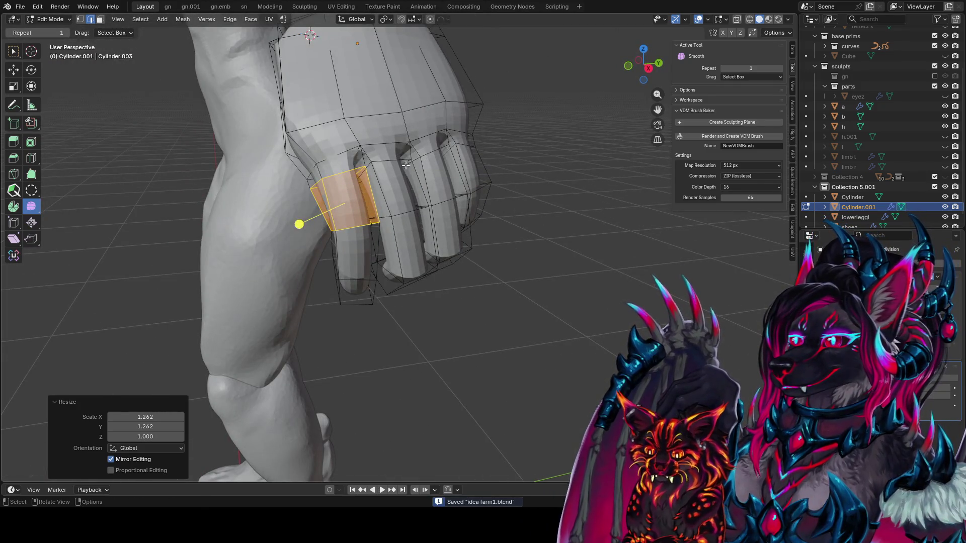
key("l")
key("ctrl+s")
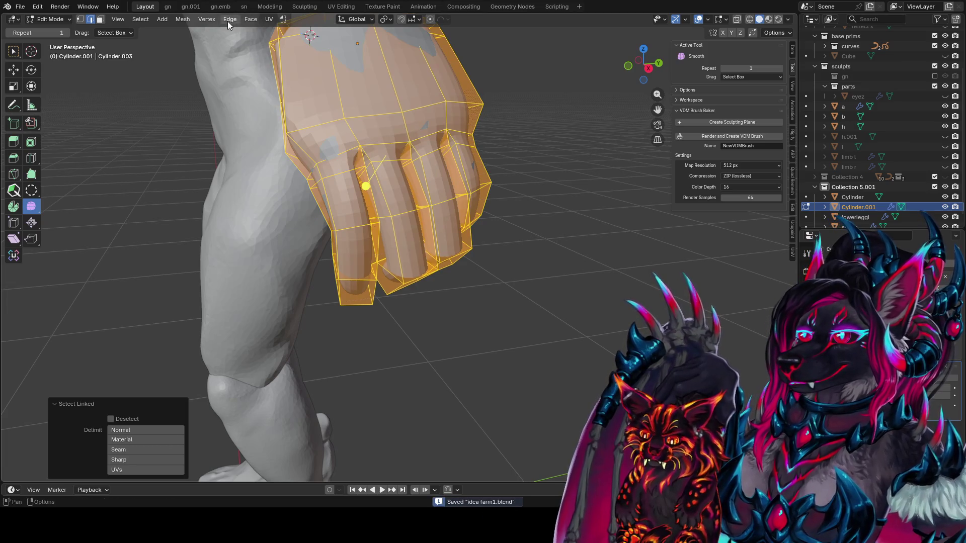
Step: Select the gauntlet's interior faces and switch to face selection mode
left_click(207, 19)
mouse_move(138, 20)
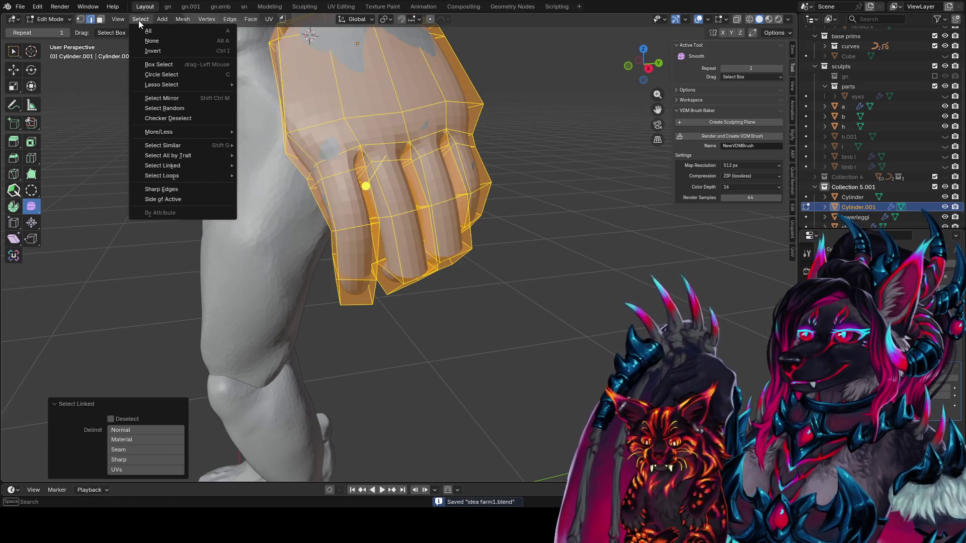
mouse_move(194, 176)
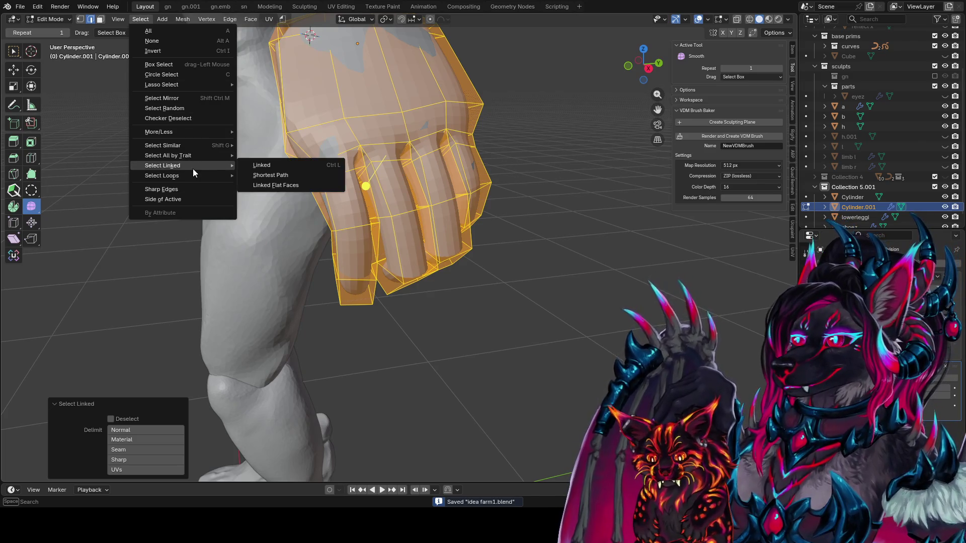
mouse_move(203, 157)
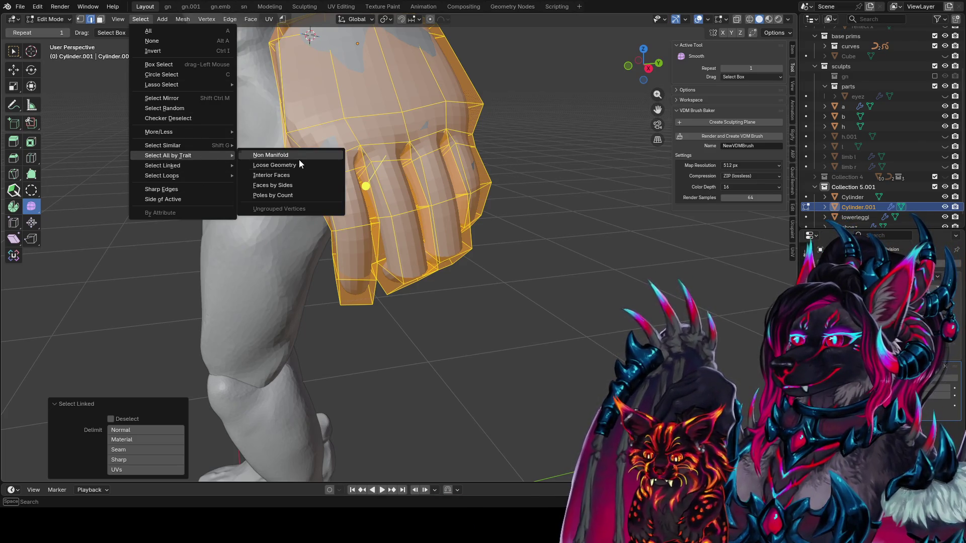
left_click(303, 173)
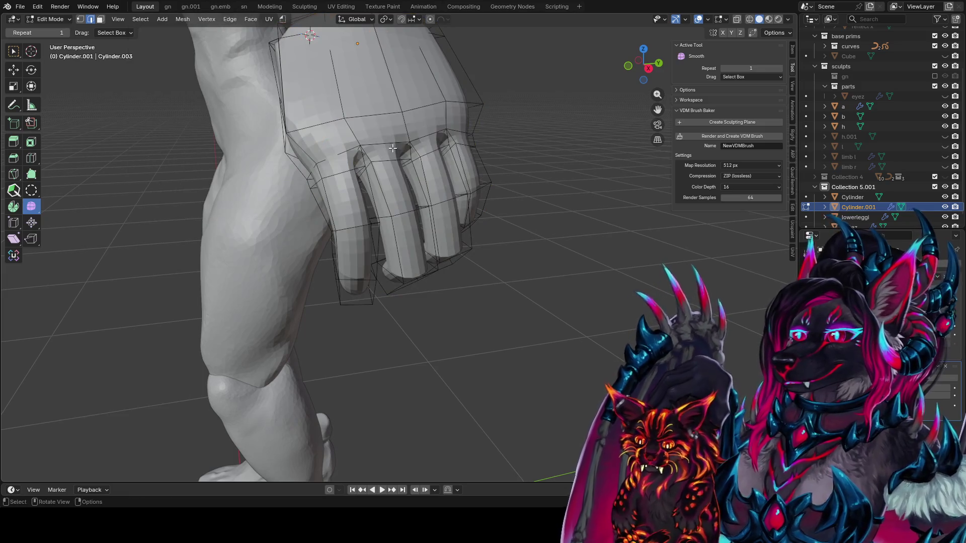
left_click(135, 21)
left_click(100, 19)
Step: Dissolve the interior faces at the gauntlet fingertips with Ctrl+X
left_click(142, 19)
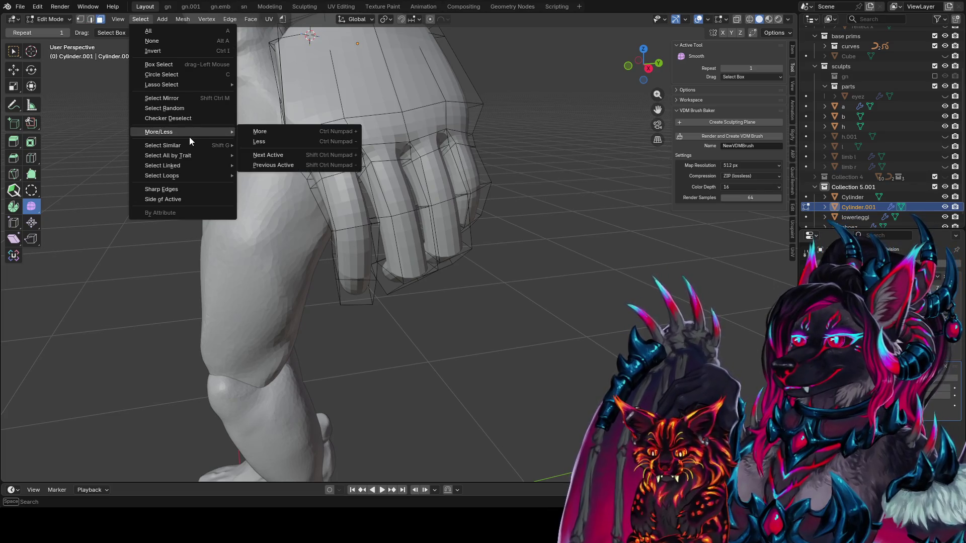
mouse_move(198, 158)
left_click(288, 164)
mouse_move(288, 164)
middle_mouse_down()
mouse_move(562, 180)
mouse_move(565, 189)
mouse_move(471, 203)
middle_mouse_up()
key("ctrl+x")
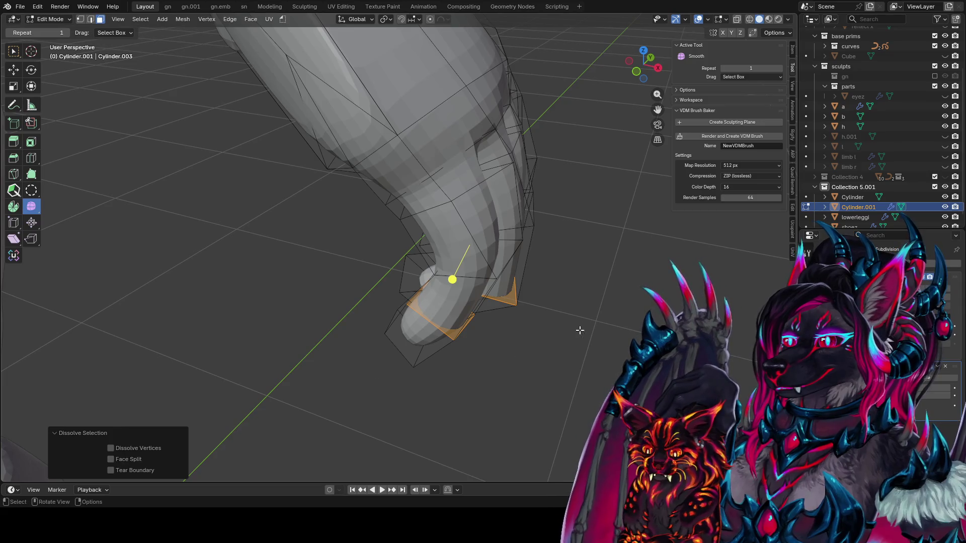
left_click(639, 326)
key("x")
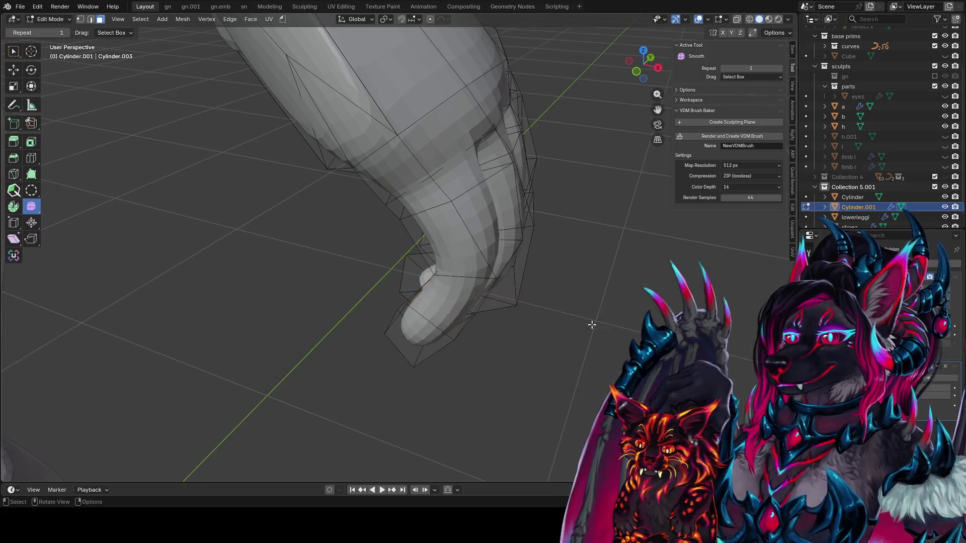
left_click(592, 325)
Step: Turn off X-ray so the gauntlet displays solid over the hand
mouse_move(592, 325)
middle_mouse_down()
mouse_move(403, 323)
mouse_move(444, 334)
middle_mouse_up()
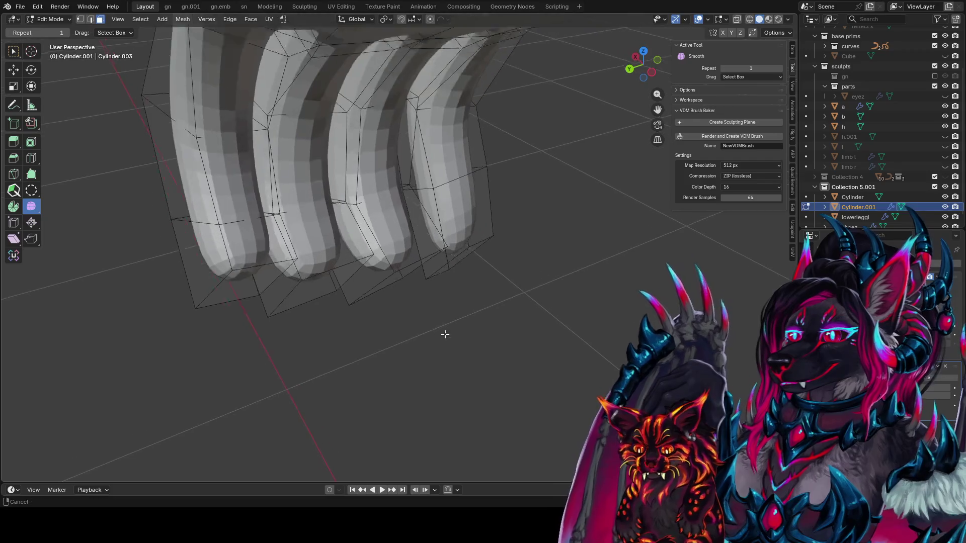
scroll(474, 207, "up", 6)
mouse_move(473, 207)
middle_mouse_down()
mouse_move(431, 208)
mouse_move(606, 152)
mouse_move(470, 96)
mouse_move(660, 88)
middle_mouse_up()
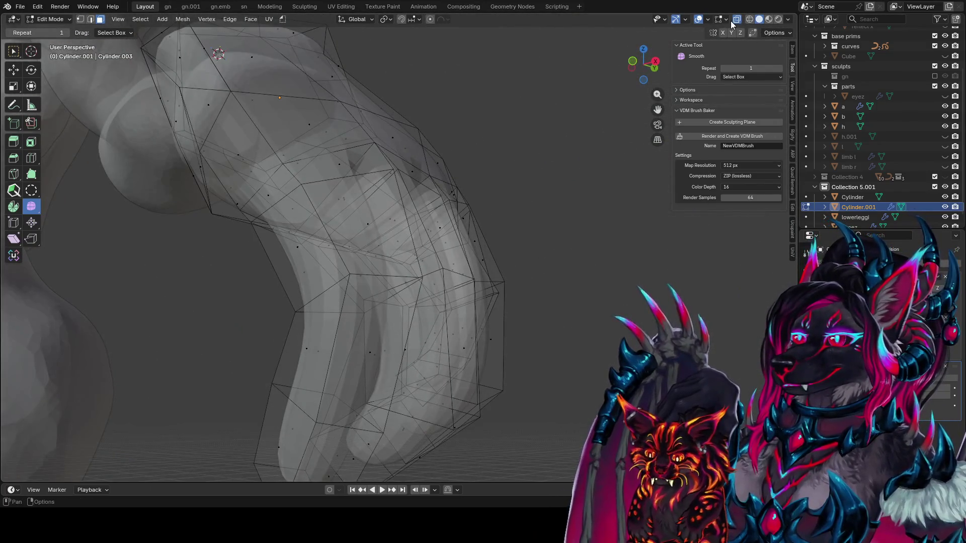
left_click(738, 19)
scroll(394, 108, "down", 5)
mouse_move(394, 107)
middle_mouse_down()
mouse_move(363, 173)
mouse_move(384, 219)
mouse_move(457, 248)
middle_mouse_up()
Step: Move the selected back-of-hand faces and enlarge them by 1.221
key("g")
left_click(522, 251)
middle_click_drag(523, 251, 333, 224)
key("g")
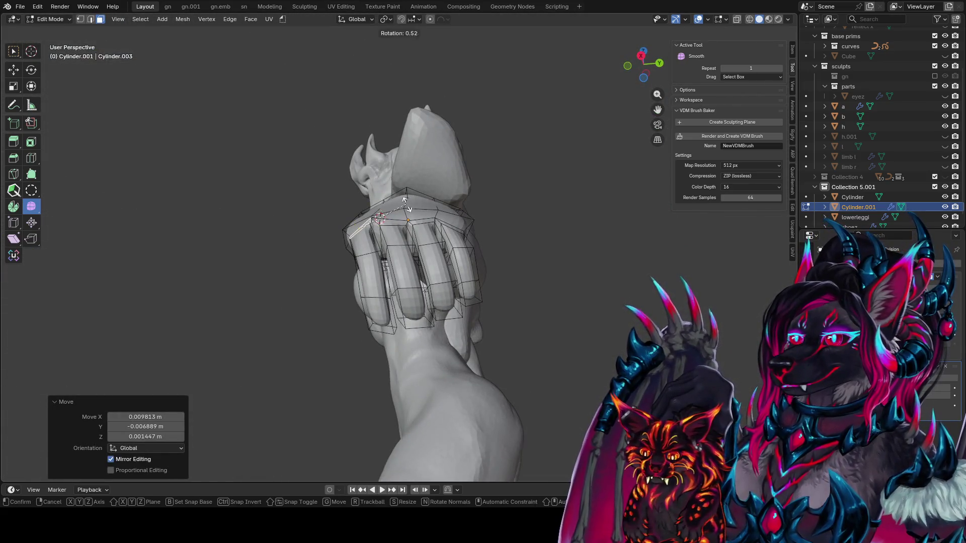
left_click(373, 220)
key("g")
left_click(413, 216)
key("s")
left_click(422, 220)
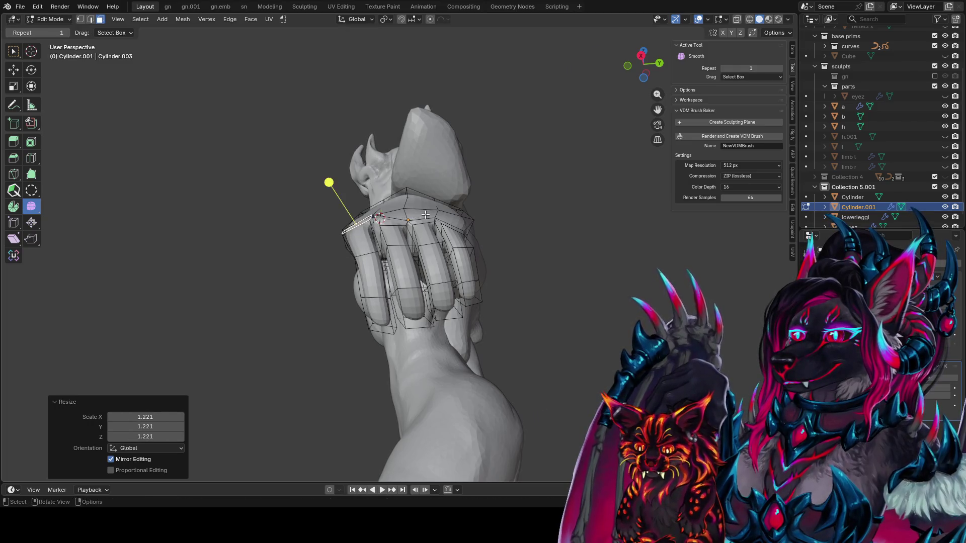
Step: Reposition a back-of-hand face and tilt it by -22.2 degrees
middle_click_drag(422, 219, 433, 294)
left_click(434, 209)
key("g")
left_click(441, 209)
key("g")
left_click(462, 198)
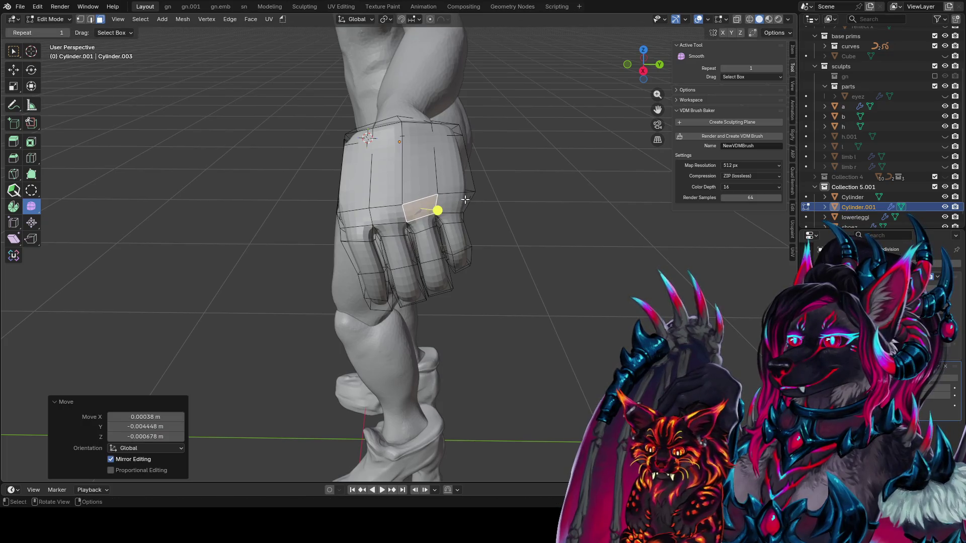
key("r")
left_click(468, 187)
key("g")
left_click(482, 192)
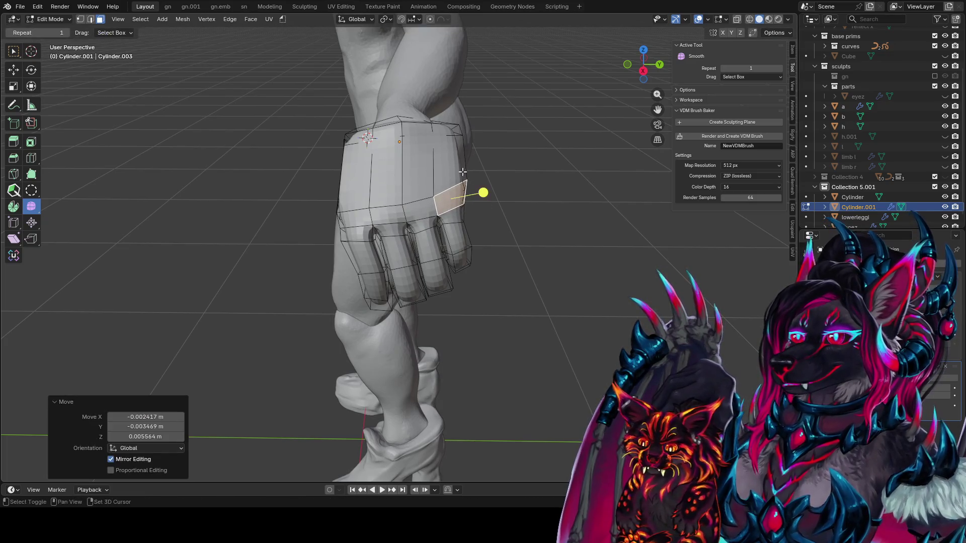
Step: Nudge a lower back-of-hand face into place and save idea farm1.blend
left_click(431, 217)
key("g")
left_click(431, 212)
mouse_move(451, 209)
middle_mouse_down()
mouse_move(157, 201)
mouse_move(545, 202)
mouse_move(528, 212)
middle_mouse_up()
scroll(158, 200, "down", 6)
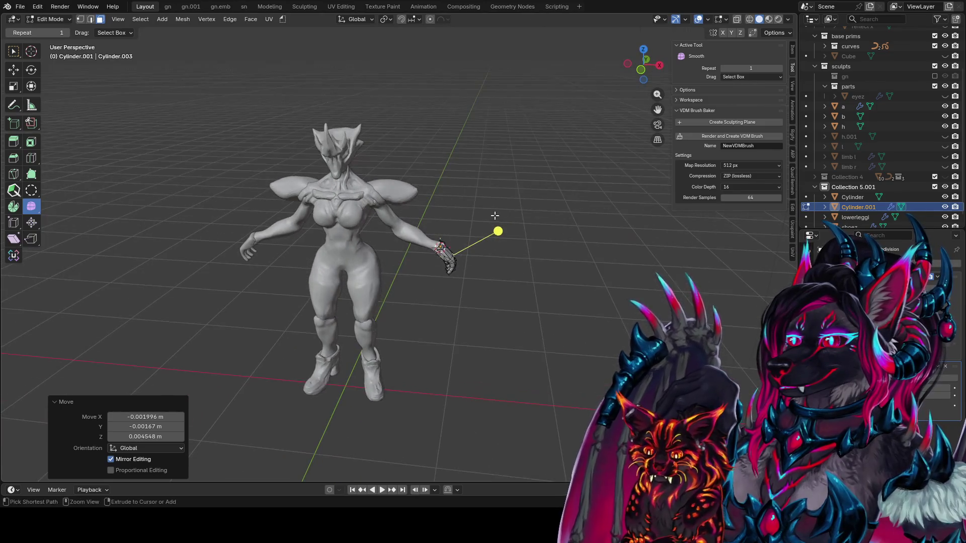
key("ctrl+s")
Step: Return to Object Mode and view the figure from the side and front
scroll(465, 240, "up", 3)
scroll(466, 239, "up", 3)
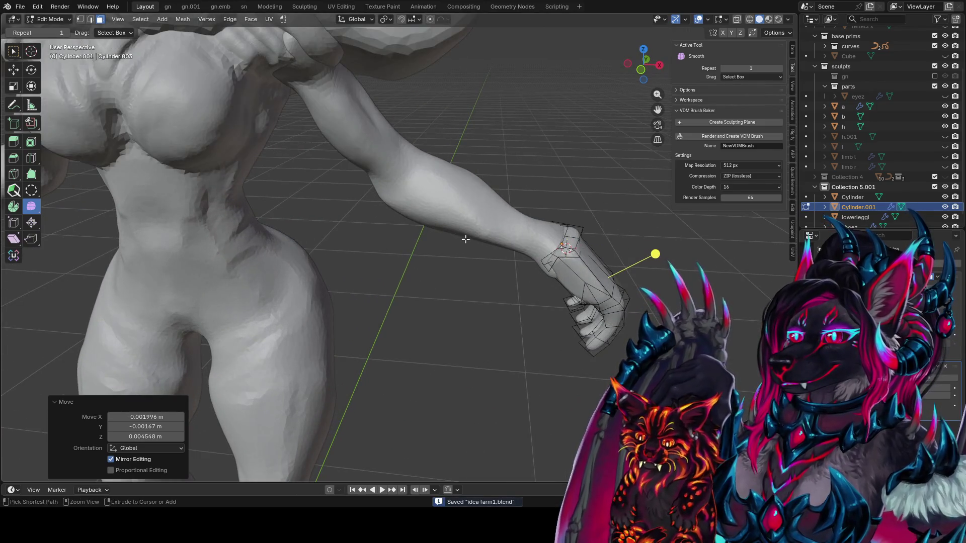
key("Tab")
mouse_move(616, 262)
middle_mouse_down()
mouse_move(536, 215)
mouse_move(497, 233)
middle_mouse_up()
middle_click_drag(439, 174, 537, 189)
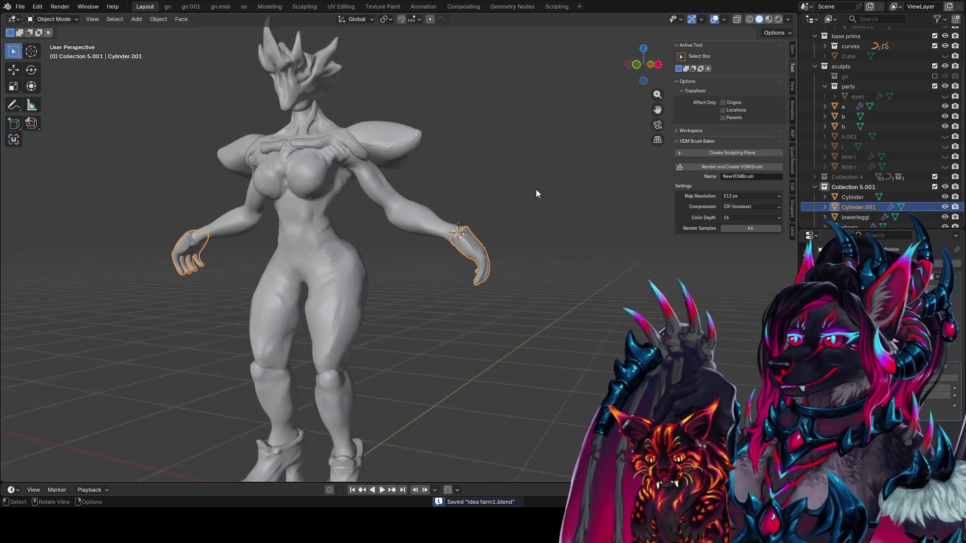
Step: Duplicate the gauntlet with Shift+D, then delete the stray floating copy
key("shift+d")
left_click(559, 161)
mouse_move(542, 133)
middle_mouse_down()
mouse_move(590, 158)
mouse_move(564, 137)
mouse_move(522, 132)
middle_mouse_up()
mouse_move(522, 165)
middle_mouse_down()
mouse_move(384, 174)
mouse_move(557, 169)
middle_mouse_up()
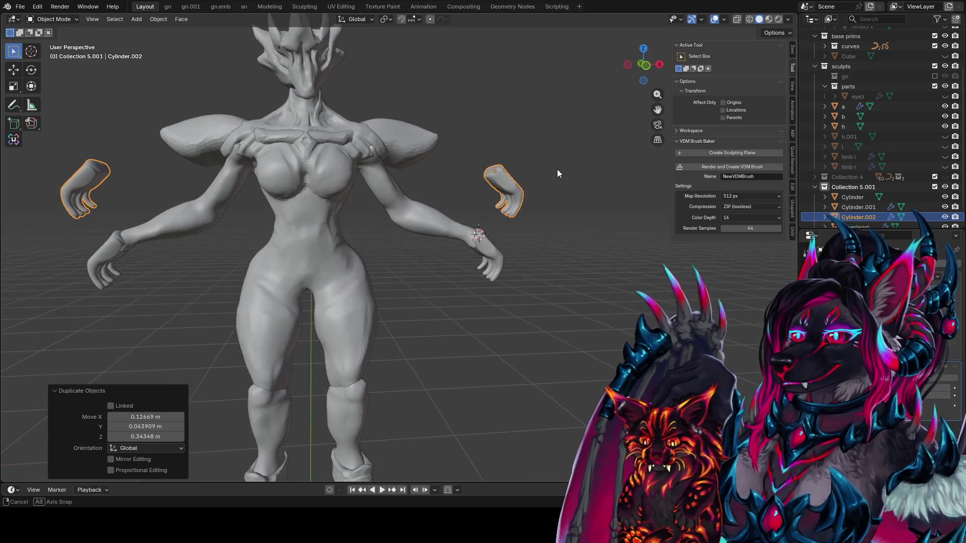
mouse_move(527, 198)
middle_mouse_down()
mouse_move(557, 192)
mouse_move(533, 182)
middle_mouse_up()
key("Tab")
right_click(533, 177)
key("Escape")
key("Tab")
middle_click_drag(533, 177, 558, 179)
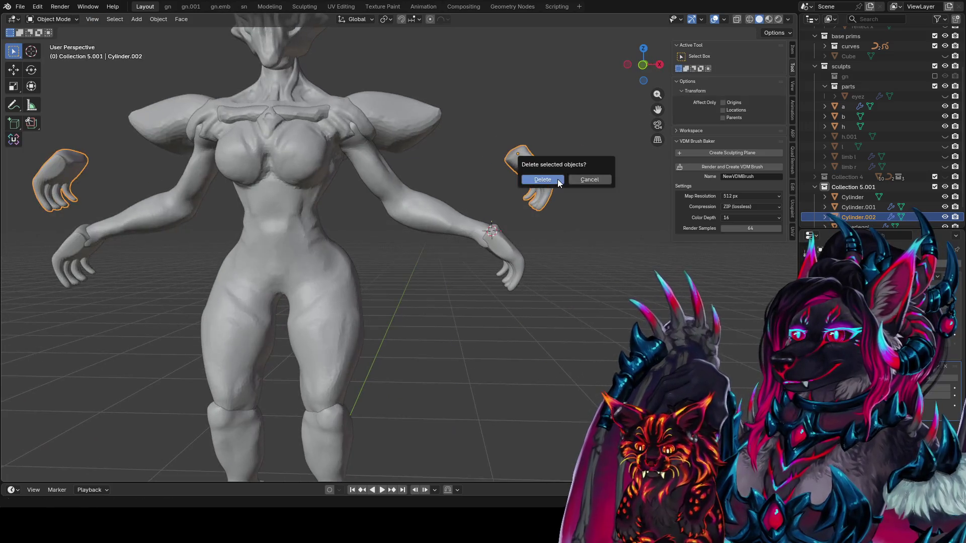
key("Delete")
left_click(512, 259)
Step: Place a linked duplicate, Cylinder.002, beside the shoulder and open its mesh for editing
key("alt+d")
left_click(531, 137)
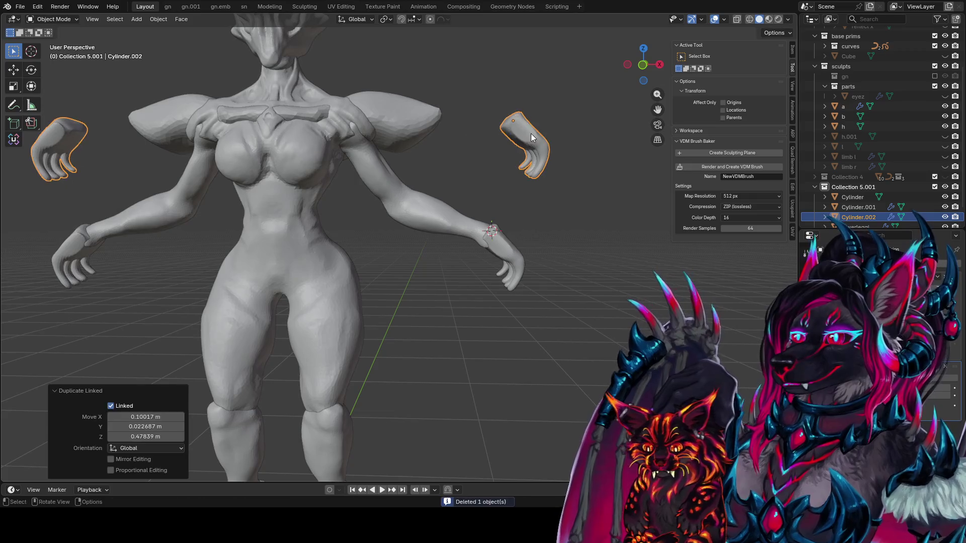
middle_click_drag(560, 155, 485, 191)
key("Tab")
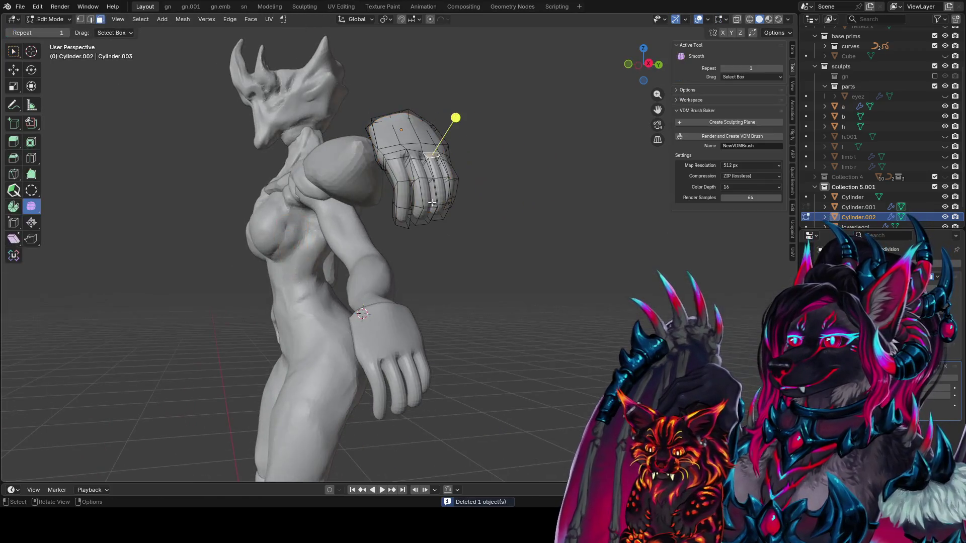
Step: Select the copy's wrist face loop and bend it twice with Shift+W
left_click(408, 220, "alt")
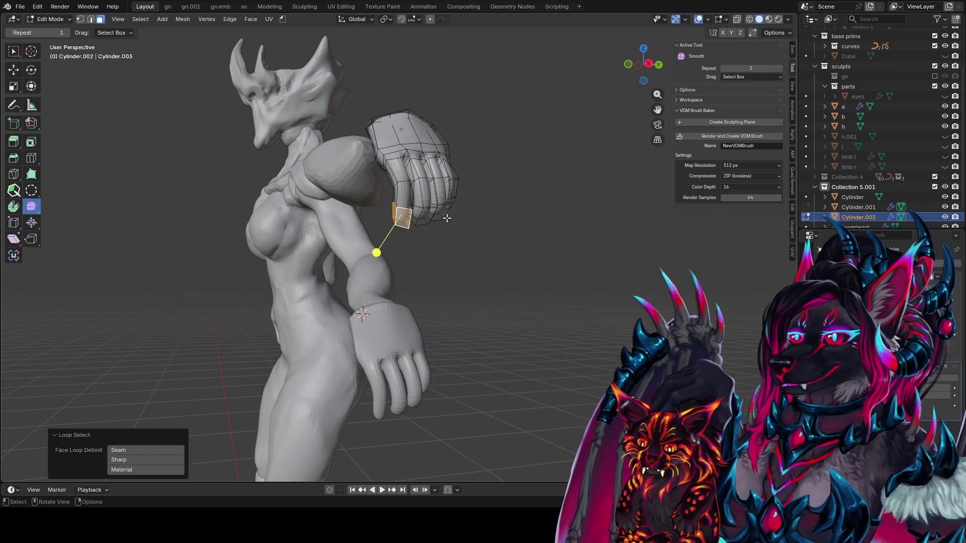
middle_click_drag(409, 220, 541, 221)
key("shift+w")
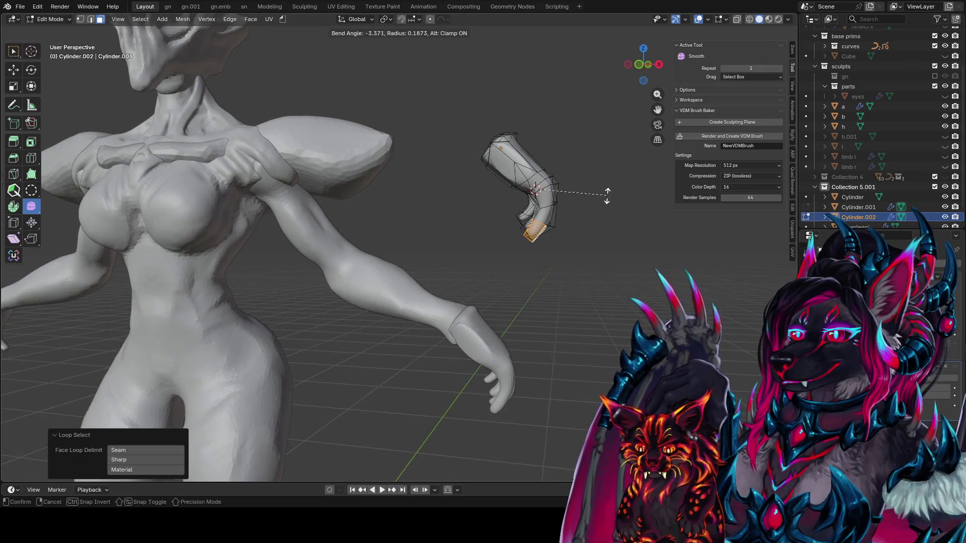
left_click(600, 144)
mouse_move(501, 267)
middle_mouse_down()
mouse_move(503, 211)
mouse_move(591, 246)
middle_mouse_up()
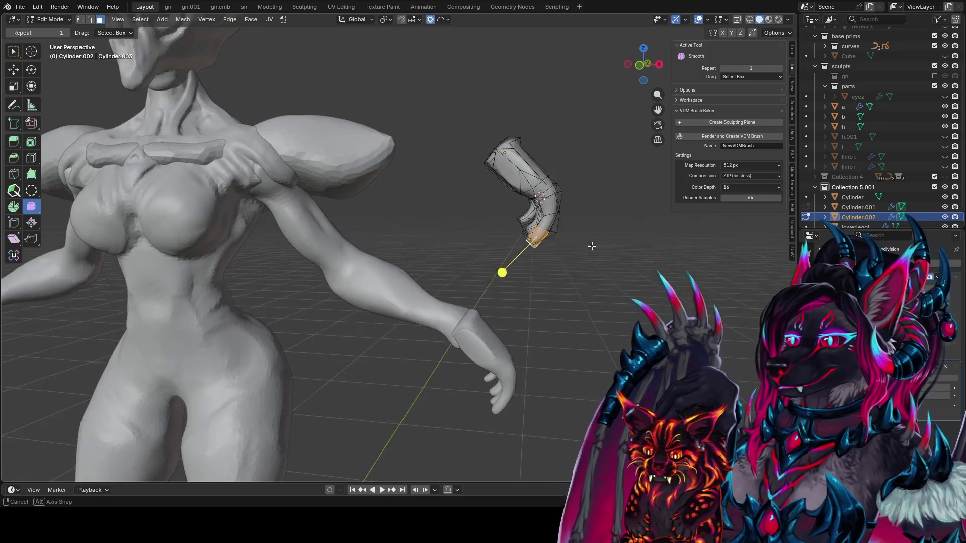
key("shift+w")
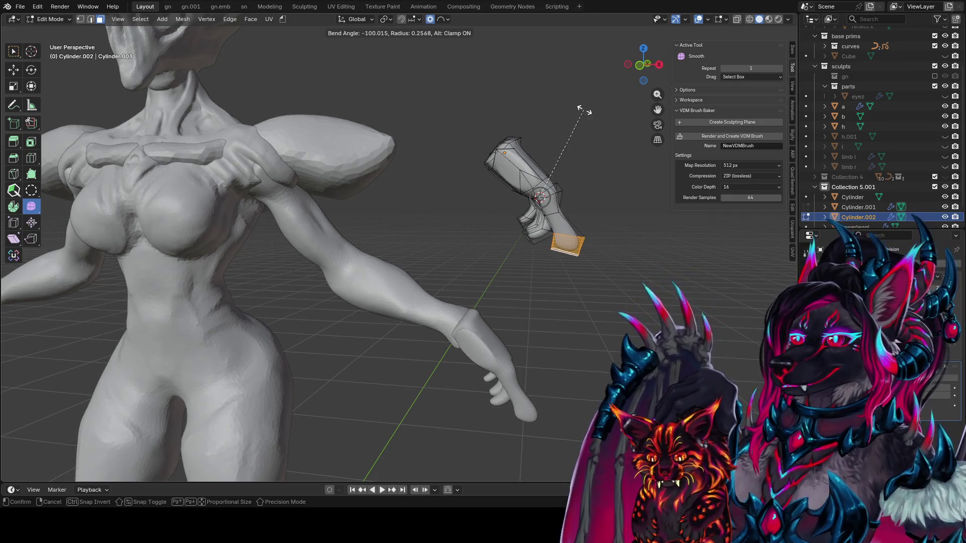
left_click(585, 140)
middle_click_drag(585, 140, 386, 117)
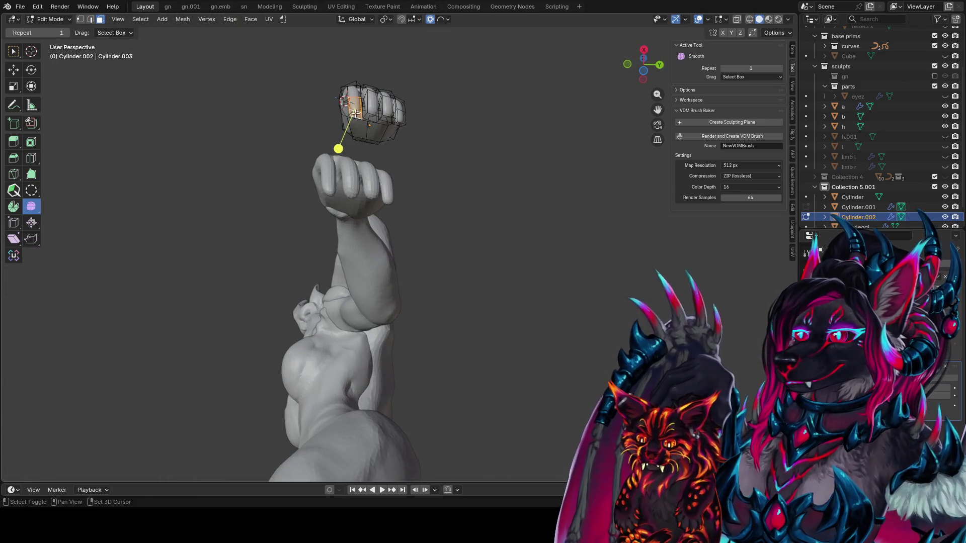
mouse_move(366, 113)
middle_mouse_down()
mouse_move(569, 186)
mouse_move(539, 198)
mouse_move(596, 205)
middle_mouse_up()
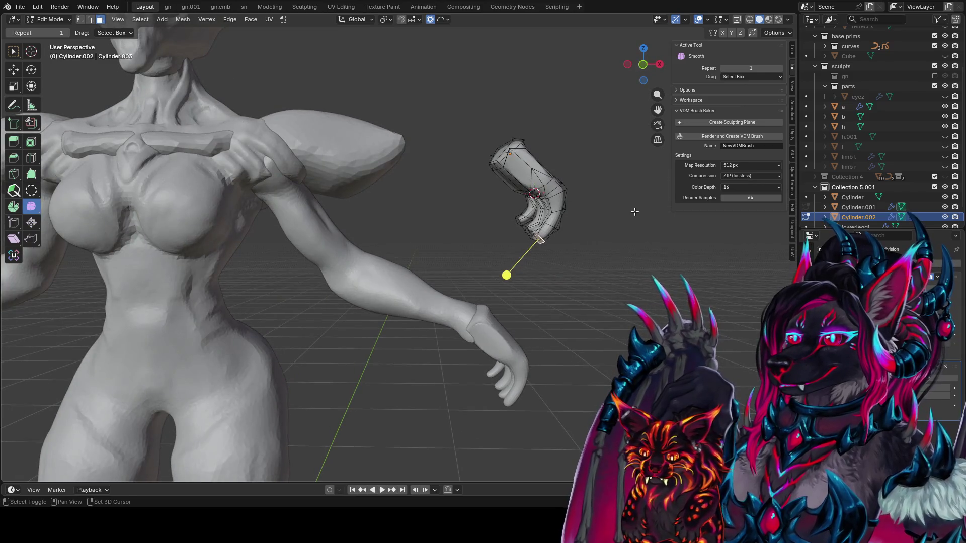
Step: Curl the gauntlet end further with three more bends, starting another
key("shift+w")
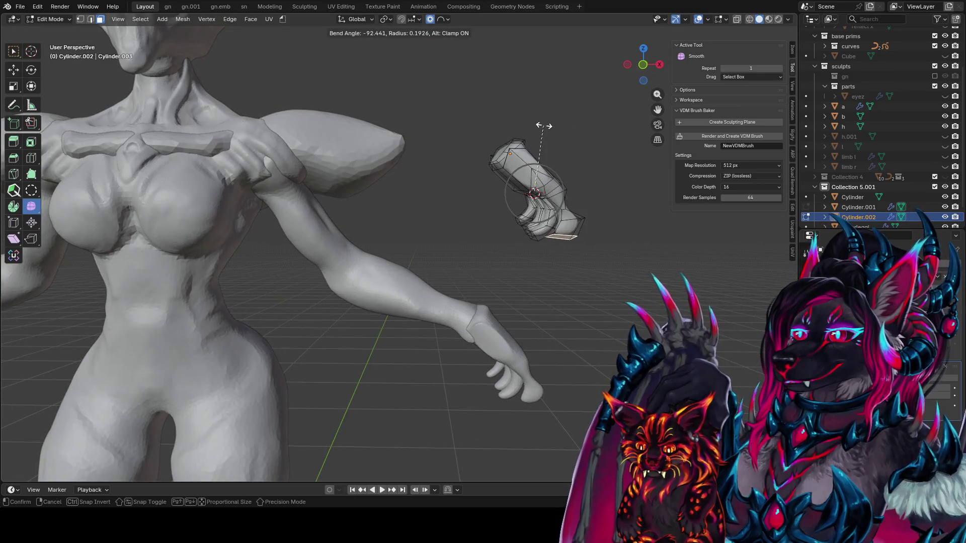
left_click(554, 130)
middle_click_drag(554, 130, 398, 200)
key("shift+w")
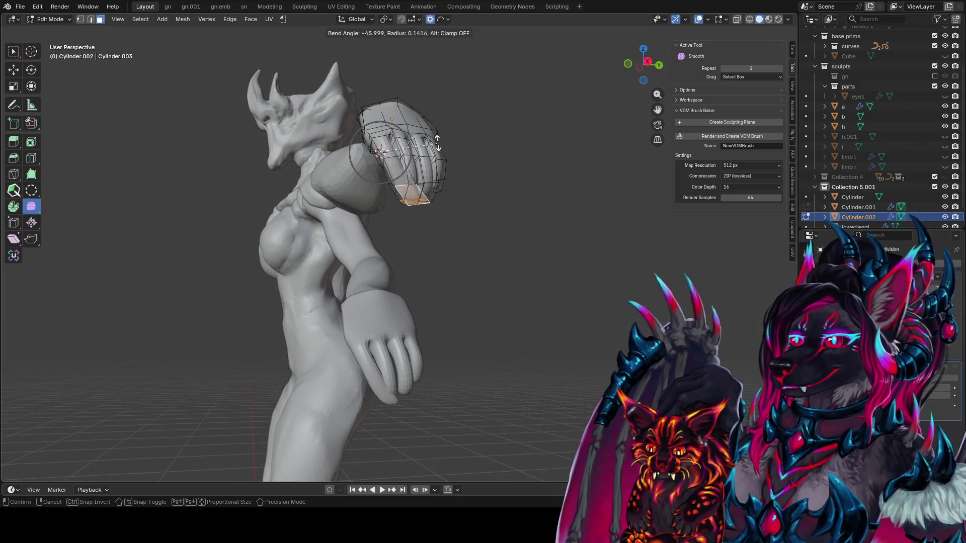
middle_click_drag(441, 143, 403, 192)
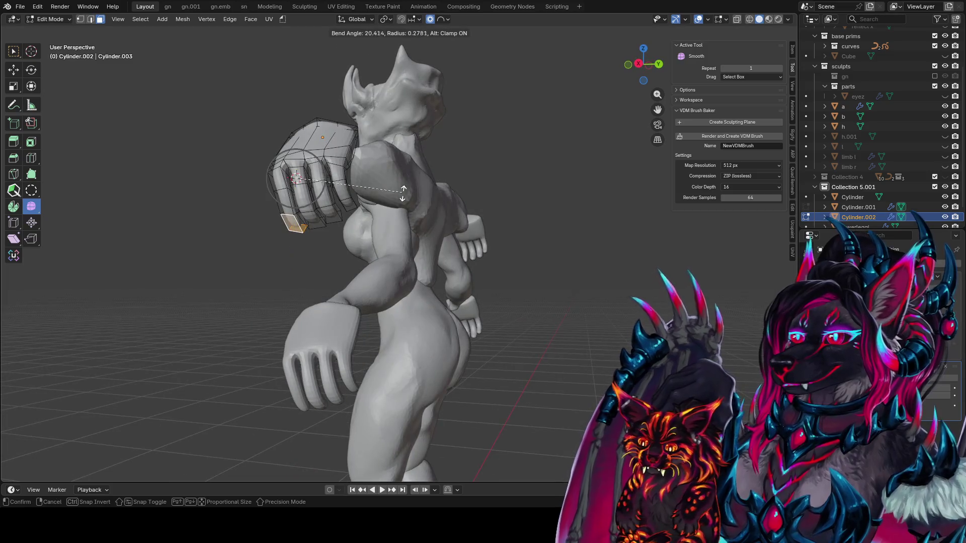
left_click(360, 64)
mouse_move(360, 65)
middle_mouse_down()
mouse_move(410, 101)
mouse_move(545, 103)
mouse_move(586, 138)
middle_mouse_up()
key("shift+w")
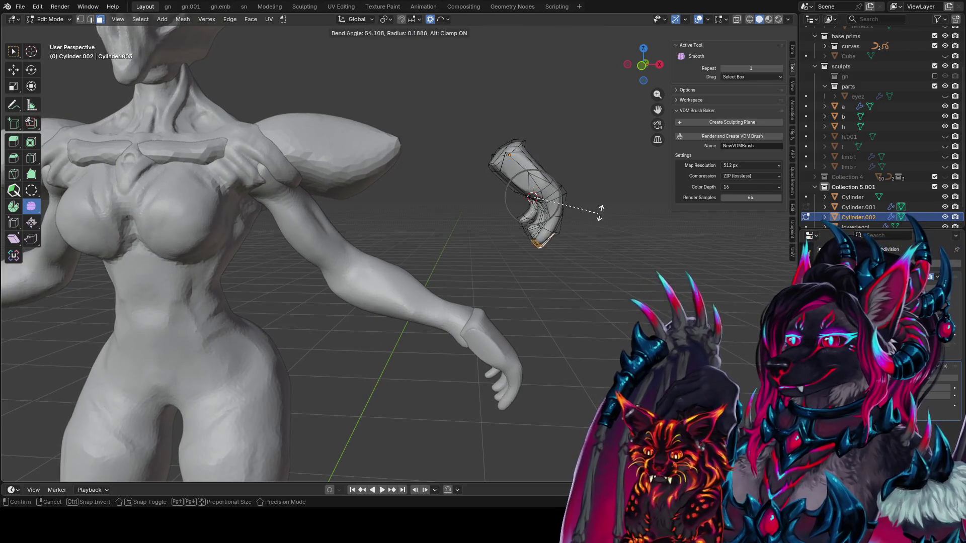
left_click(565, 161)
mouse_move(564, 161)
middle_mouse_down()
mouse_move(588, 189)
mouse_move(582, 252)
middle_mouse_up()
key("shift+w")
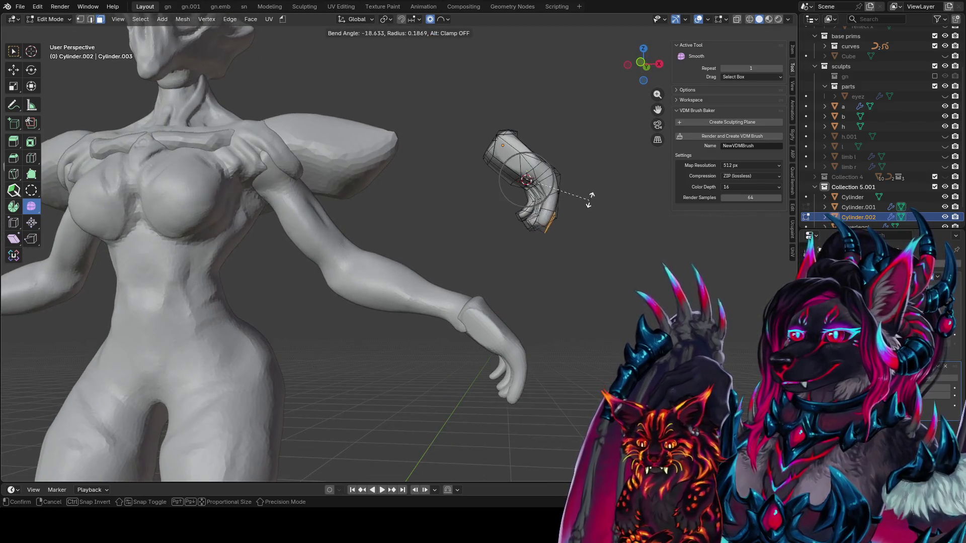
Step: Confirm the pending bend, then bend the finger section slightly further with clamping toggled
left_click(575, 156)
middle_click_drag(575, 156, 487, 188)
key("shift+w")
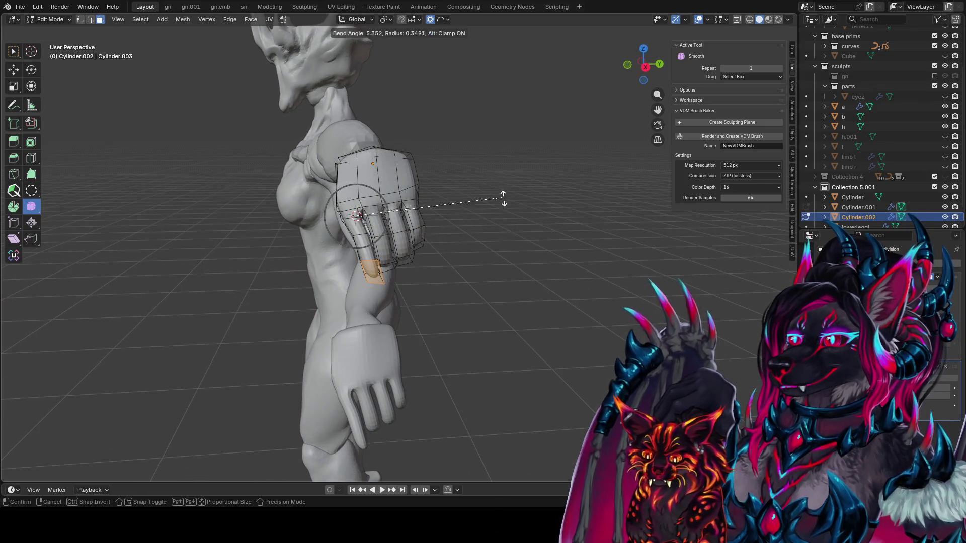
key("alt")
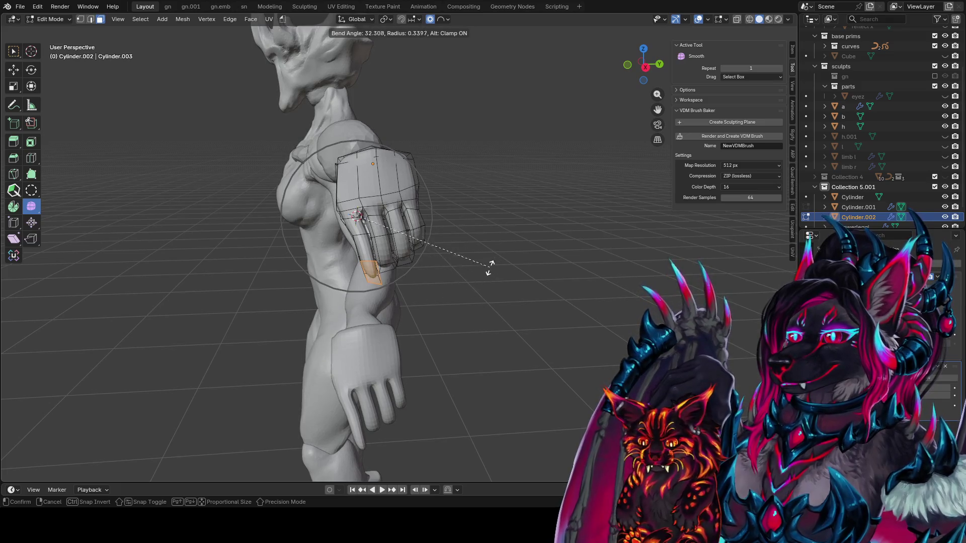
left_click(518, 194)
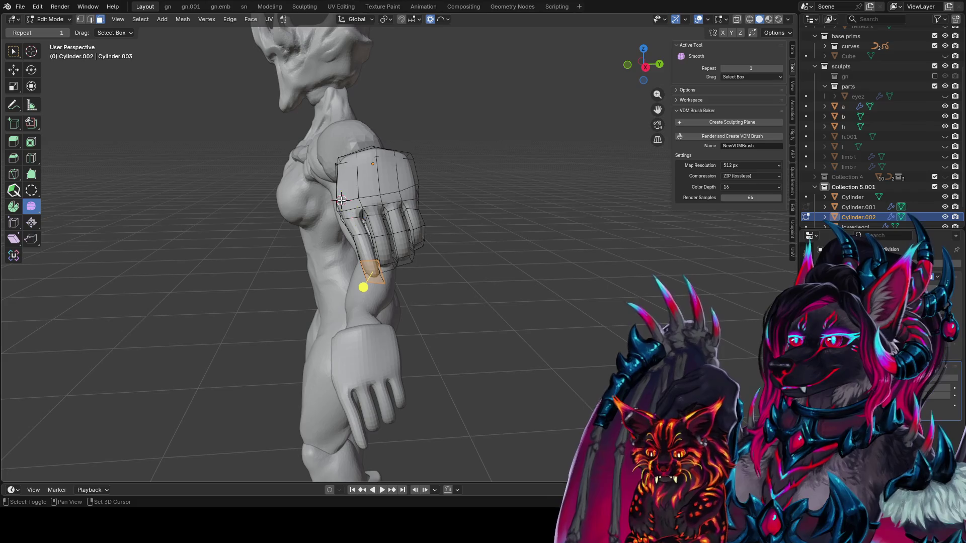
Step: Try two more finger bends and cancel both, keeping the shape unchanged
key("shift+w")
key("Escape")
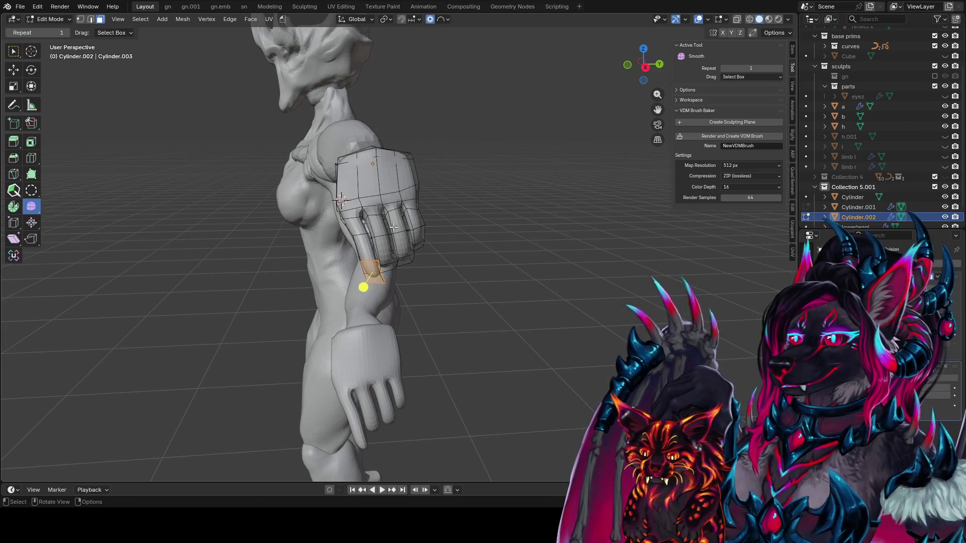
key("shift+w")
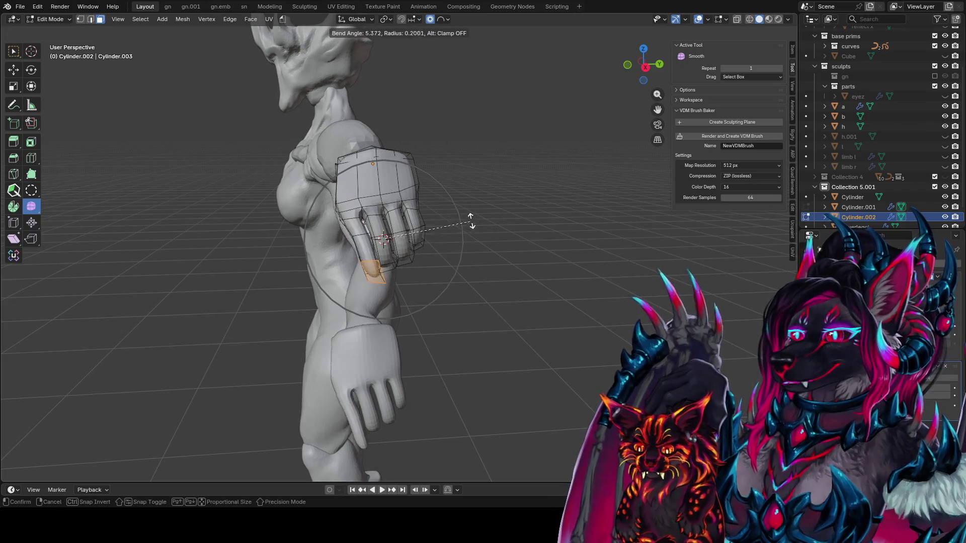
key("Escape")
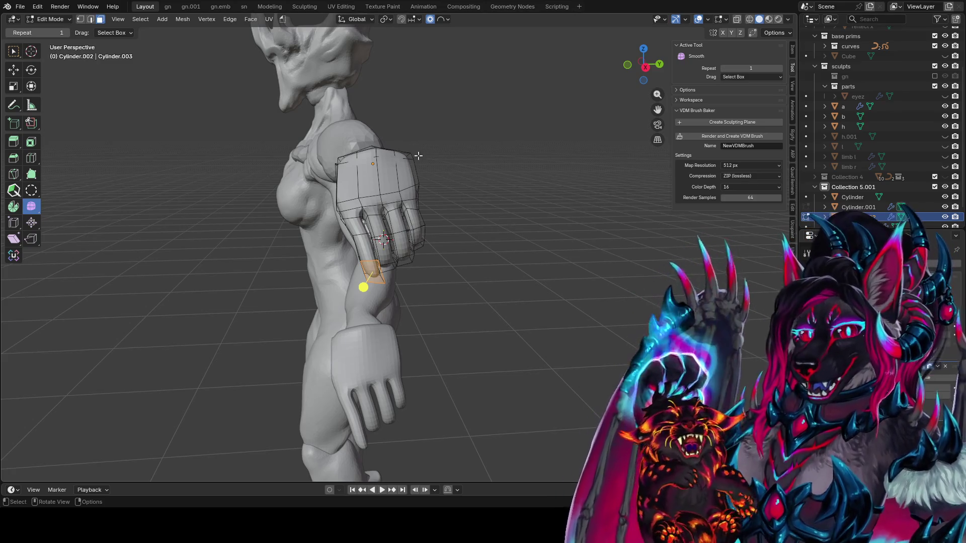
Step: In Right Orthographic view, move the gauntlet fingertip face with proportional editing
key("KP_1")
key("KP_3")
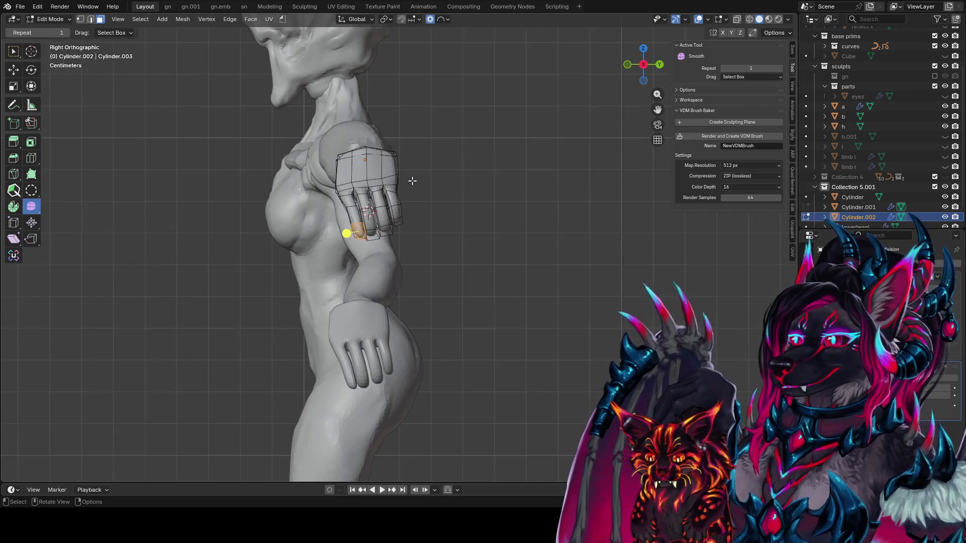
scroll(487, 182, "up", 2)
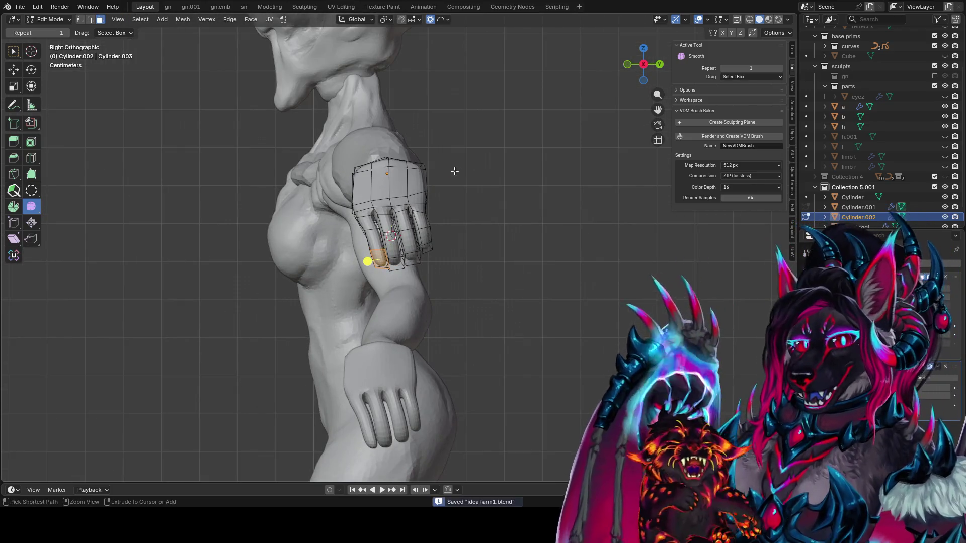
scroll(458, 169, "up", 2)
middle_click_drag(371, 182, 436, 184, "shift")
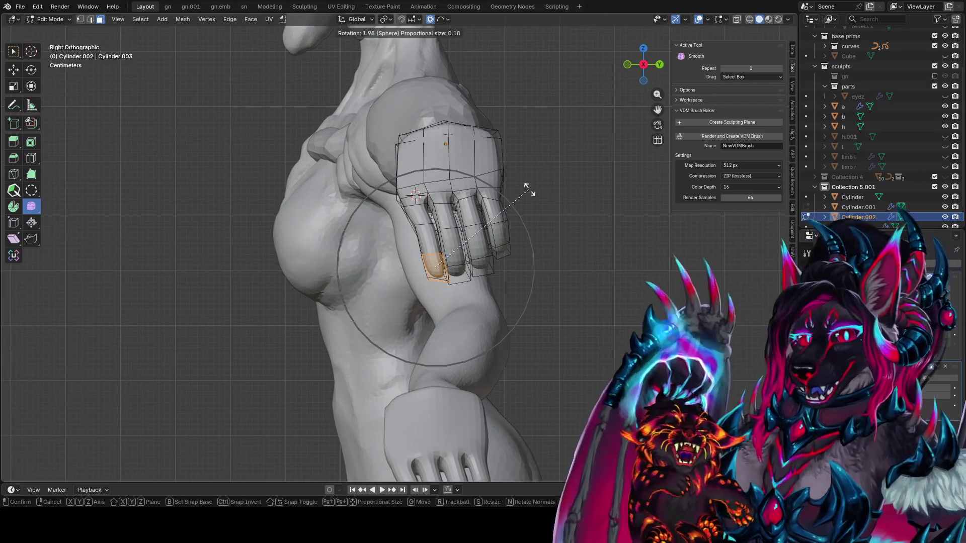
key("g")
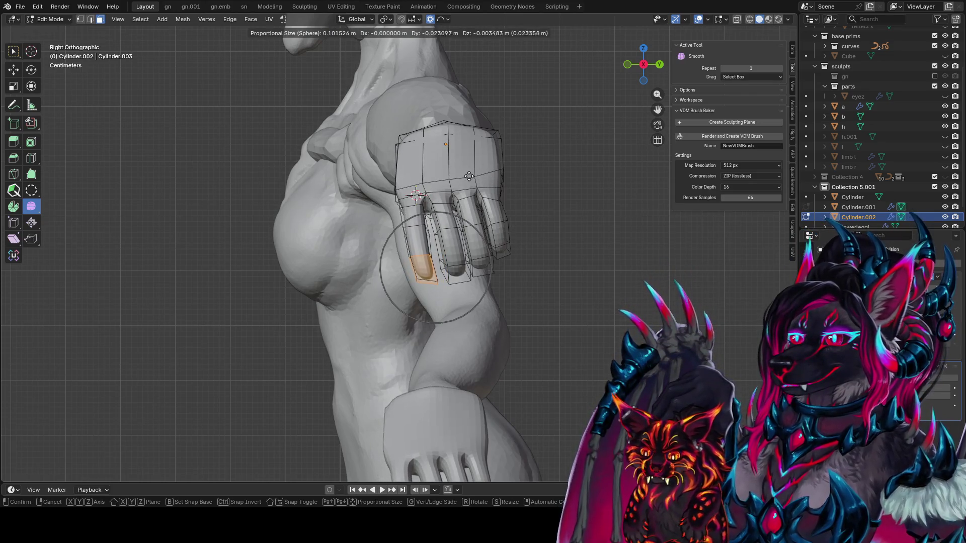
left_click(471, 176)
Step: Bend the fingertip segment so it curls down around the fingers
key("shift+w")
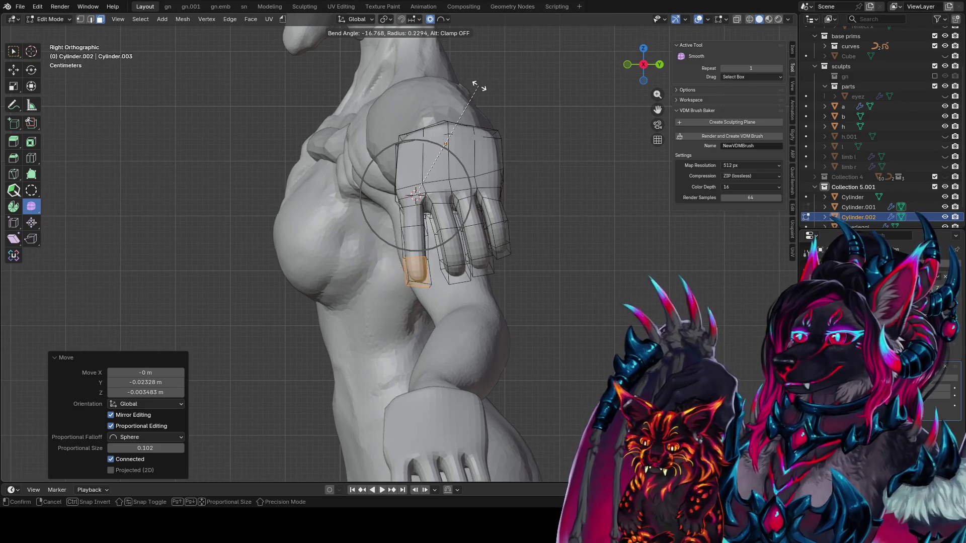
left_click(457, 90)
mouse_move(457, 91)
middle_mouse_down()
mouse_move(588, 216)
mouse_move(605, 300)
mouse_move(586, 293)
mouse_move(597, 271)
middle_mouse_up()
Step: Slide the gauntlet finger edge loop to factor 0.337 and save idea farm1.blend
key("g")
key("g")
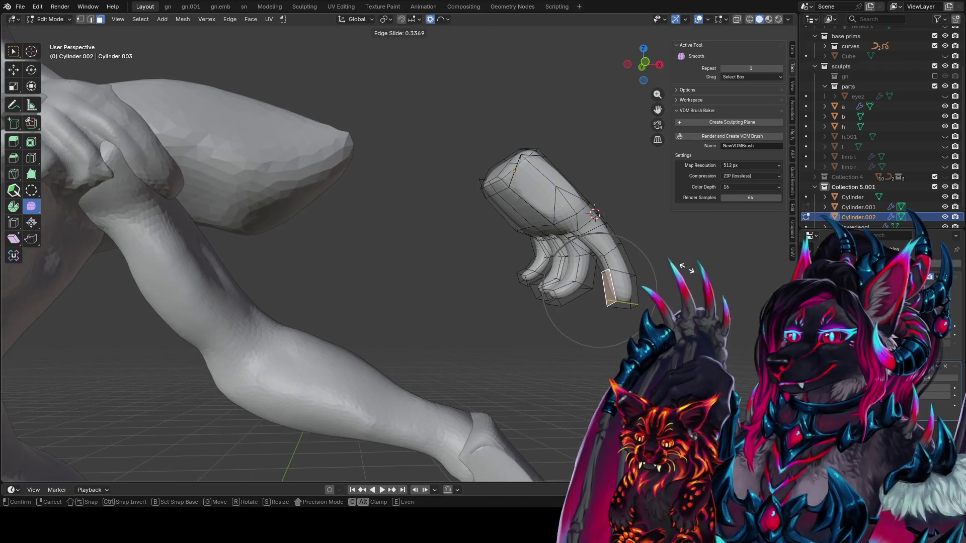
left_click(686, 268)
mouse_move(686, 267)
middle_mouse_down()
mouse_move(625, 269)
mouse_move(634, 255)
mouse_move(604, 254)
middle_mouse_up()
scroll(588, 257, "up", 2)
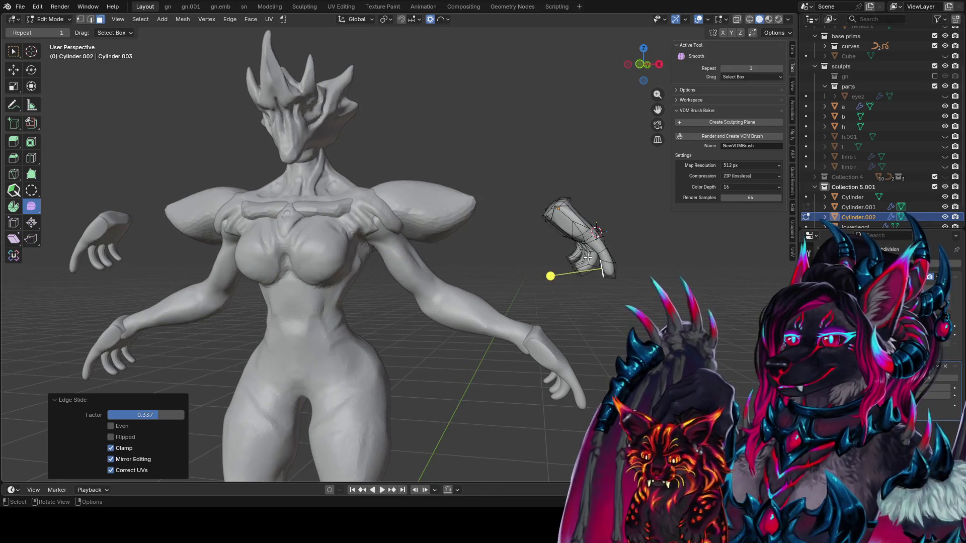
key("ctrl+s")
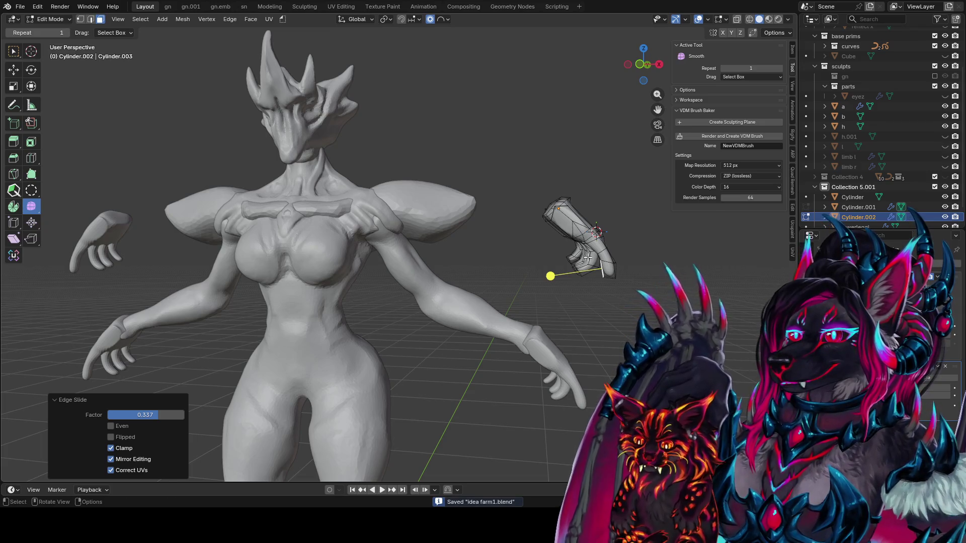
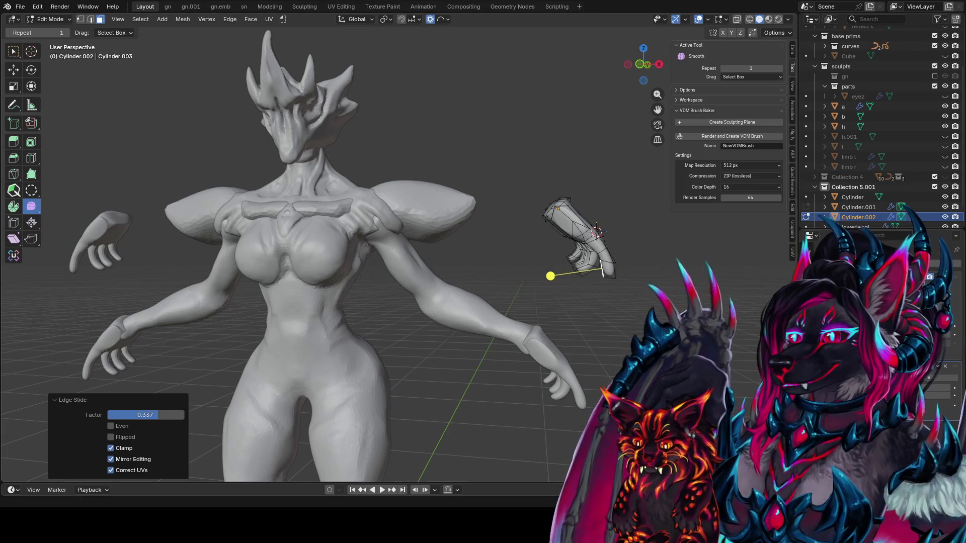
Step: Bend the selected hand geometry a little further at the knuckles
middle_click_drag(553, 262, 202, 269)
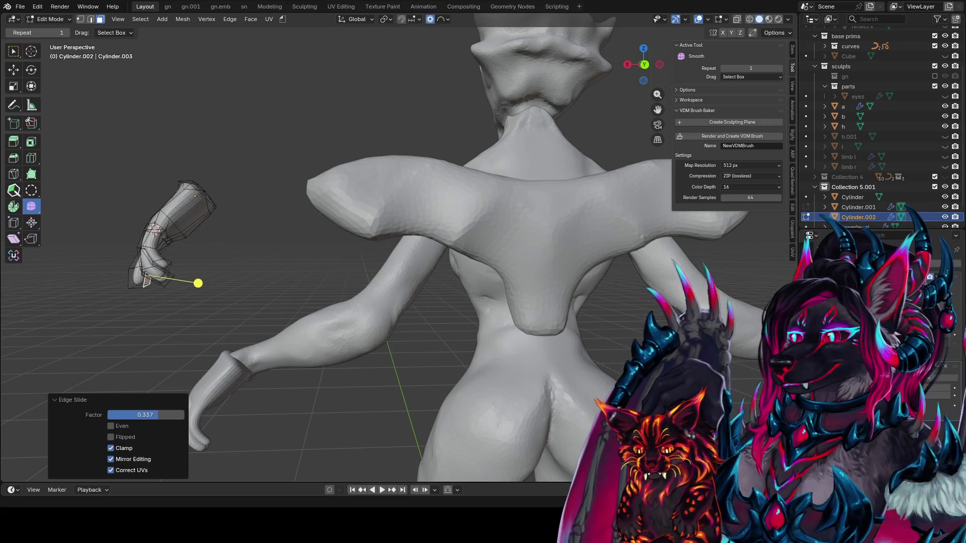
mouse_move(729, 307)
middle_mouse_down()
mouse_move(790, 265)
mouse_move(560, 243)
middle_mouse_up()
mouse_move(461, 270)
middle_mouse_down()
mouse_move(388, 65)
mouse_move(514, 96)
middle_mouse_up()
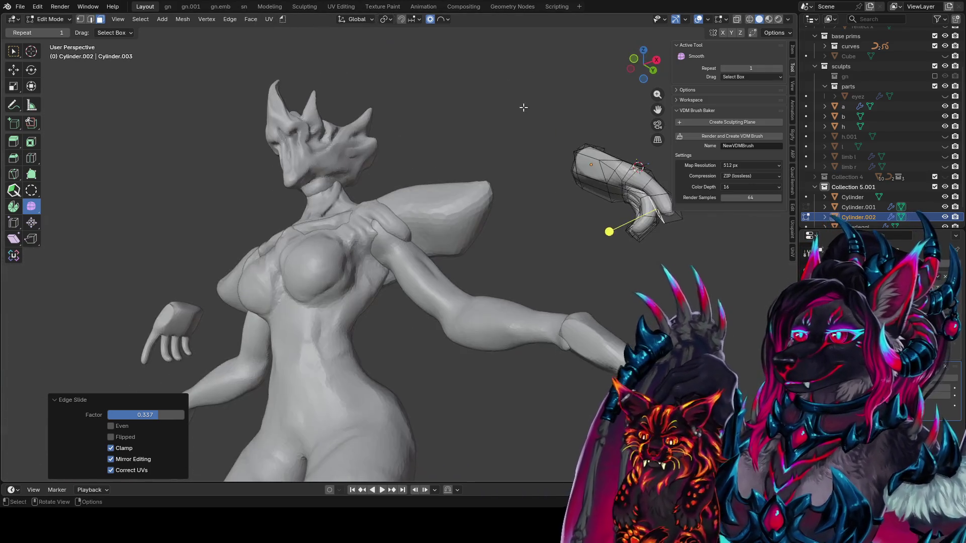
scroll(647, 242, "up", 3)
mouse_move(647, 242)
middle_mouse_down()
mouse_move(512, 317)
mouse_move(572, 307)
middle_mouse_up()
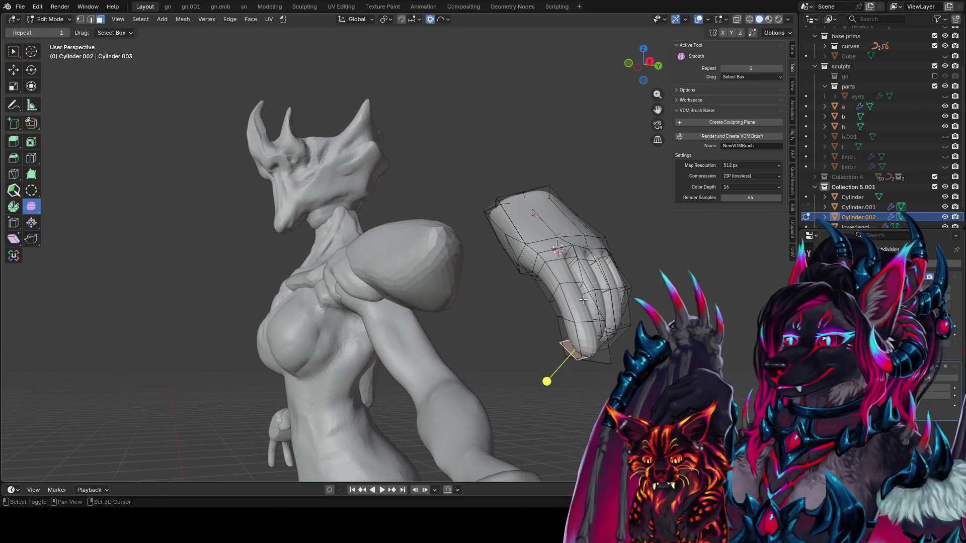
mouse_move(576, 239)
middle_mouse_down()
mouse_move(589, 312)
mouse_move(549, 312)
middle_mouse_up()
key("shift+w")
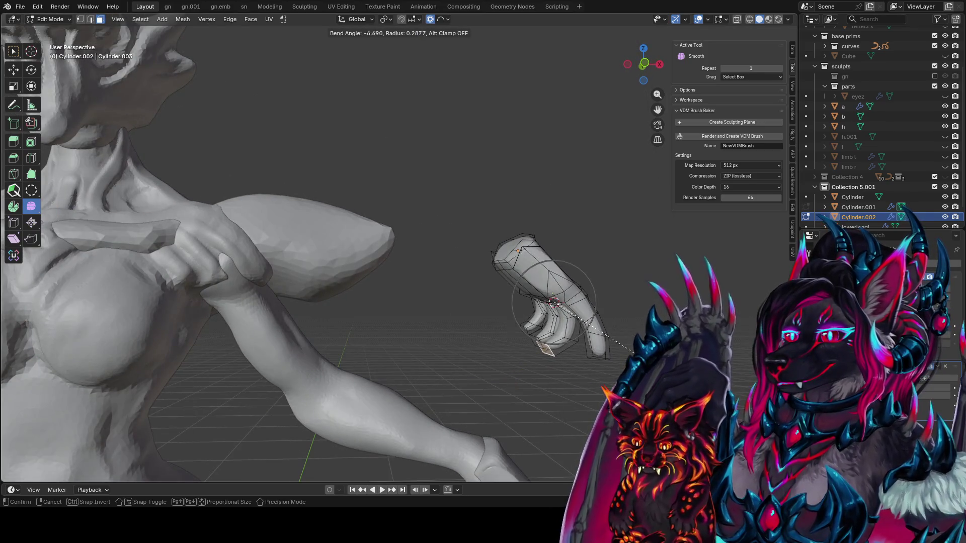
left_click(586, 222)
middle_click_drag(586, 218, 350, 272)
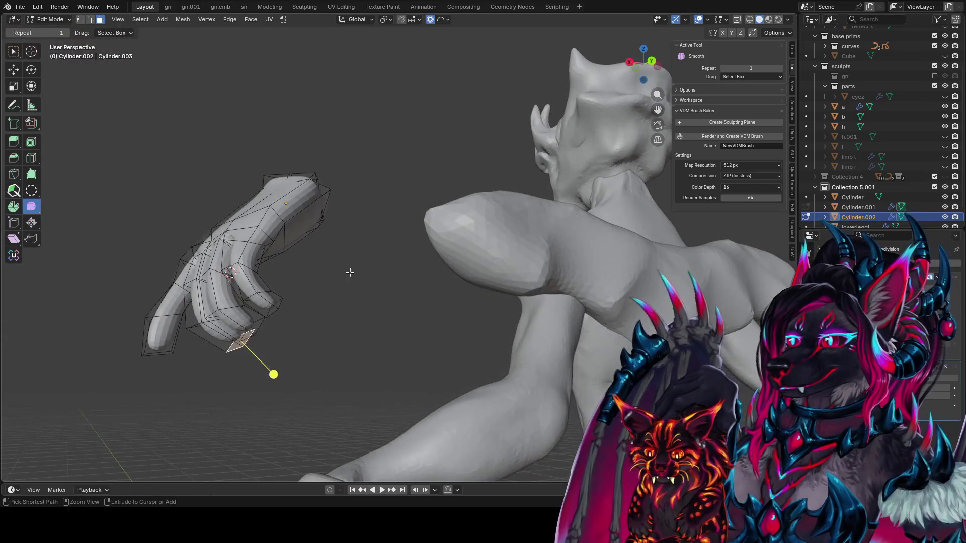
Step: Save idea farm1.blend and check the hand in the right and front orthographic views
key("ctrl+s")
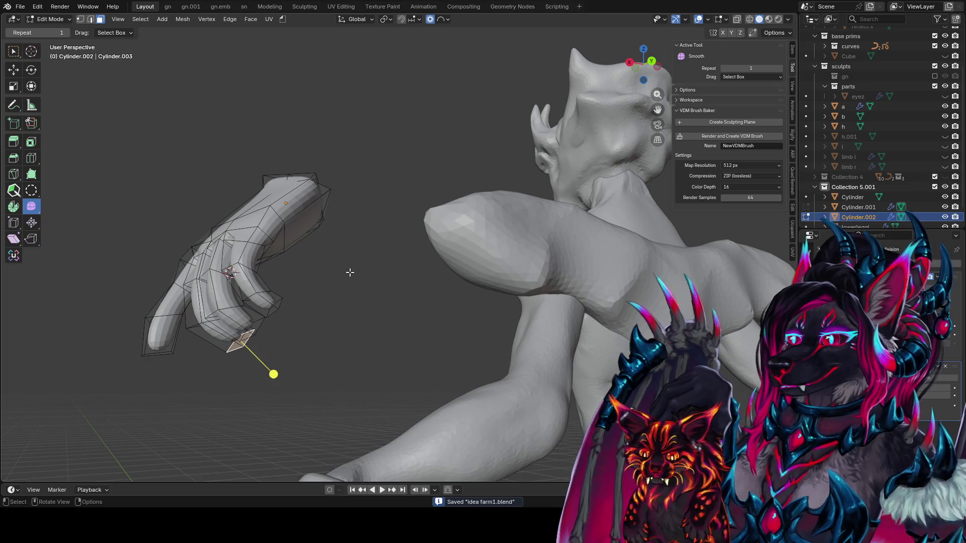
key("KP_3")
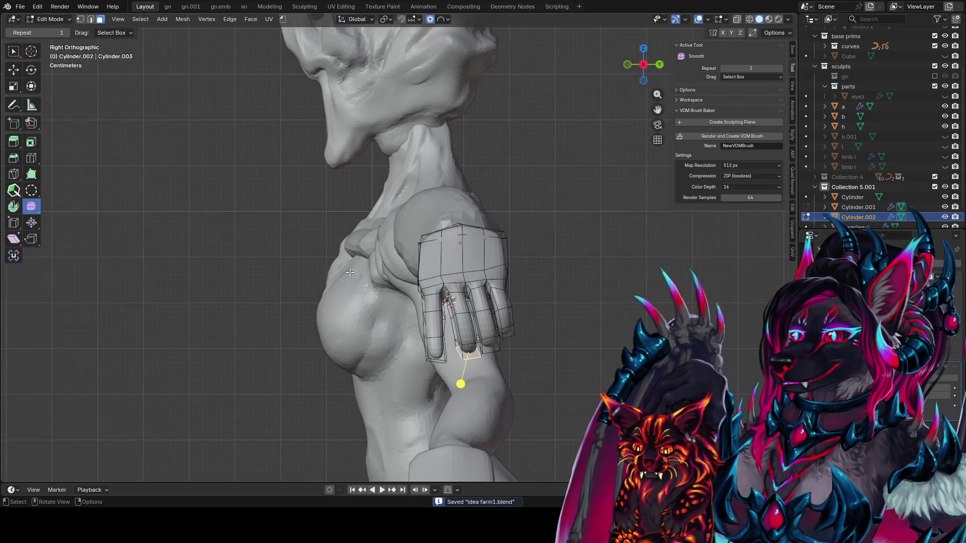
key("KP_1")
key("KP_3")
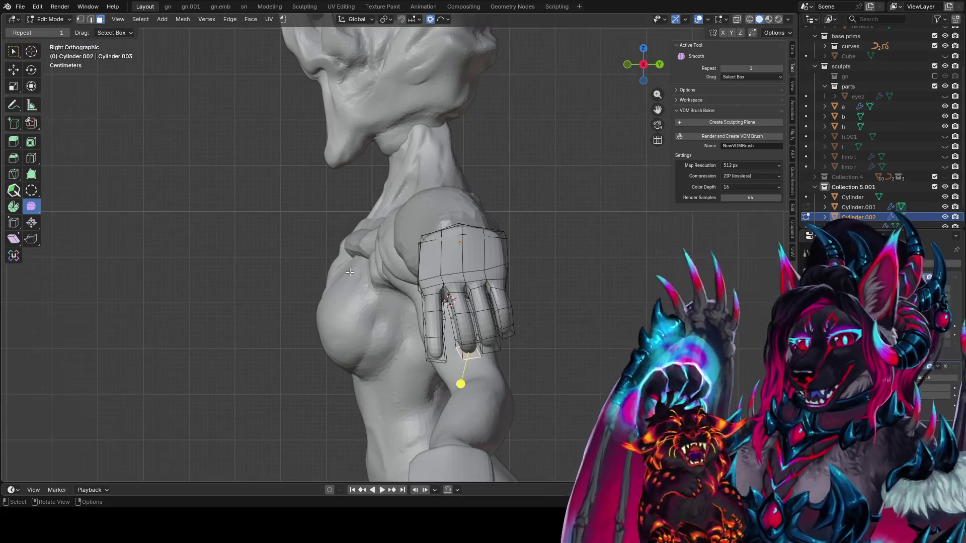
key("KP_1")
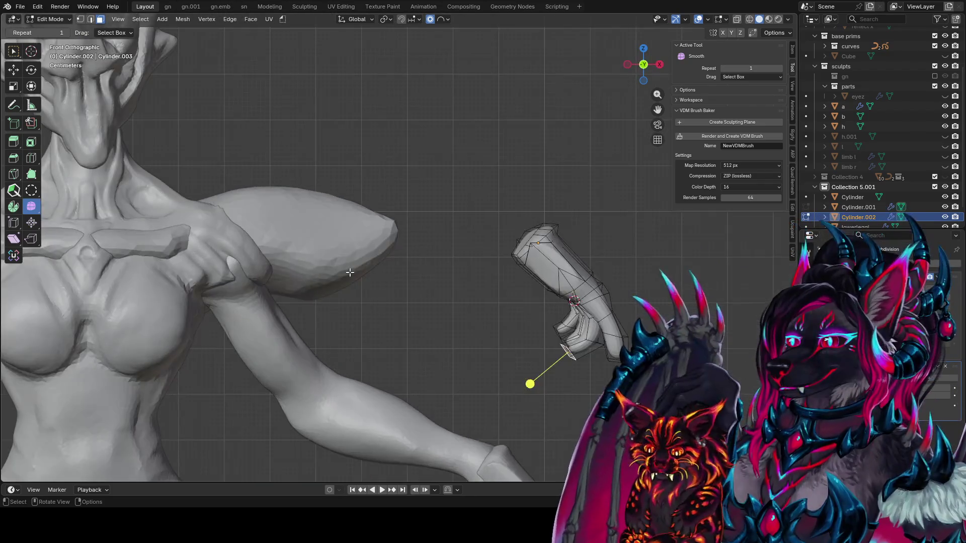
Step: Bend the hand's selected faces so the fingers curl downward
mouse_move(350, 273)
middle_mouse_down()
mouse_move(563, 262)
mouse_move(504, 177)
mouse_move(490, 257)
middle_mouse_up()
scroll(563, 266, "up", 5)
scroll(545, 256, "down", 4)
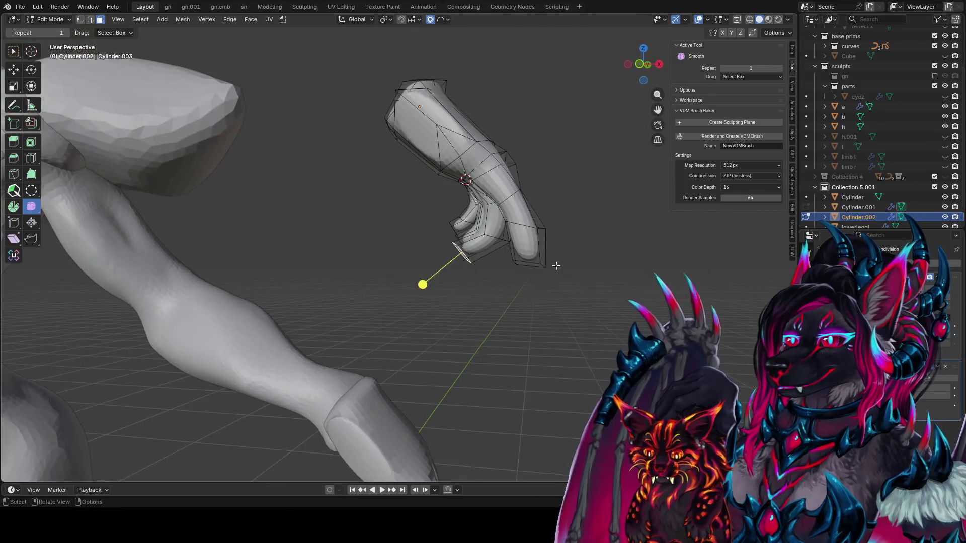
key("shift+w")
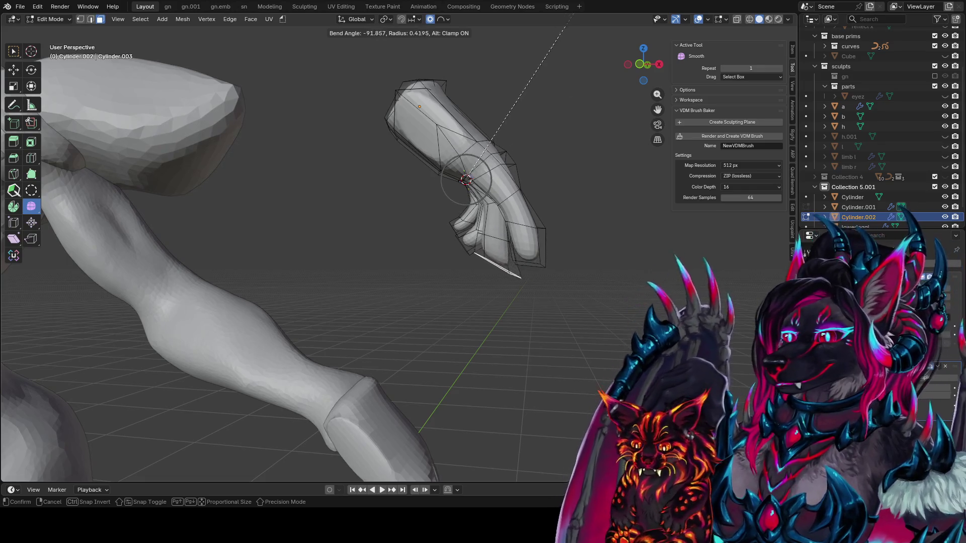
left_click(617, 315)
middle_click_drag(617, 315, 624, 255)
key("shift+w")
key("Escape")
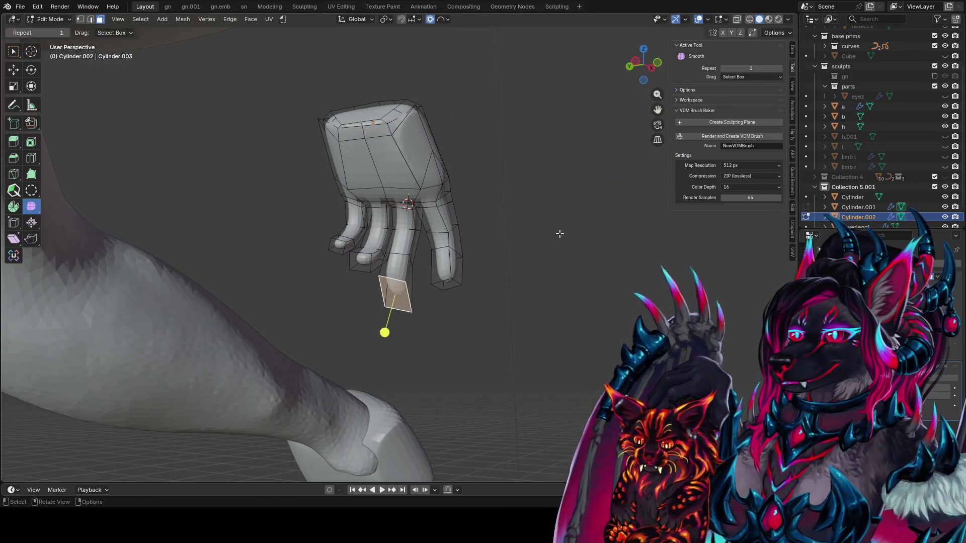
Step: Nudge and slightly rotate the hand with proportional editing
key("g")
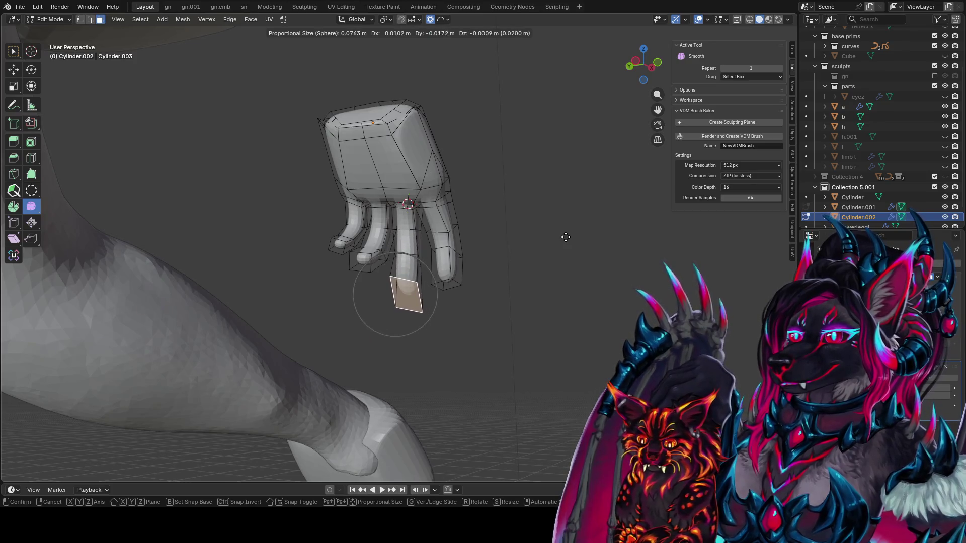
left_click(564, 234)
middle_click_drag(564, 234, 567, 276)
key("r")
scroll(567, 265, "up", 6)
left_click(570, 264)
mouse_move(570, 265)
middle_mouse_down()
mouse_move(364, 269)
mouse_move(567, 283)
middle_mouse_up()
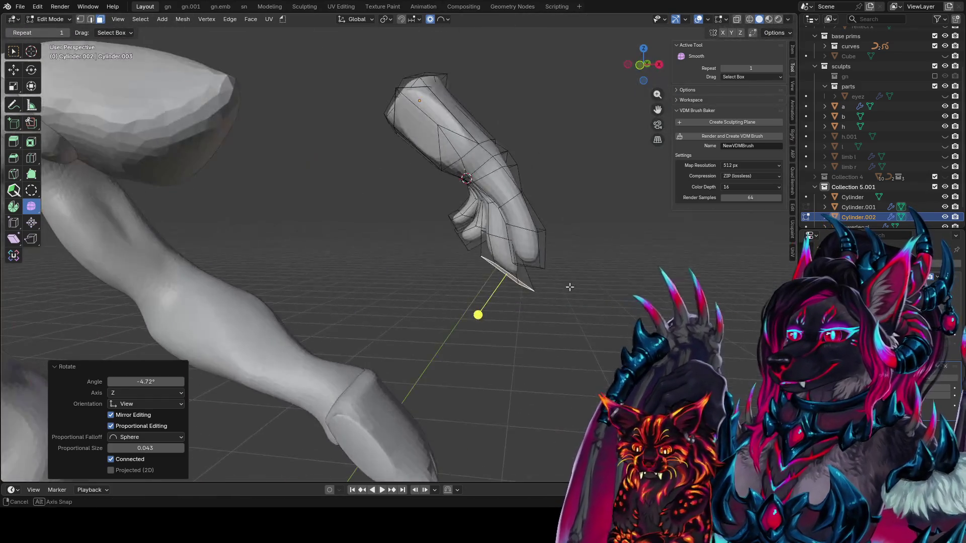
Step: After checking in Object Mode, rotate the hand about -47.5° and shift it with proportional falloff
key("Tab")
mouse_move(539, 326)
middle_mouse_down()
mouse_move(370, 335)
mouse_move(486, 328)
mouse_move(452, 292)
mouse_move(460, 232)
mouse_move(453, 287)
middle_mouse_up()
key("Tab")
key("r")
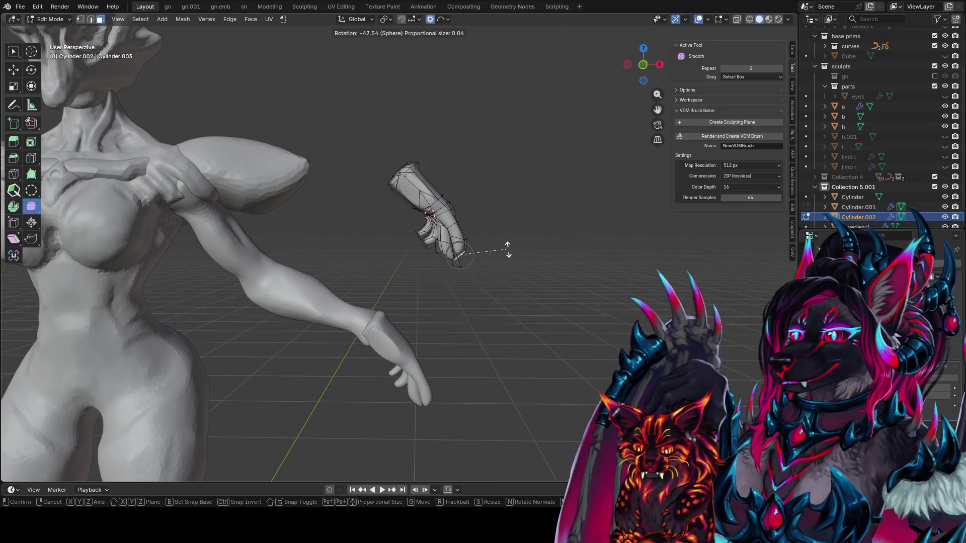
left_click(509, 251)
key("g")
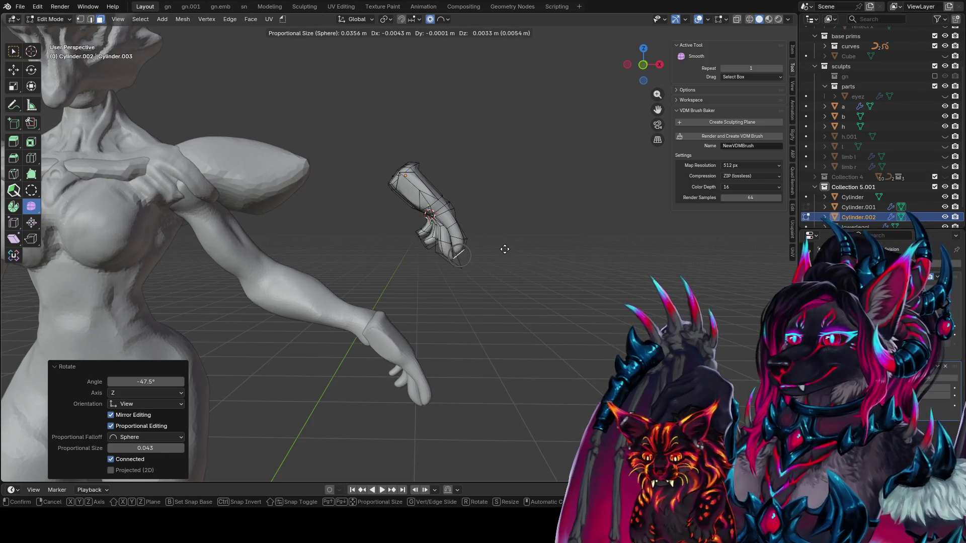
left_click(505, 252)
mouse_move(505, 252)
middle_mouse_down()
mouse_move(333, 253)
mouse_move(547, 282)
middle_mouse_up()
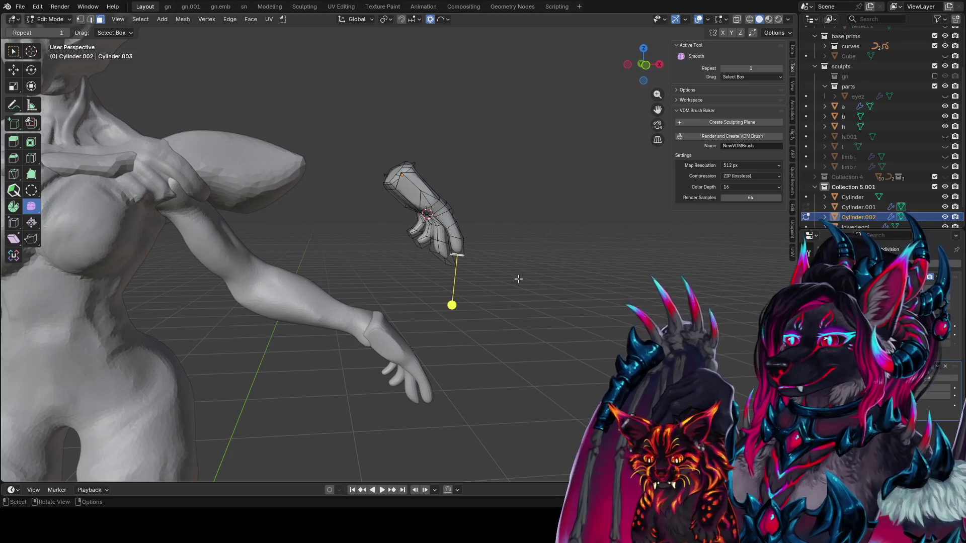
scroll(518, 277, "up", 1)
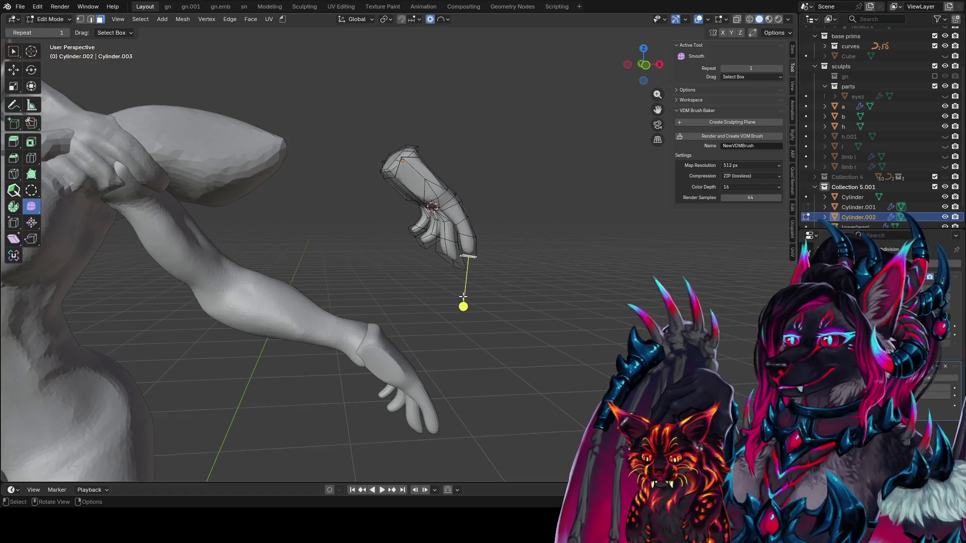
scroll(464, 297, "up", 4)
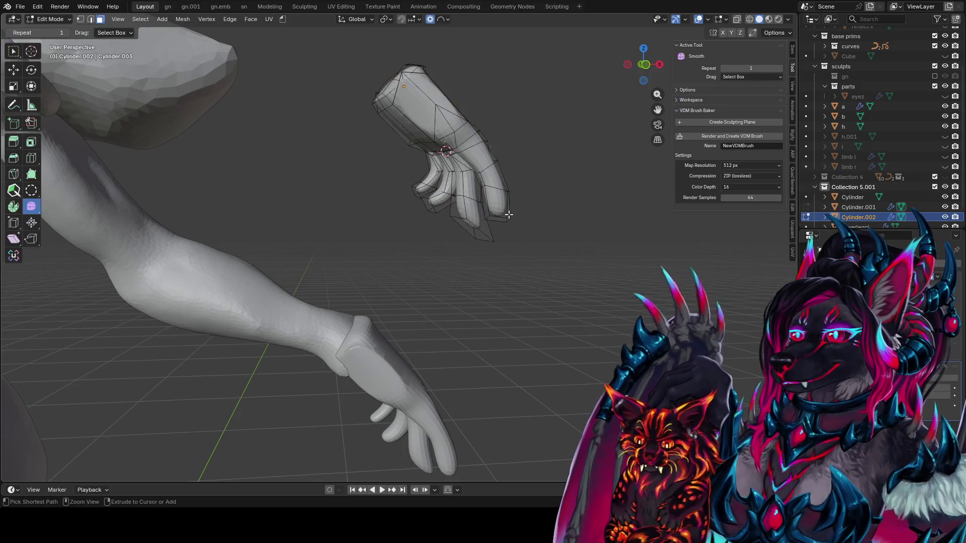
Step: Select an edge loop around one finger and save the file
left_click(508, 216, "ctrl")
key("ctrl+s")
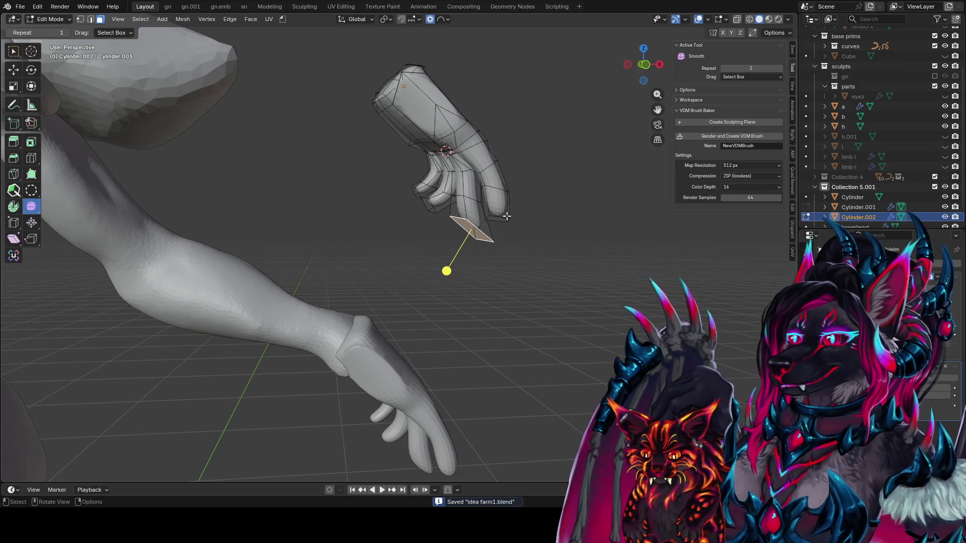
mouse_move(388, 208)
middle_mouse_down()
mouse_move(303, 174)
mouse_move(348, 173)
middle_mouse_up()
key("2")
left_click(303, 174, "alt")
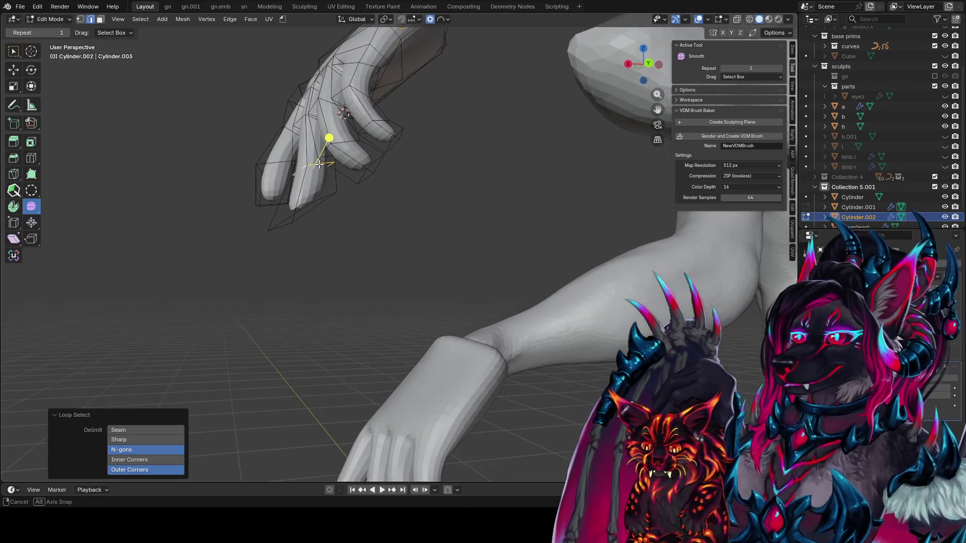
key("ctrl+s")
key("KP_1")
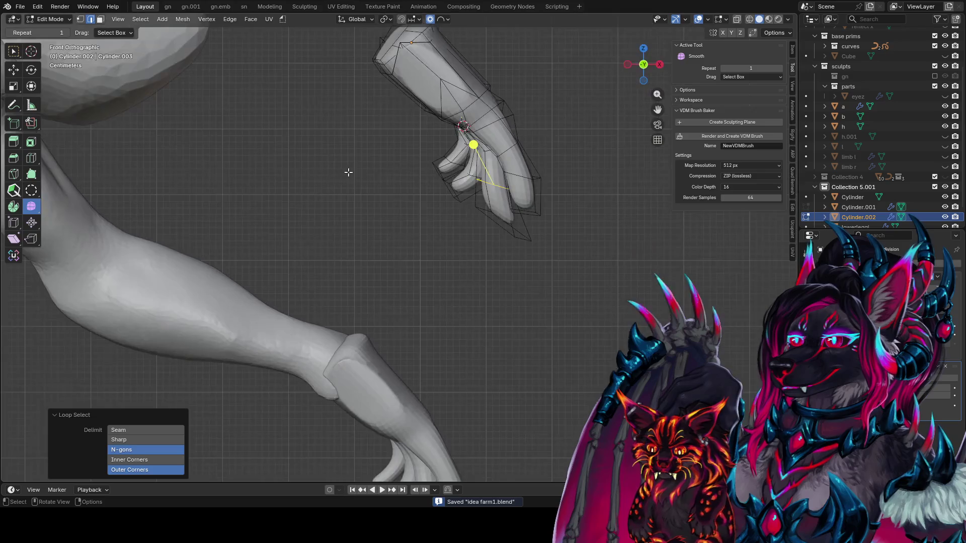
key("KP_3")
key("KP_1")
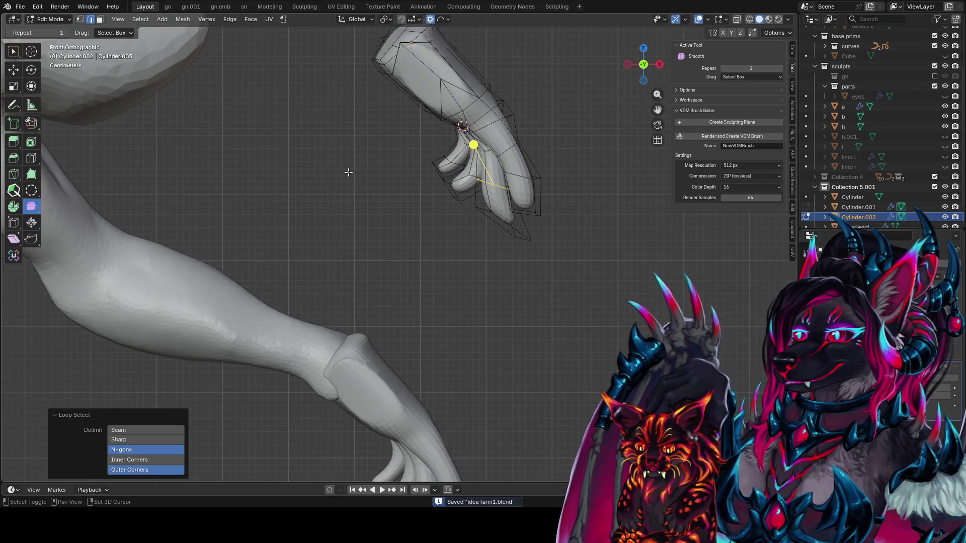
Step: Move the finger's edge loop with proportional falloff, then slide it along the finger
key("g")
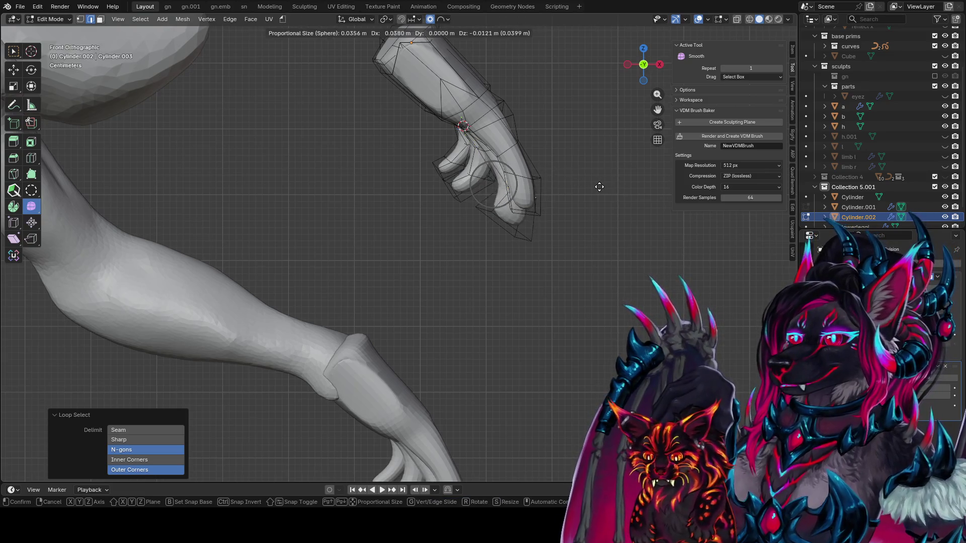
left_click(599, 187)
middle_click_drag(599, 186, 397, 193)
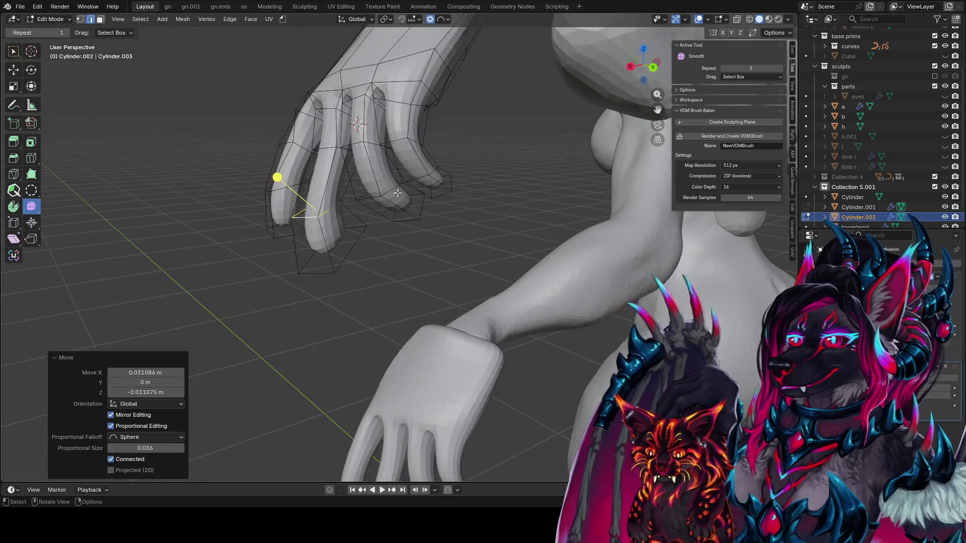
key("g")
key("g")
left_click(401, 224)
mouse_move(400, 224)
middle_mouse_down()
mouse_move(401, 205)
mouse_move(341, 142)
mouse_move(410, 209)
mouse_move(606, 211)
mouse_move(496, 141)
mouse_move(535, 315)
mouse_move(597, 321)
middle_mouse_up()
Step: Scale the fingertip face to 0.574, rotate it 10.5° on Z, then scale it to 0.939
key("3")
key("s")
left_click(442, 202)
key("r")
key("z")
left_click(550, 324)
key("s")
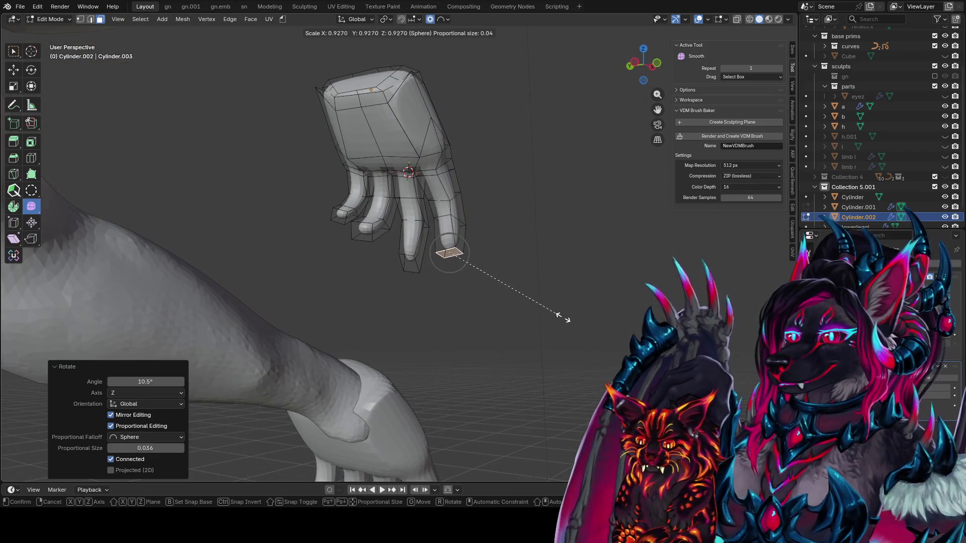
left_click(565, 321)
Step: Narrow the fingertip along its local X axis into a tapered point
middle_click_drag(565, 321, 550, 324)
key("s")
key("y")
key("y")
key("x")
key("x")
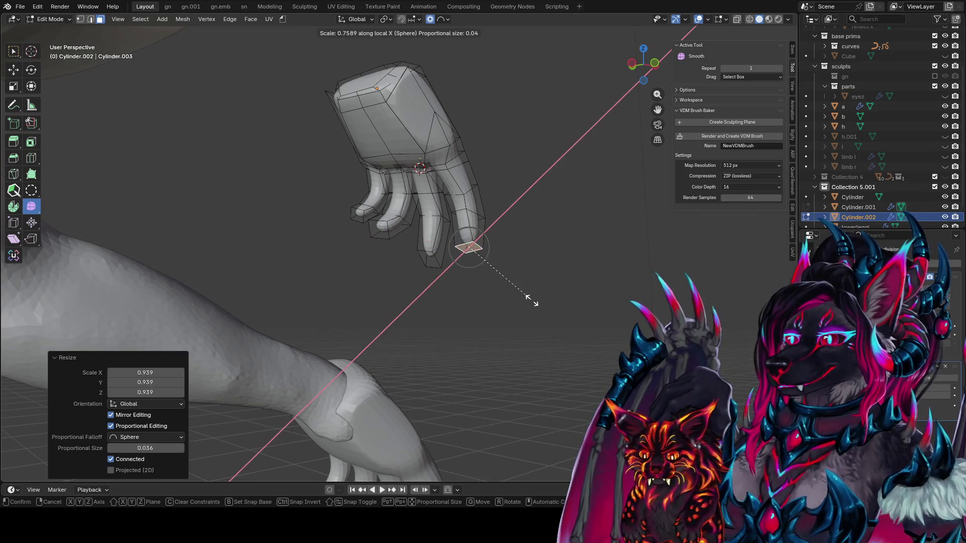
left_click(550, 289)
left_click(382, 237)
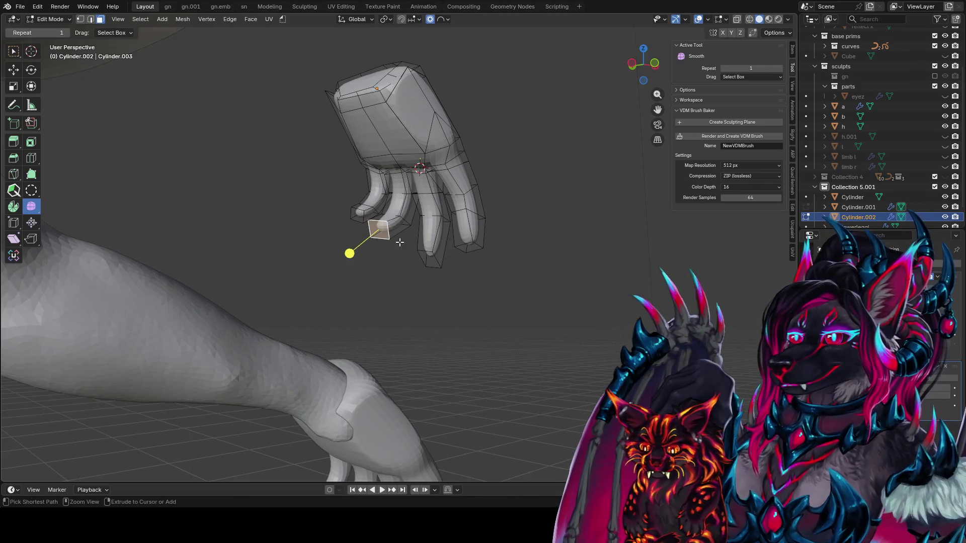
Step: Grow the selection to the neighbouring fingertip faces, save, and move them
key("ctrl+KP_Add")
key("ctrl+s")
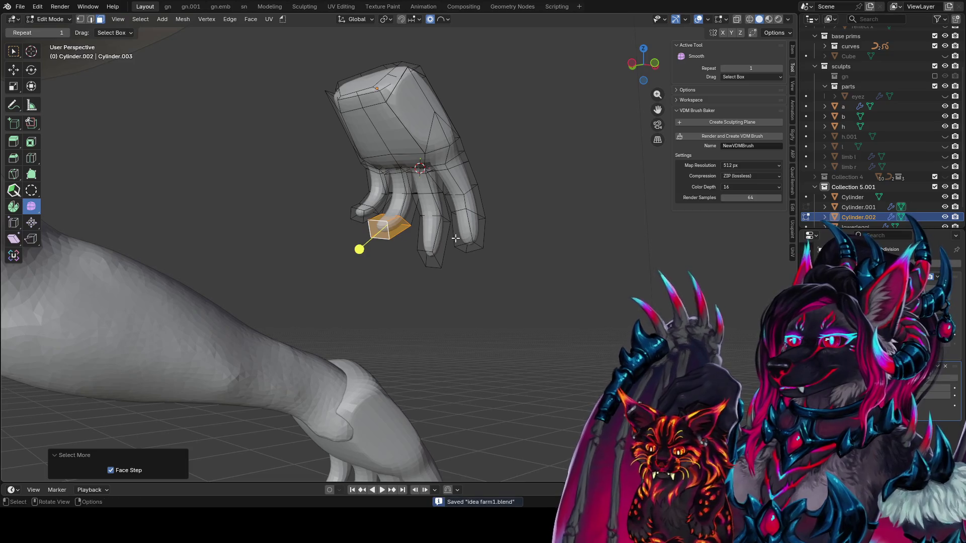
scroll(427, 156, "up", 2)
key("g")
left_click(535, 173)
middle_click_drag(535, 172, 341, 167)
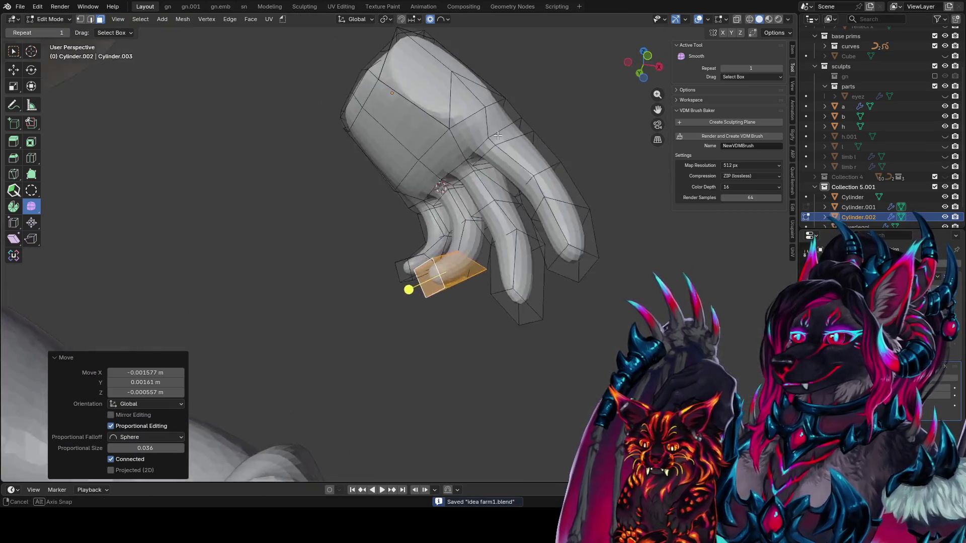
key("KP_Decimal")
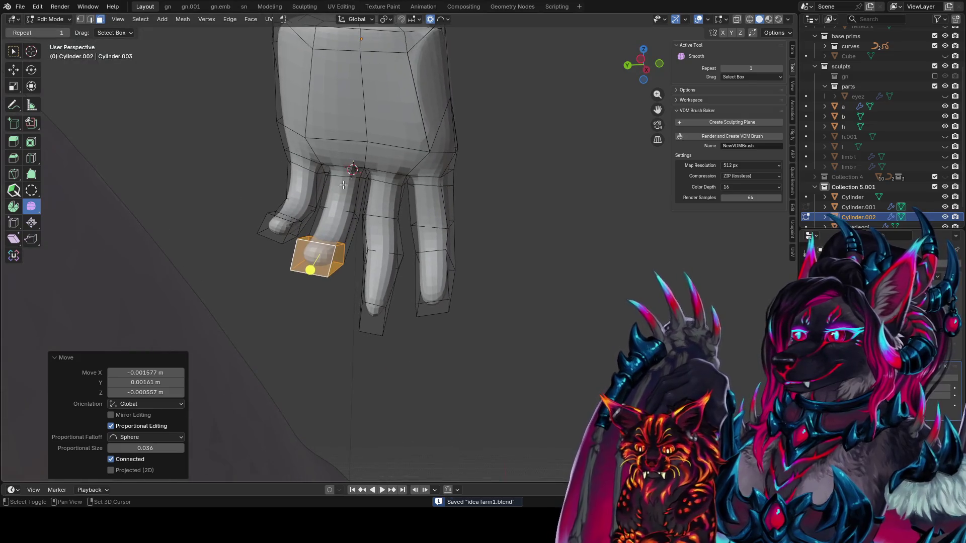
middle_click_drag(346, 171, 598, 257)
Step: Bend the finger twice with Shift+W so it curls inward
key("r")
key("x")
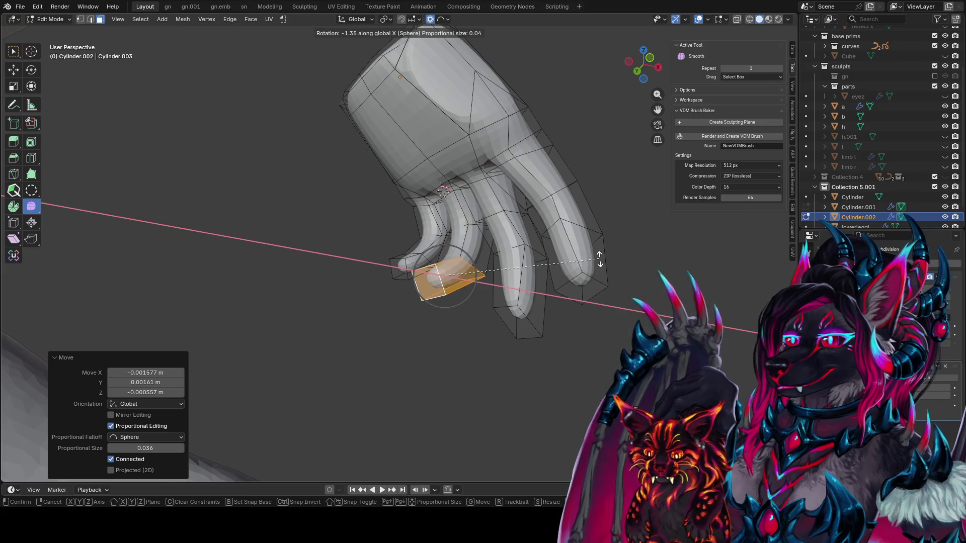
key("Escape")
key("shift+w")
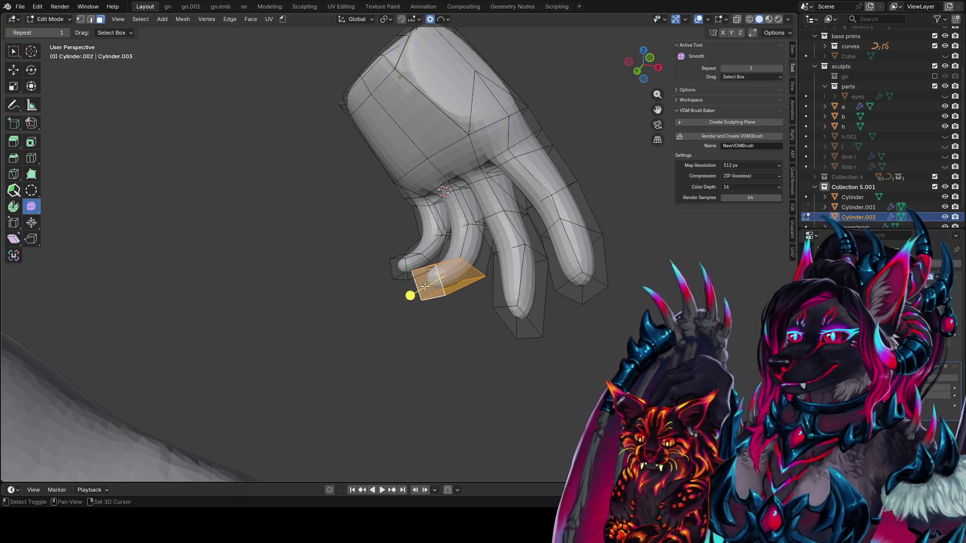
key("alt")
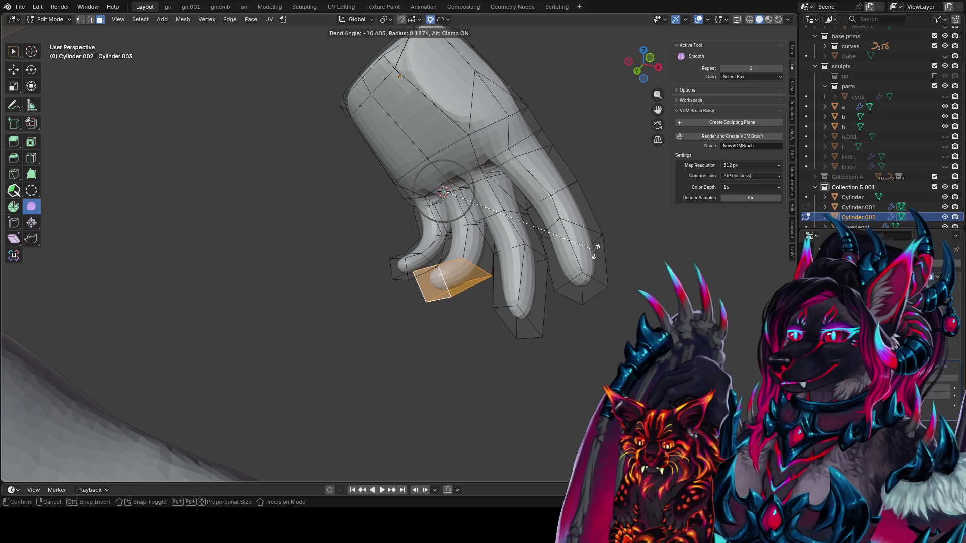
middle_click_drag(410, 295, 440, 269)
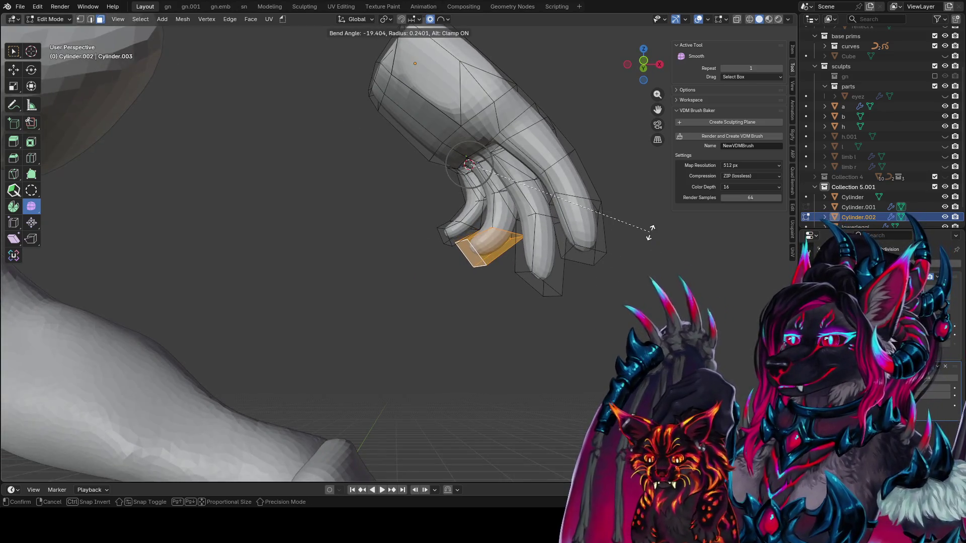
left_click(564, 258)
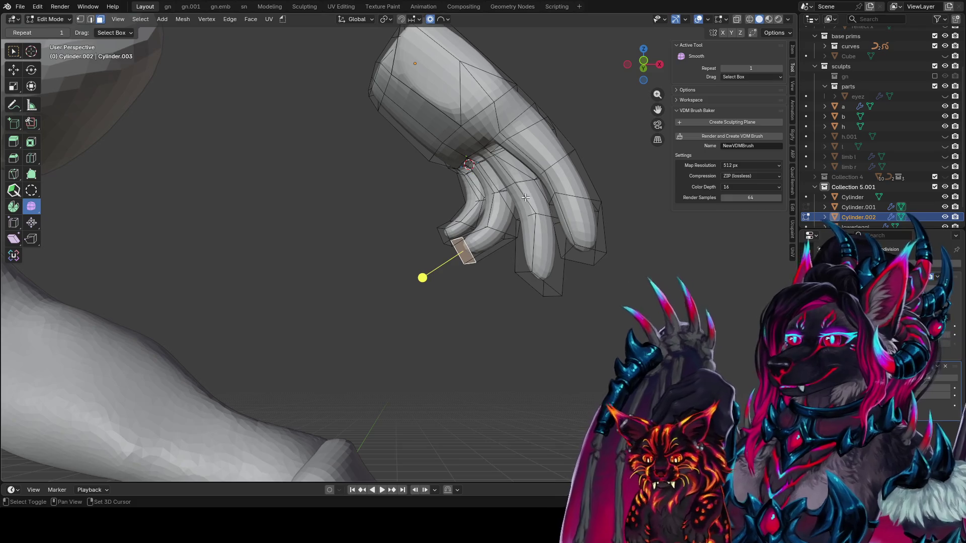
key("shift+w")
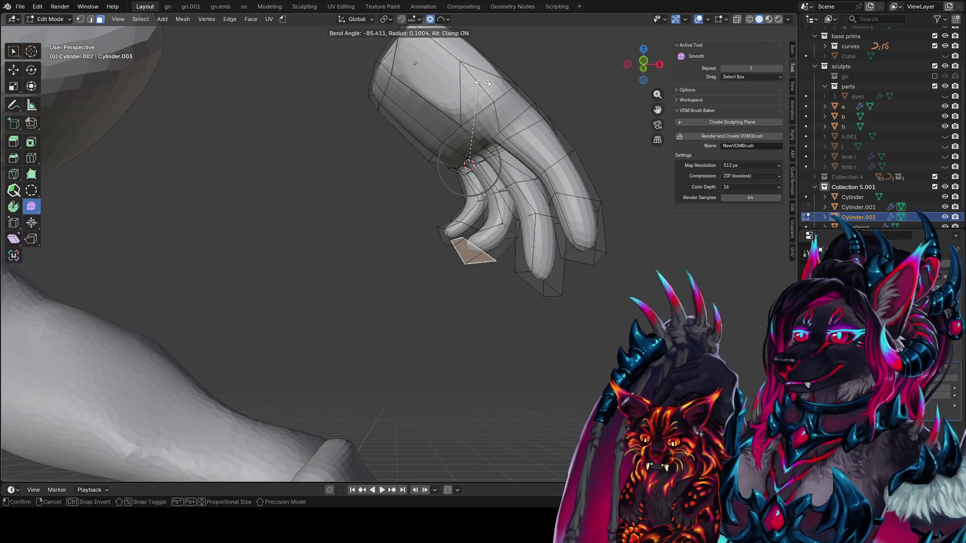
left_click(587, 134)
middle_click_drag(587, 134, 583, 212)
Step: Bend the fingers once more and reposition the thumb edge
key("shift+w")
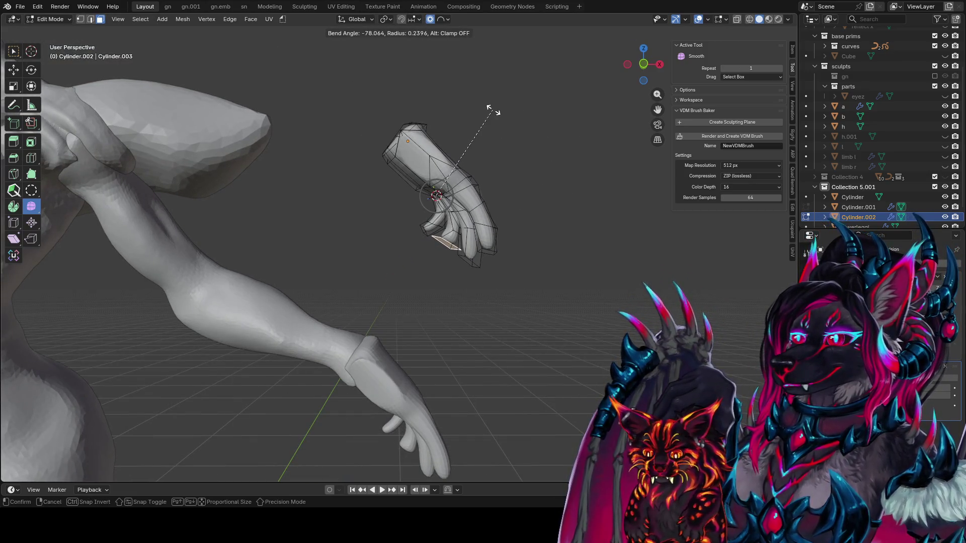
key("alt")
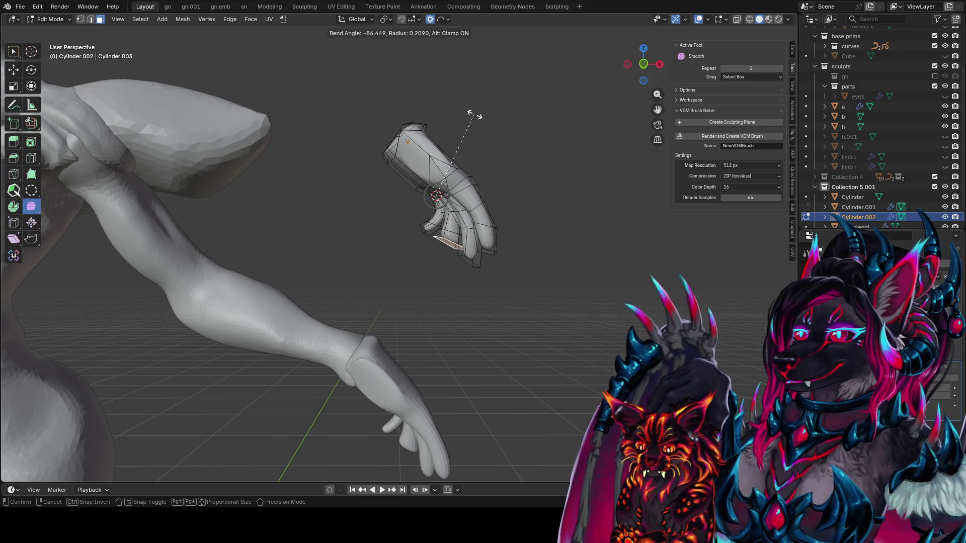
left_click(523, 169)
key("g")
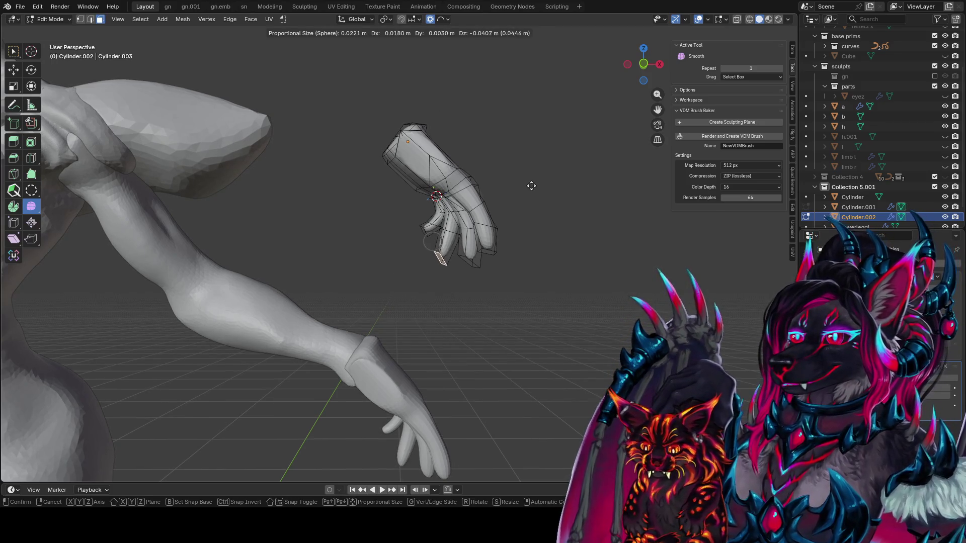
left_click(526, 194)
scroll(518, 206, "up", 3)
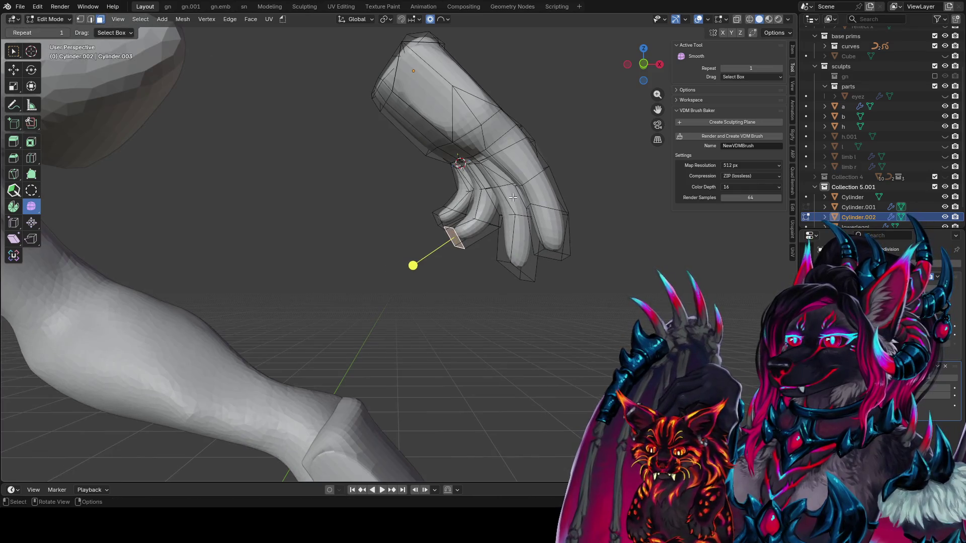
Step: Check the hand from the side and front, then move the selected vertices with soft falloff
key("KP_5")
key("KP_3")
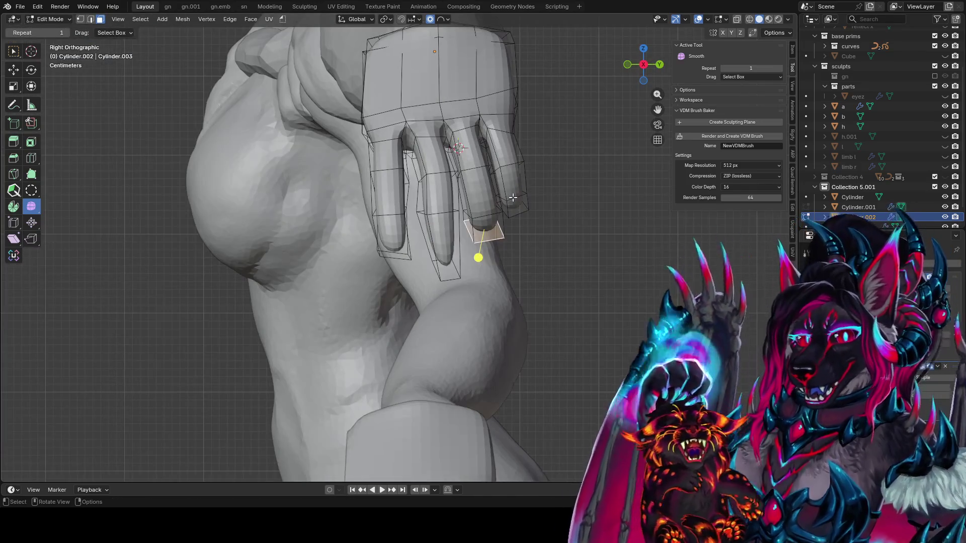
mouse_move(513, 198)
middle_mouse_down()
mouse_move(550, 164)
mouse_move(576, 222)
middle_mouse_up()
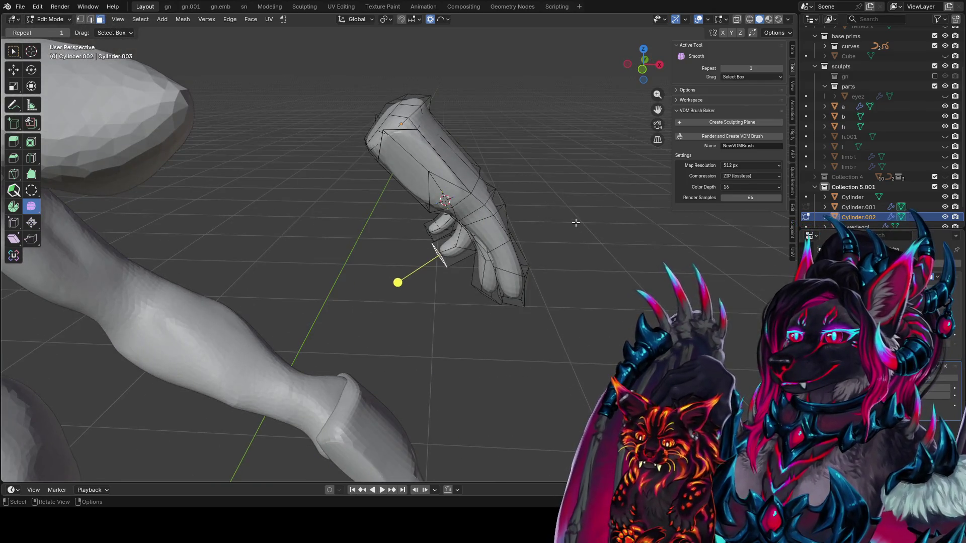
key("KP_1")
key("r")
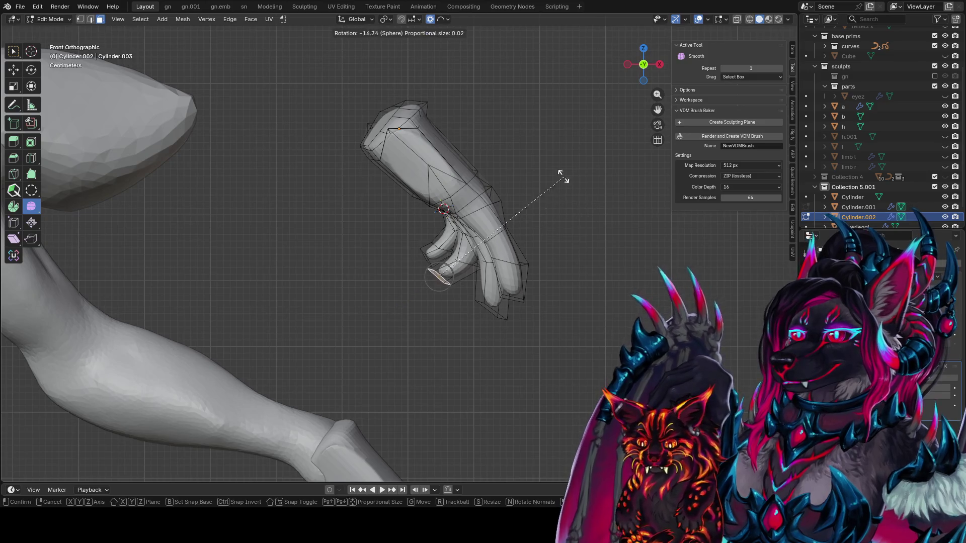
key("Escape")
key("g")
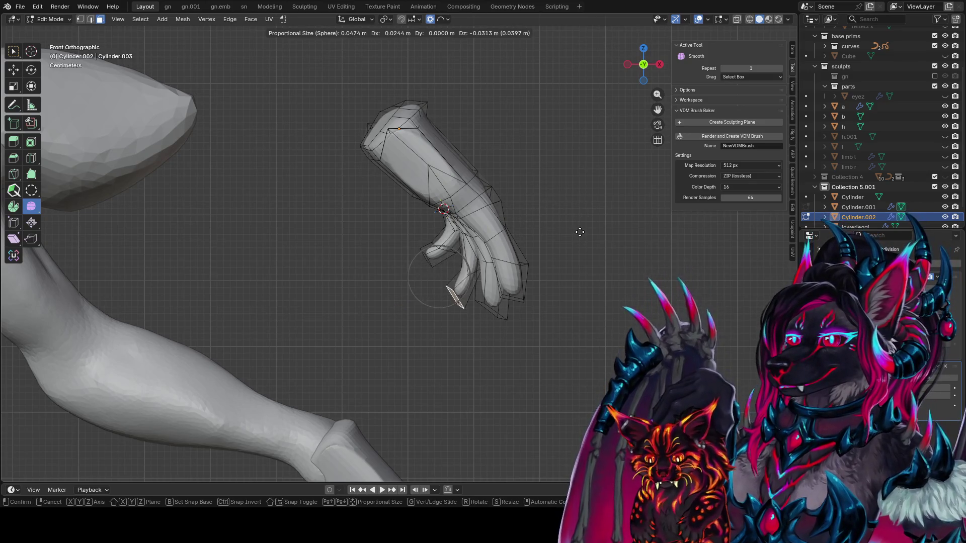
left_click(575, 227)
Step: Rotate the thumb tip around the X axis and save the file
mouse_move(576, 227)
middle_mouse_down()
mouse_move(342, 222)
mouse_move(520, 216)
mouse_move(475, 231)
mouse_move(440, 201)
middle_mouse_up()
key("g")
key("Escape")
key("r")
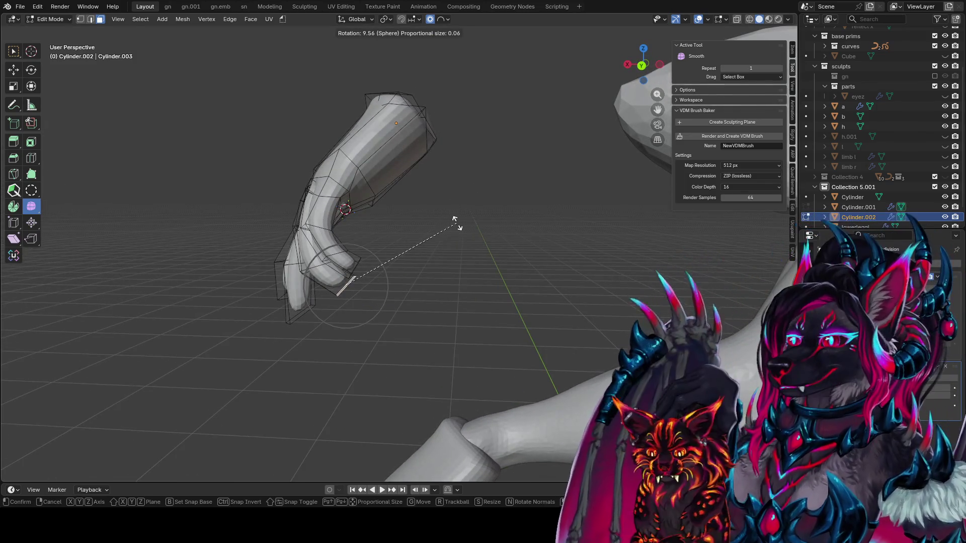
key("x")
key("x")
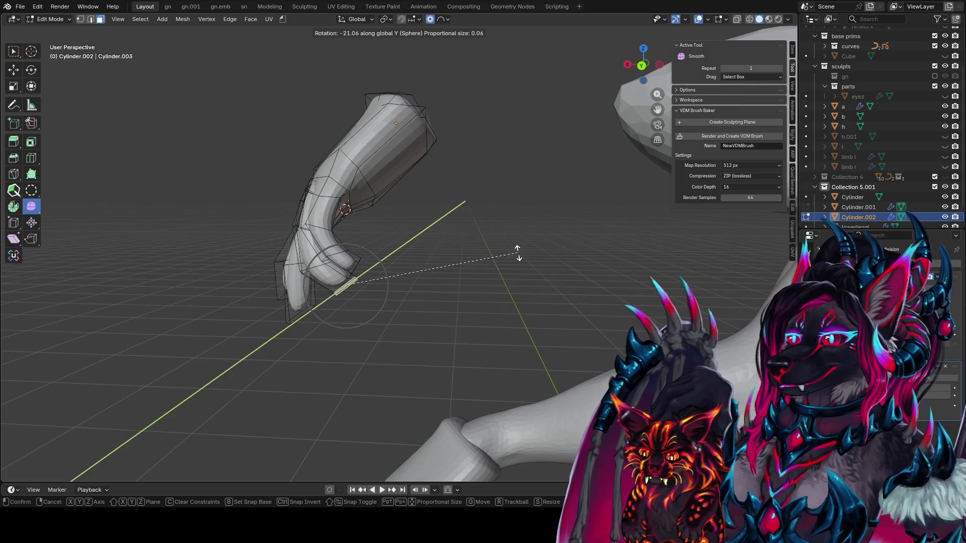
left_click(521, 231)
mouse_move(524, 229)
middle_mouse_down()
mouse_move(556, 206)
mouse_move(536, 207)
middle_mouse_up()
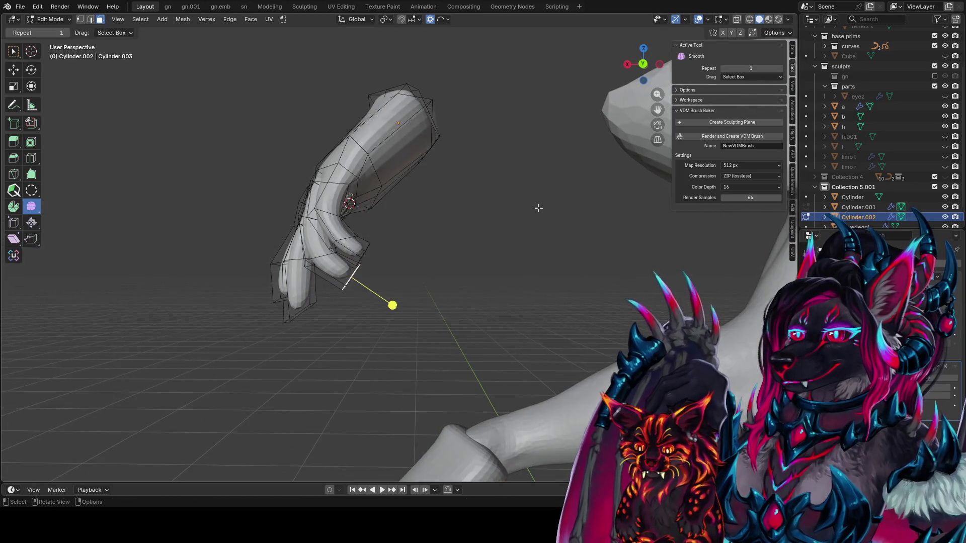
key("ctrl+s")
Step: Check the hand from front and both sides, then rotate and move the selected face
key("KP_1")
key("KP_3")
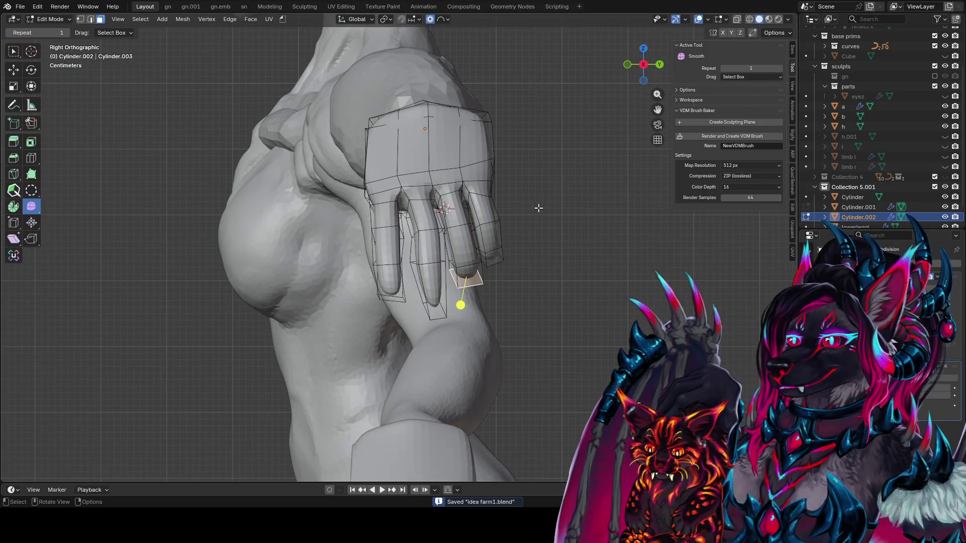
key("ctrl+KP_3")
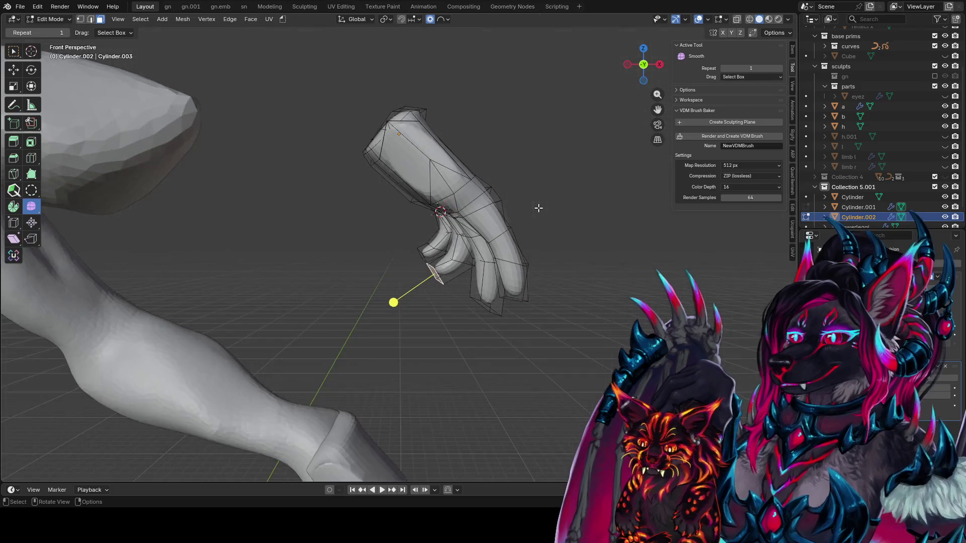
key("KP_3")
mouse_move(538, 208)
middle_mouse_down()
mouse_move(508, 188)
mouse_move(521, 162)
middle_mouse_up()
key("r")
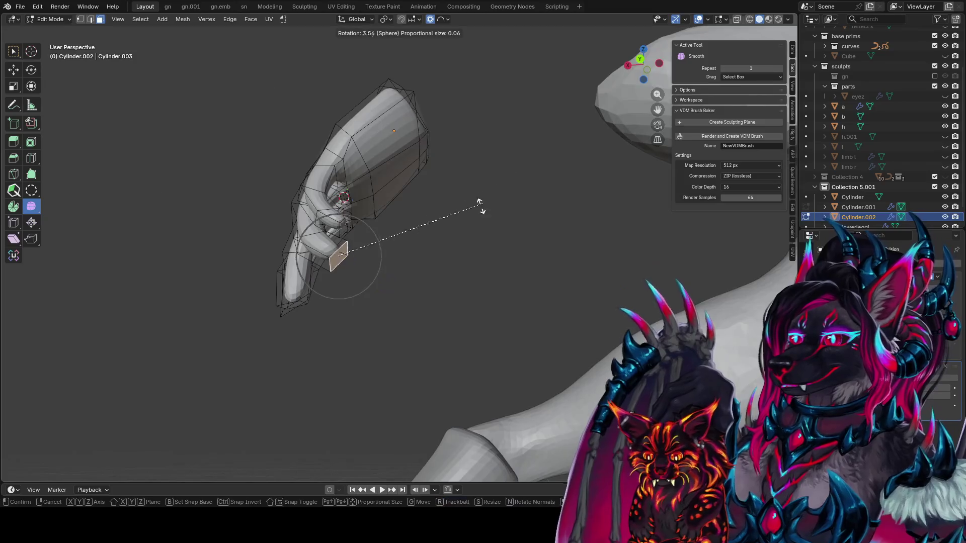
left_click(376, 255)
key("g")
left_click(372, 285)
Step: View the whole figure from the front and save the file
mouse_move(373, 285)
middle_mouse_down()
mouse_move(507, 299)
mouse_move(366, 283)
mouse_move(351, 296)
middle_mouse_up()
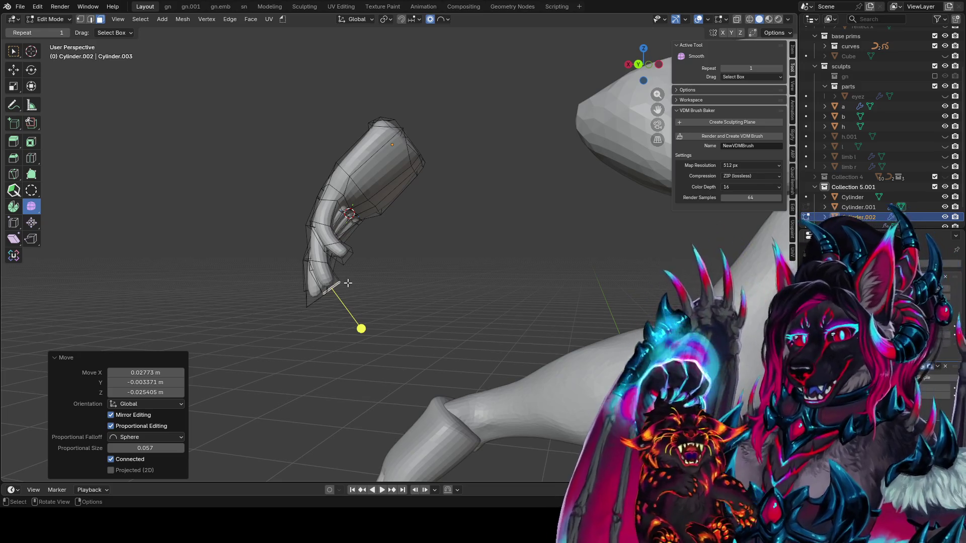
scroll(348, 283, "down", 6)
mouse_move(487, 275)
middle_mouse_down()
mouse_move(404, 258)
mouse_move(410, 294)
mouse_move(490, 243)
middle_mouse_up()
key("ctrl+s")
scroll(429, 294, "up", 2)
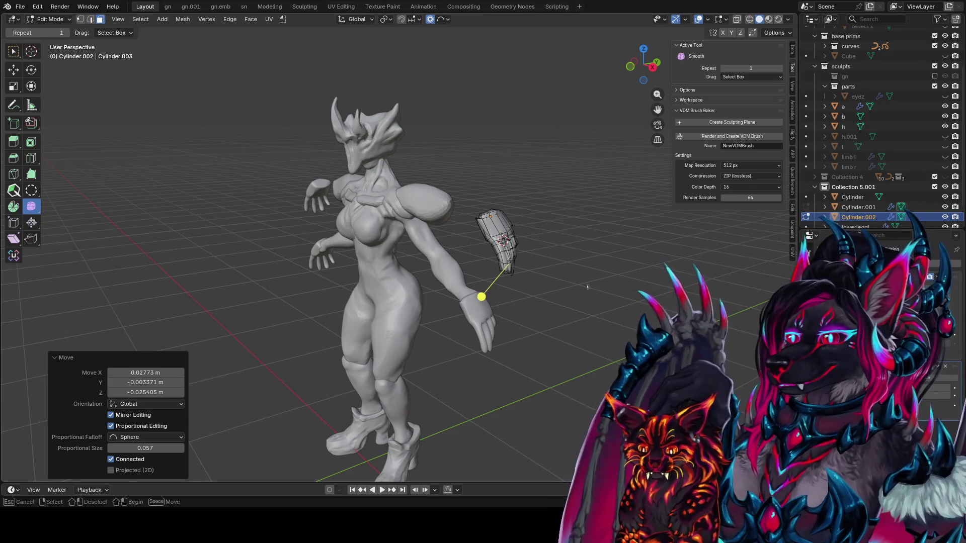
Step: Save the file and frame the whole figure in front view
middle_click_drag(603, 256, 646, 255)
scroll(647, 255, "up", 4)
key("ctrl+s")
key("KP_1")
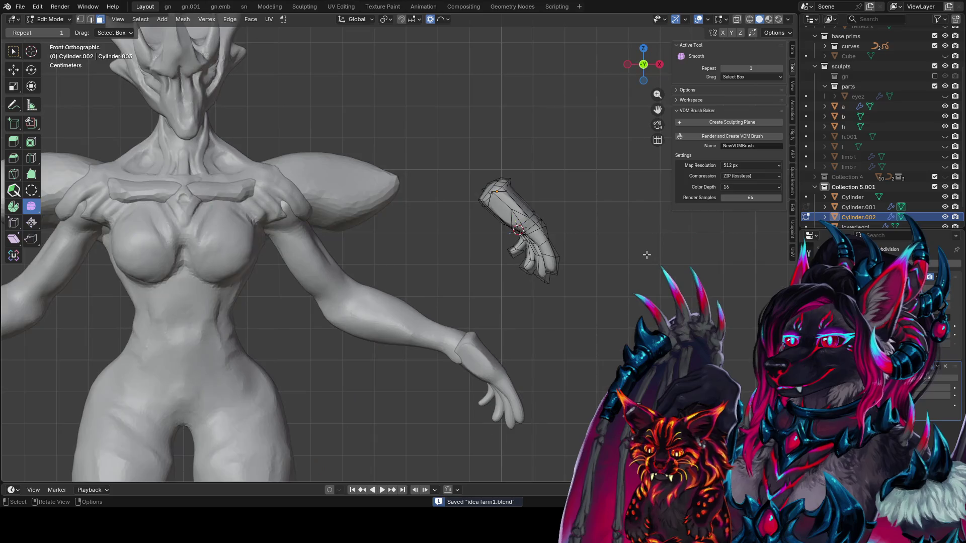
scroll(632, 259, "down", 1)
mouse_move(509, 239)
middle_mouse_down("shift")
mouse_move(498, 166)
mouse_move(324, 149)
middle_mouse_up("shift")
scroll(483, 143, "down", 2)
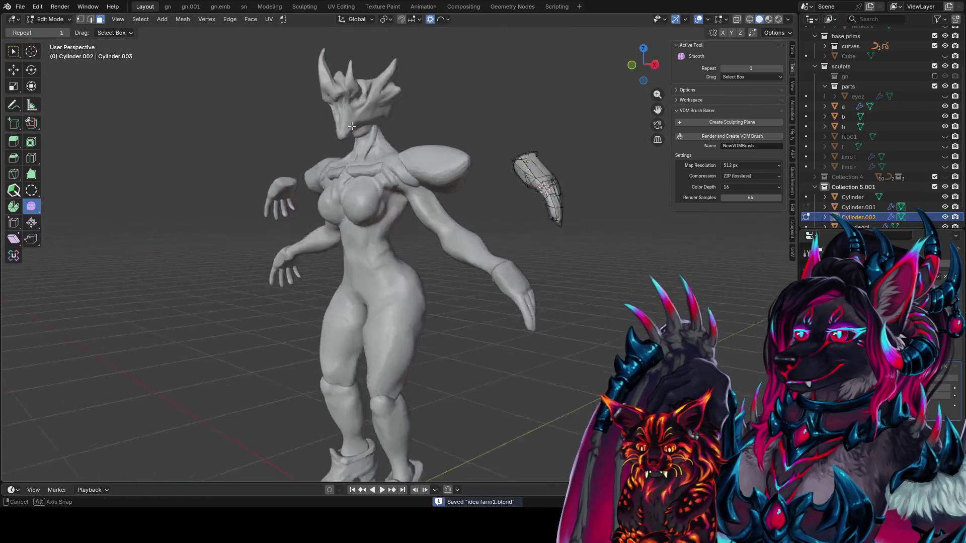
Step: Leave the current mesh edit and start editing the front hand piece
key("Tab")
mouse_move(408, 155)
middle_mouse_down()
mouse_move(443, 180)
mouse_move(418, 241)
middle_mouse_up()
left_click(440, 209)
key("Tab")
Step: Add an edge loop to the hand, narrow it along X, and save
key("ctrl+r")
left_click_drag(427, 237, 436, 240)
middle_click_drag(436, 241, 534, 237)
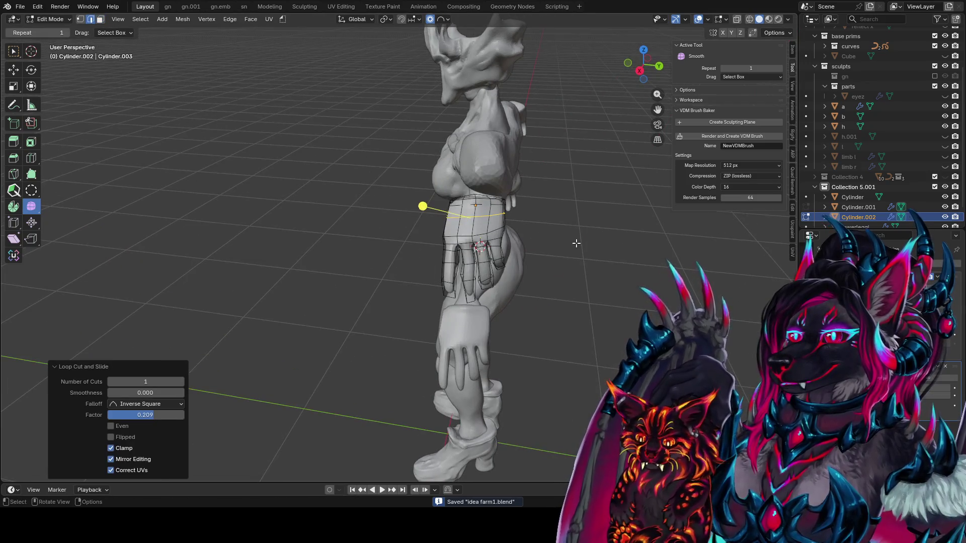
middle_click_drag(596, 231, 600, 231)
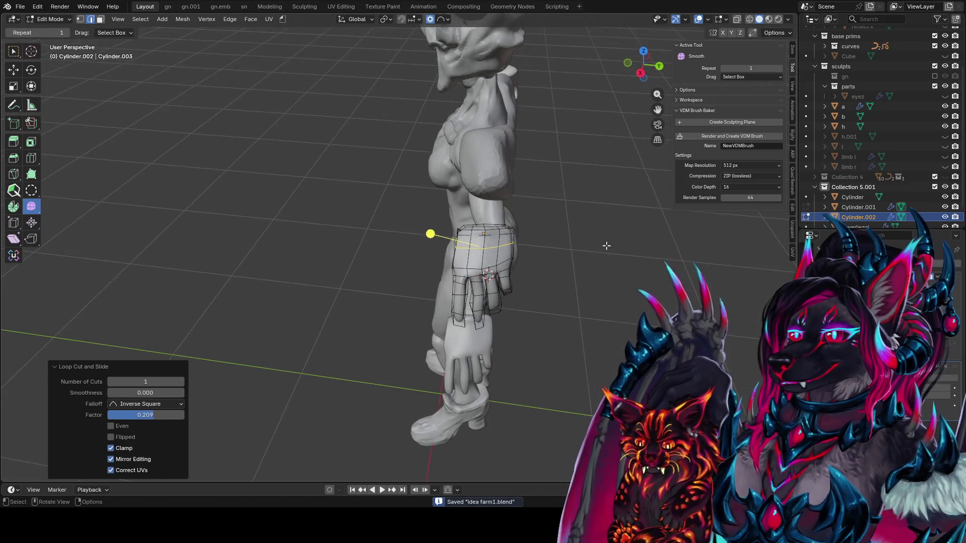
key("s")
key("x")
scroll(589, 250, "down", 3)
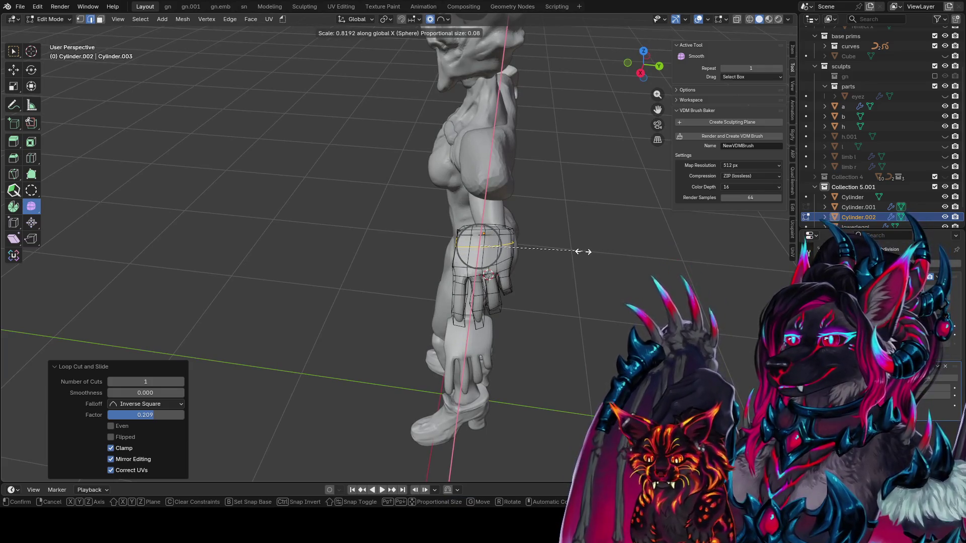
left_click(595, 242)
mouse_move(596, 242)
middle_mouse_down()
mouse_move(598, 232)
mouse_move(578, 255)
mouse_move(520, 270)
middle_mouse_up()
key("ctrl+s")
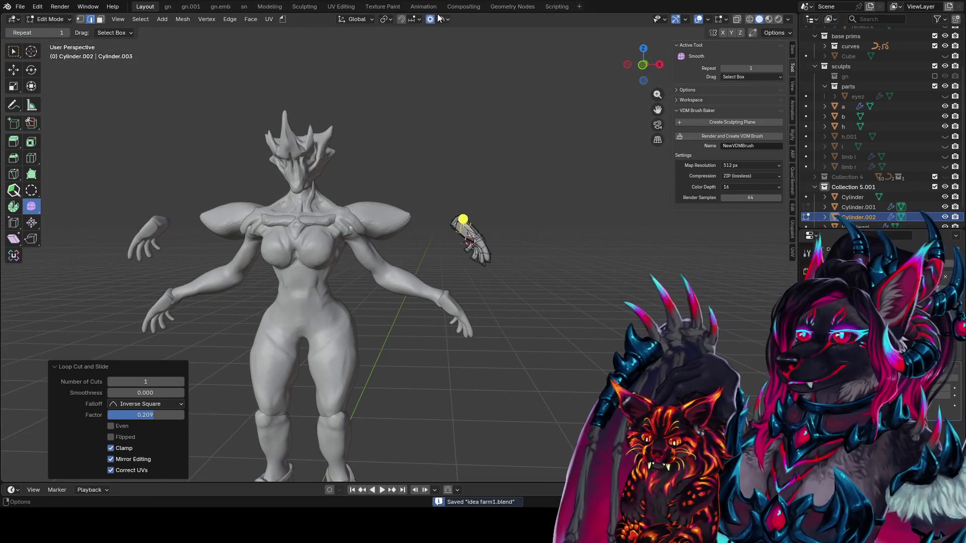
Step: Set the pivot to Median Point and proportionally shrink the wrist loop to 0.789
left_click(386, 21)
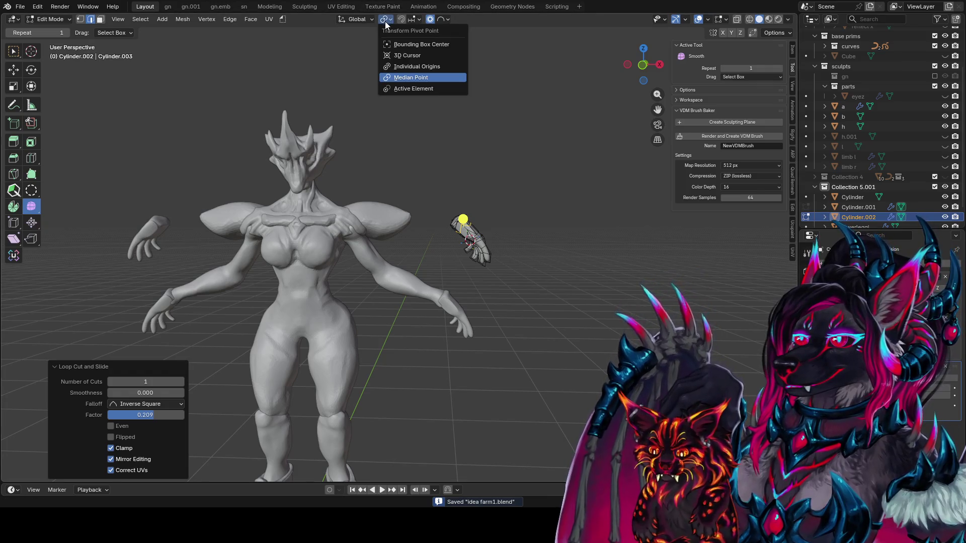
mouse_move(443, 201)
middle_mouse_down()
mouse_move(633, 250)
mouse_move(417, 52)
middle_mouse_up()
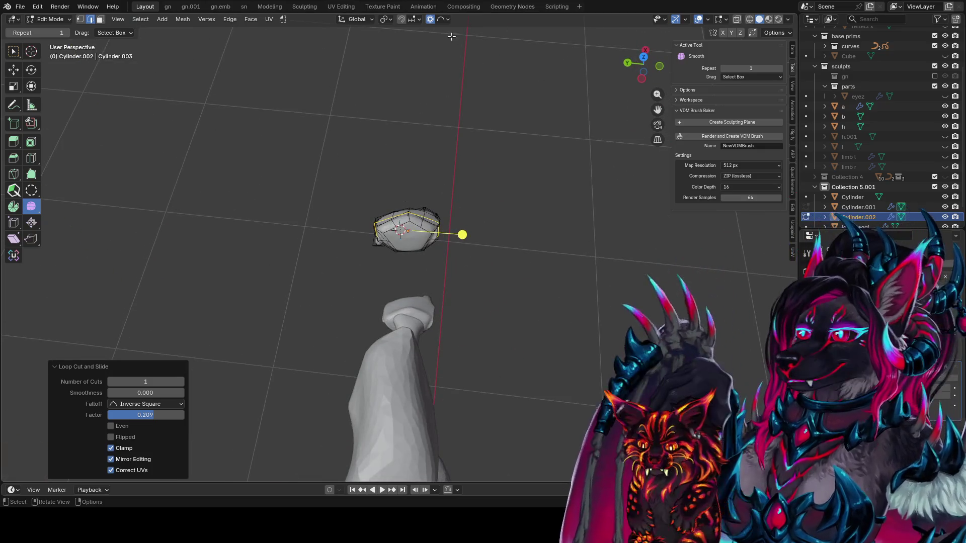
key("s")
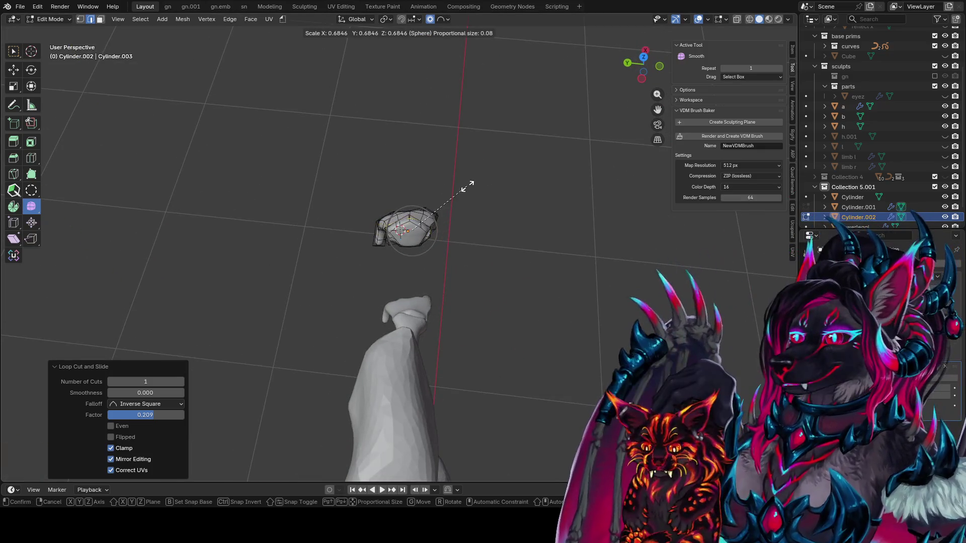
left_click(479, 183)
Step: Rotate the wrist loop by 7.08°, then 22.9°, and save as idea farm1.blend
mouse_move(478, 183)
middle_mouse_down()
mouse_move(312, 68)
mouse_move(501, 36)
middle_mouse_up()
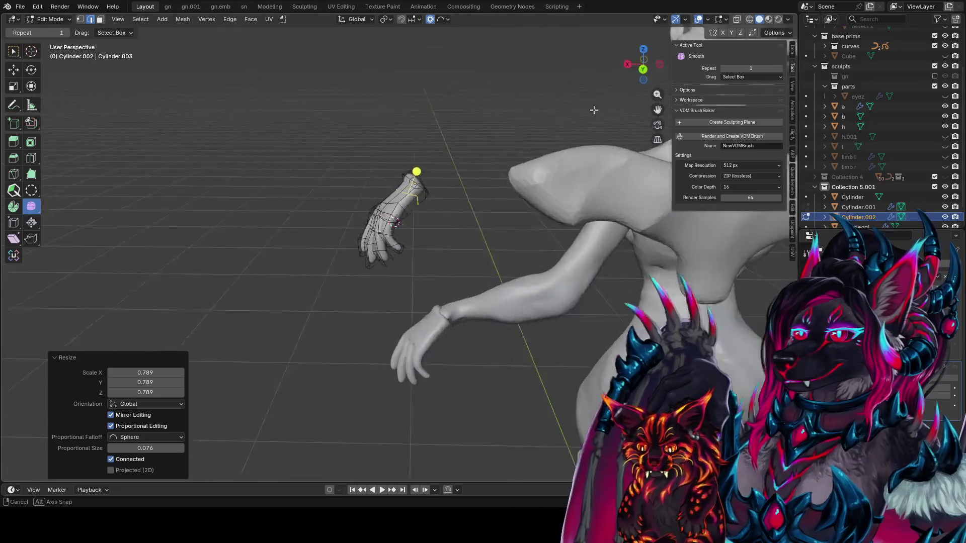
mouse_move(500, 36)
middle_mouse_down()
mouse_move(639, 163)
mouse_move(560, 155)
middle_mouse_up()
key("r")
left_click(579, 126)
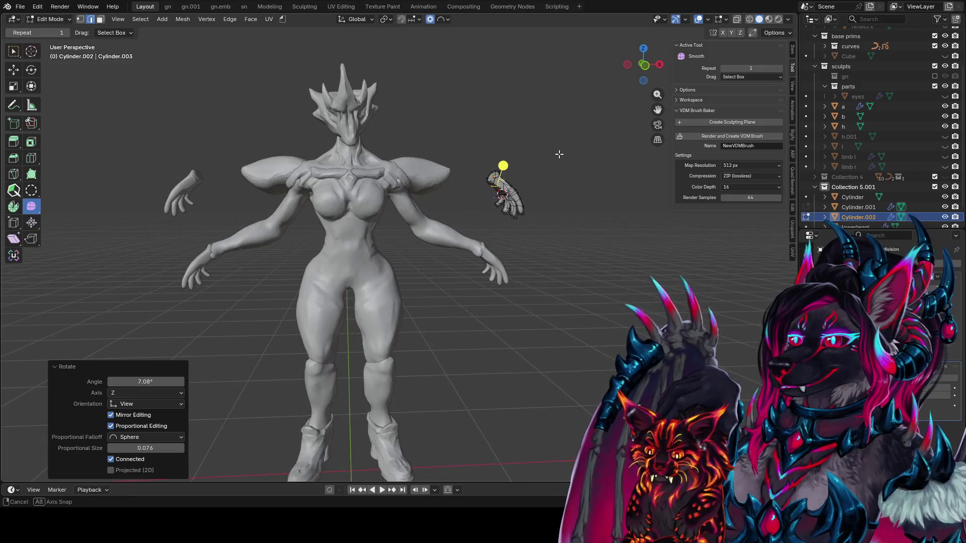
key("r")
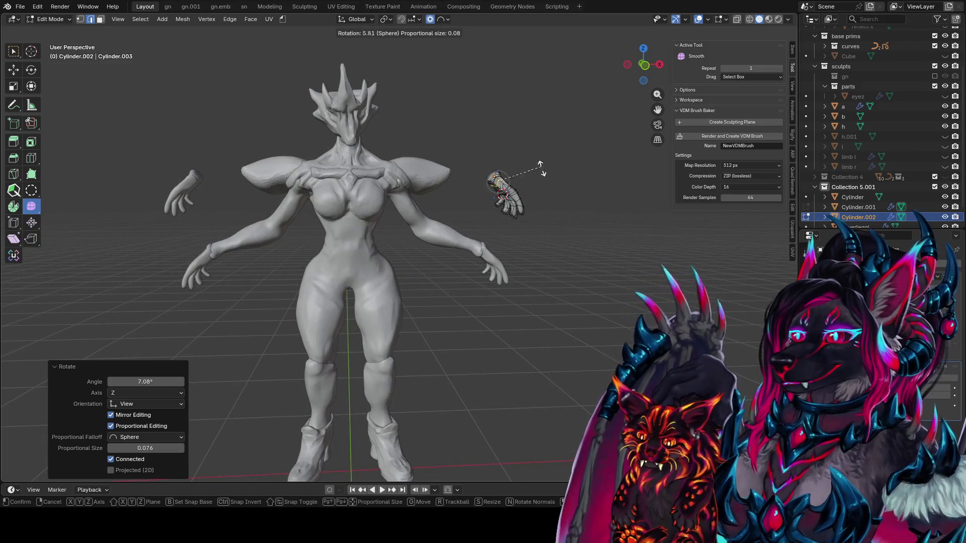
left_click(536, 181)
mouse_move(503, 162)
middle_mouse_down()
mouse_move(319, 170)
mouse_move(540, 231)
middle_mouse_up()
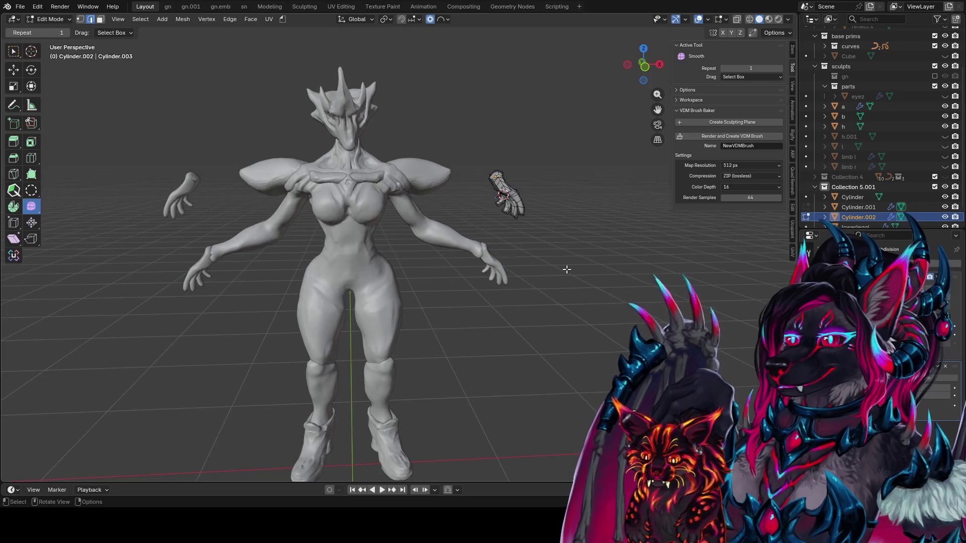
scroll(567, 270, "up", 2)
key("ctrl+s")
scroll(563, 270, "up", 2)
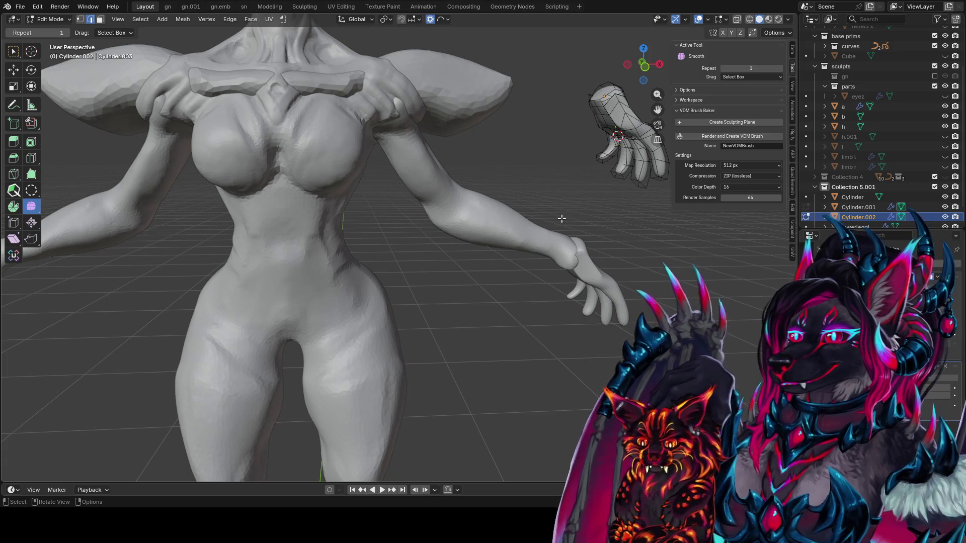
Step: Save the file and bring the hand piece into a close perspective view
scroll(561, 271, "down", 4)
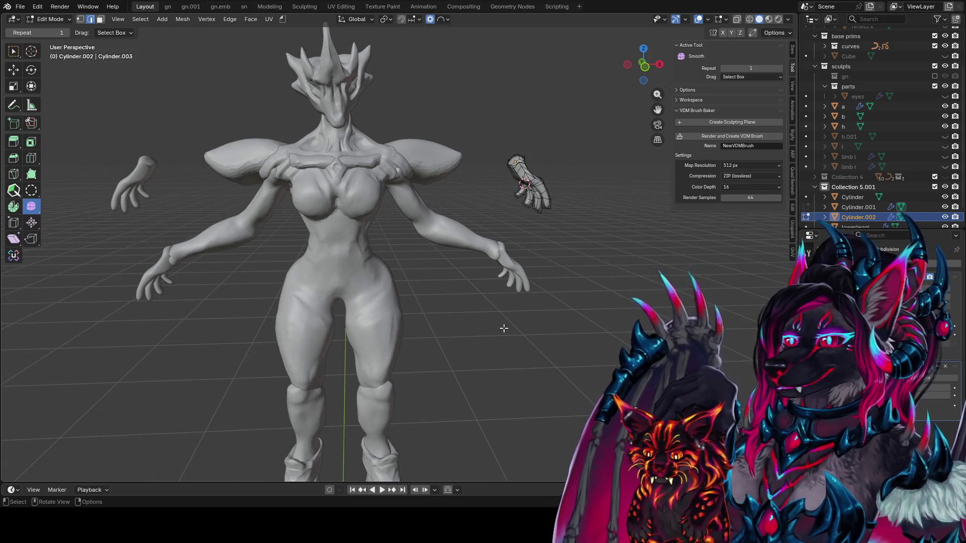
middle_click_drag(450, 377, 487, 347, "shift")
key("KP_1")
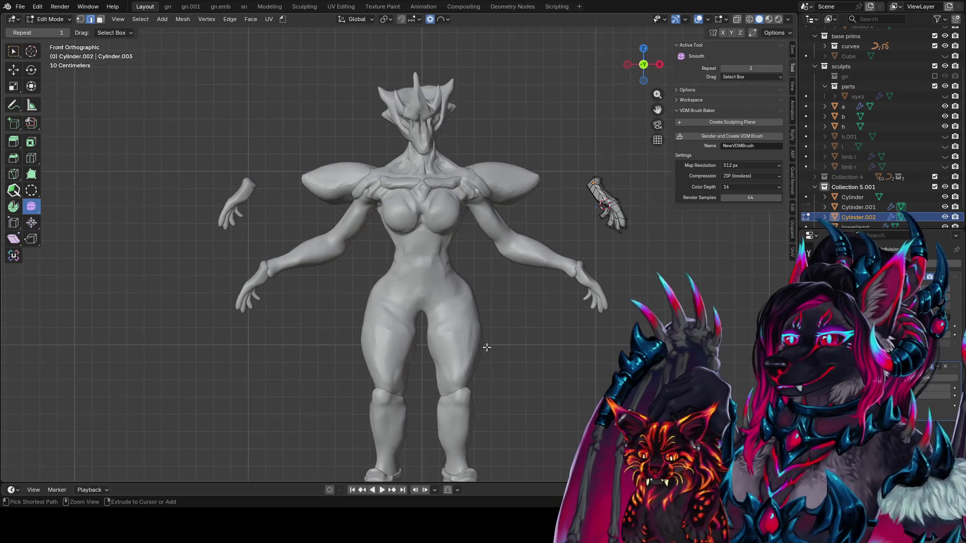
key("ctrl+s")
scroll(499, 226, "down", 3)
mouse_move(418, 257)
middle_mouse_down()
mouse_move(407, 257)
mouse_move(453, 220)
middle_mouse_up()
scroll(443, 282, "up", 1)
scroll(461, 289, "up", 2)
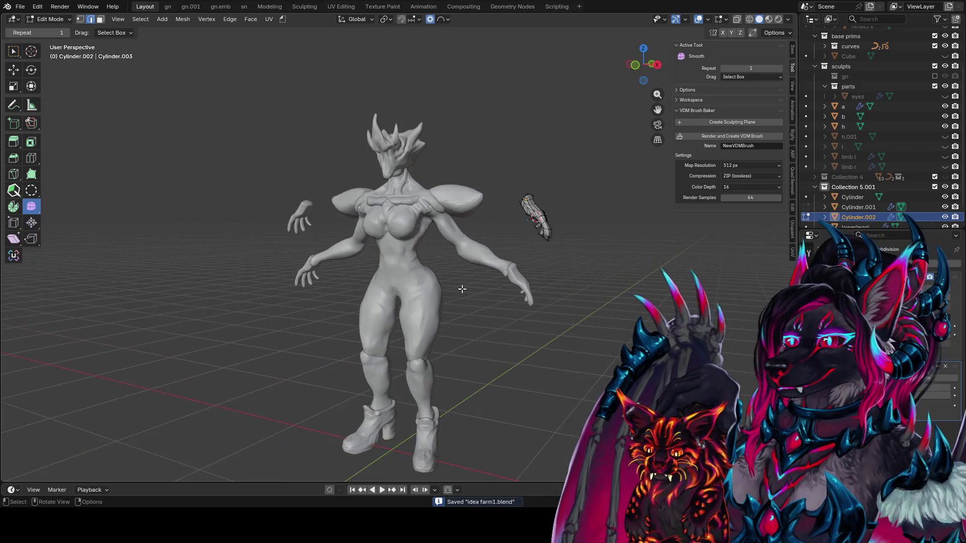
scroll(557, 253, "up", 2)
middle_click_drag(545, 241, 503, 167)
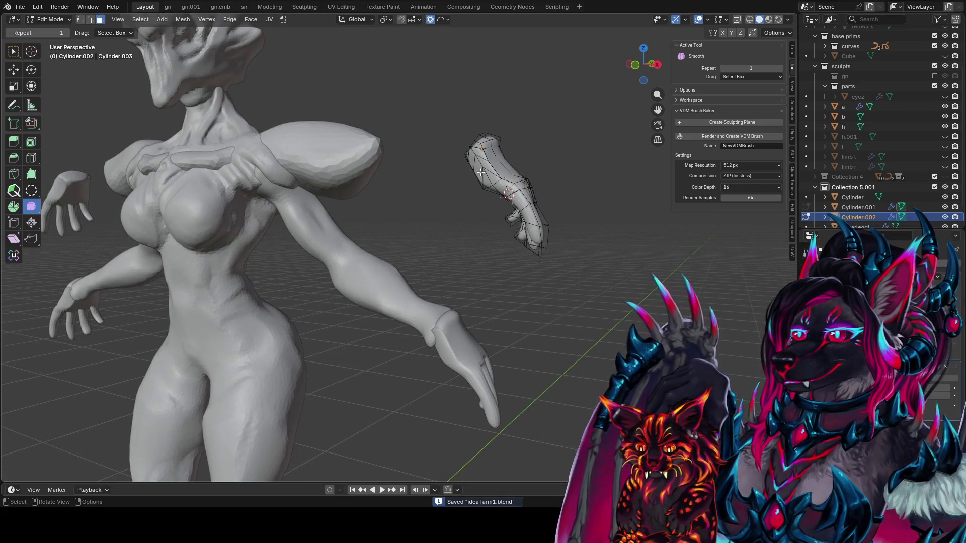
Step: Select a face region on the hand in Edge mode, then duplicate and move the edges
left_click(492, 179, "ctrl+shift")
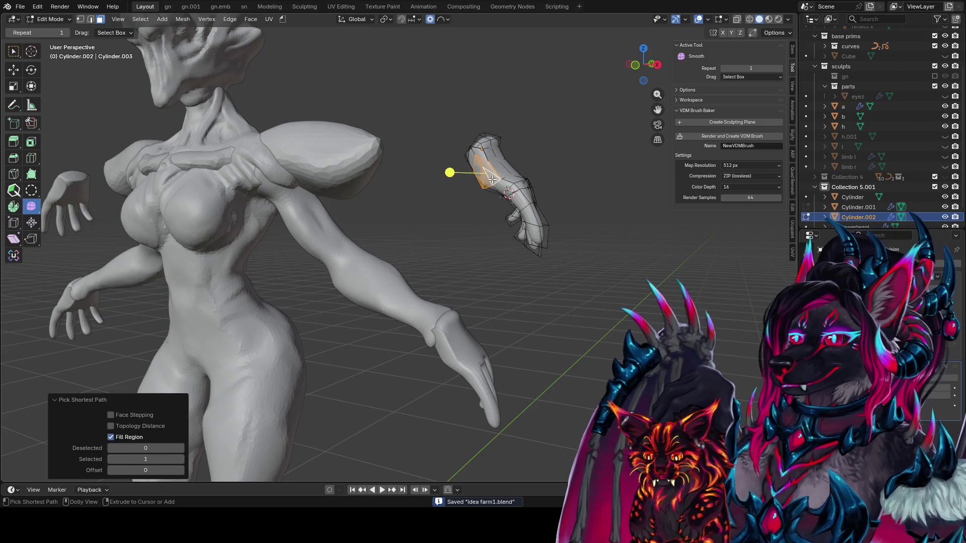
middle_click_drag(472, 199, 464, 200)
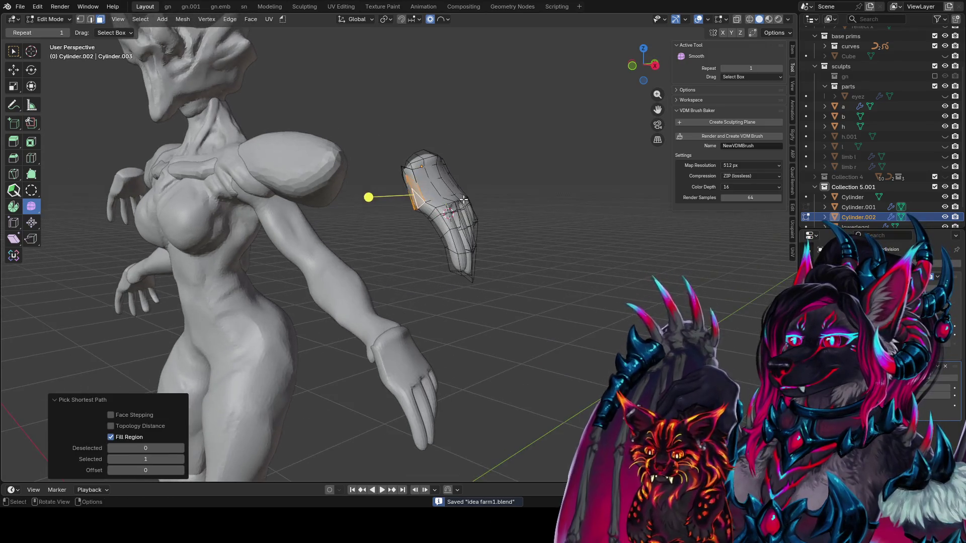
key("ctrl+Tab")
left_click(463, 200)
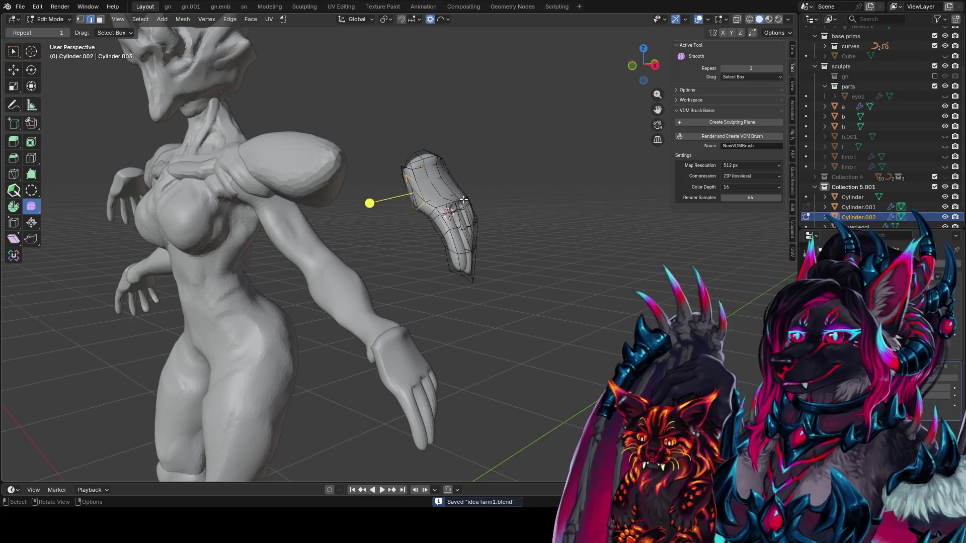
key("g")
left_click(453, 205)
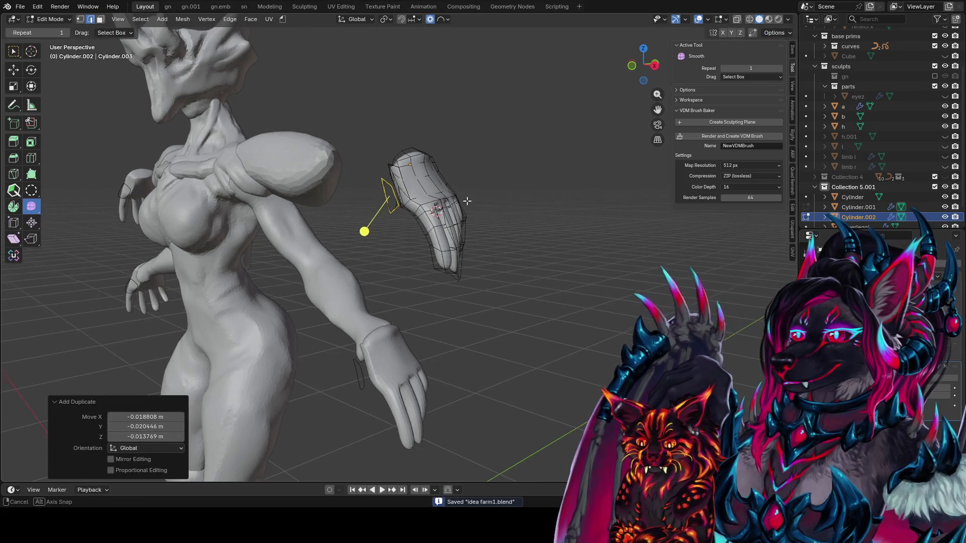
mouse_move(456, 201)
middle_mouse_down()
mouse_move(432, 201)
mouse_move(567, 215)
mouse_move(492, 216)
middle_mouse_up()
key("g")
left_click(567, 216)
Step: Rotate the duplicated loop 22.8° about X and smooth it smaller
key("r")
key("x")
left_click(480, 172)
middle_click_drag(482, 173, 559, 173)
key("s")
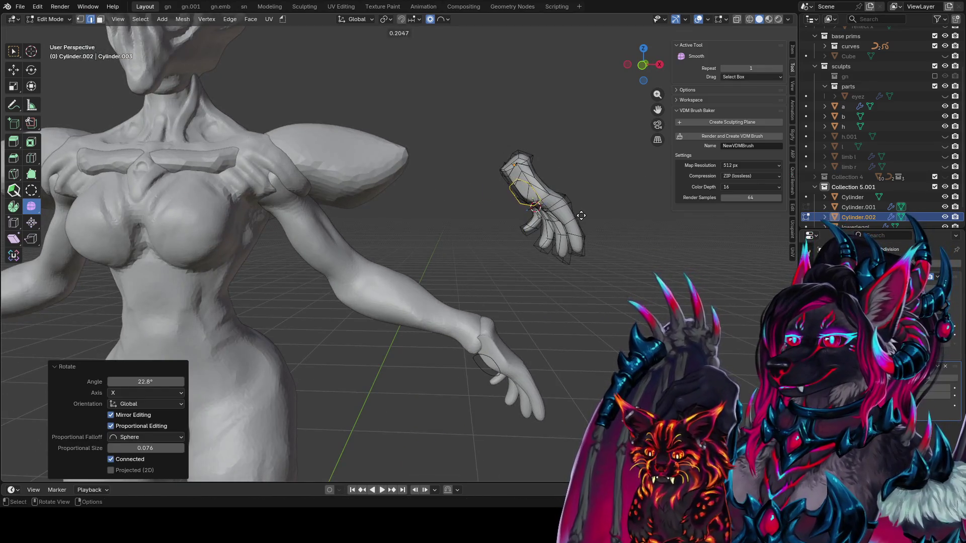
left_click(582, 215)
left_click_drag(582, 215, 554, 216)
scroll(504, 226, "up", 3)
mouse_move(503, 227)
middle_mouse_down()
mouse_move(459, 244)
mouse_move(470, 227)
mouse_move(512, 217)
mouse_move(446, 205)
mouse_move(514, 182)
mouse_move(527, 132)
mouse_move(463, 162)
middle_mouse_up()
Step: Proportionally move the loop into place beside the hand's thumb
key("s")
right_click(471, 226)
key("g")
left_click(514, 212)
scroll(397, 190, "up", 3)
mouse_move(390, 188)
middle_mouse_down()
mouse_move(486, 147)
mouse_move(474, 174)
mouse_move(364, 214)
middle_mouse_up()
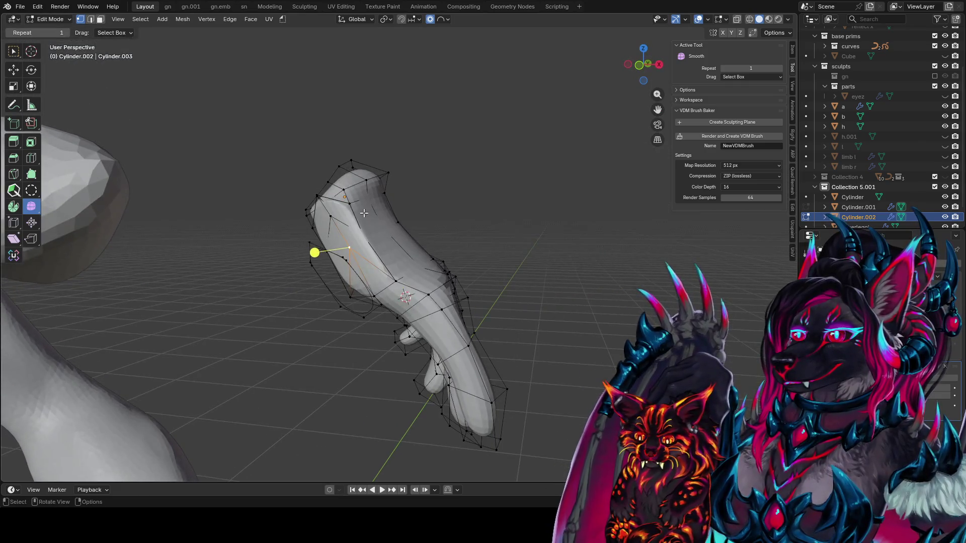
Step: Flatten the loose loop along Y and set proportional falloff to Smooth
left_click(336, 307, "alt")
key("s")
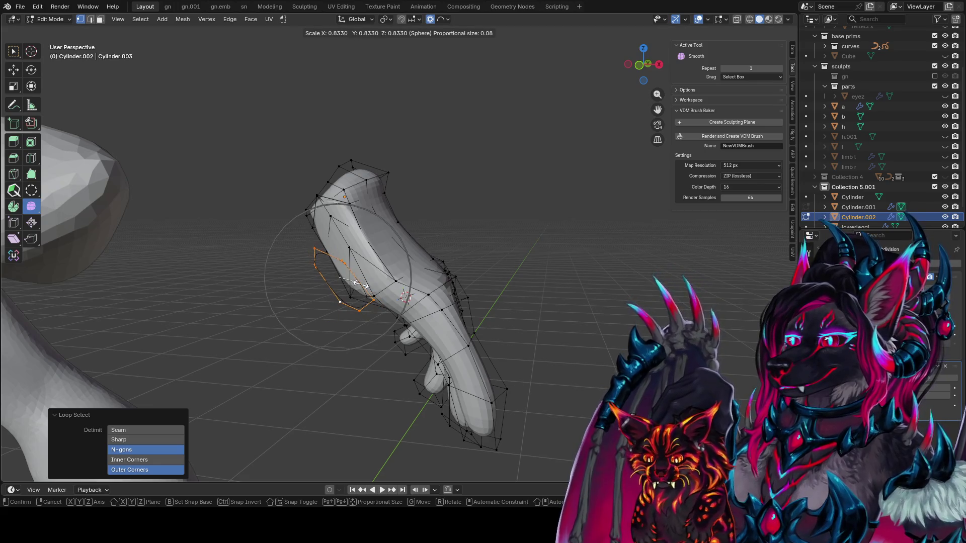
key("y")
scroll(355, 270, "up", 1)
left_click(355, 270)
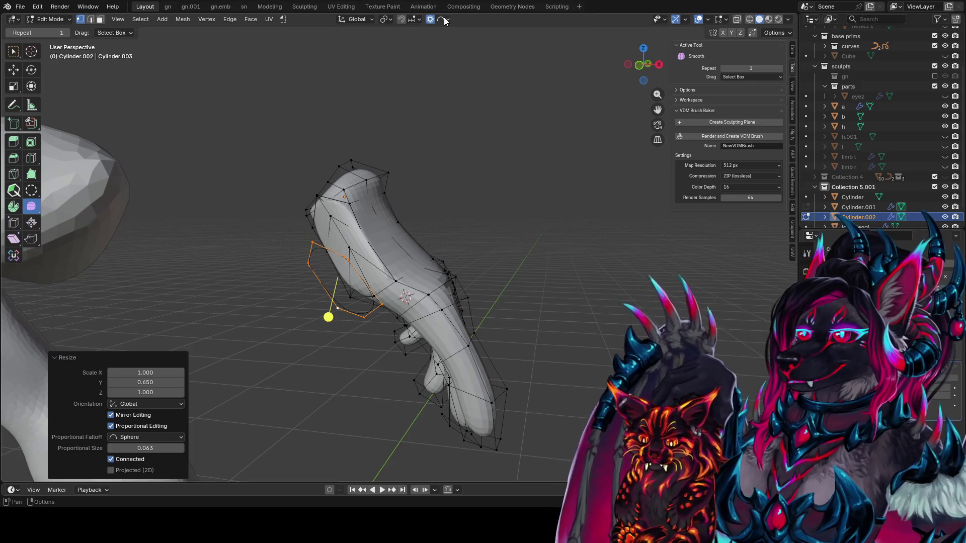
left_click(445, 19)
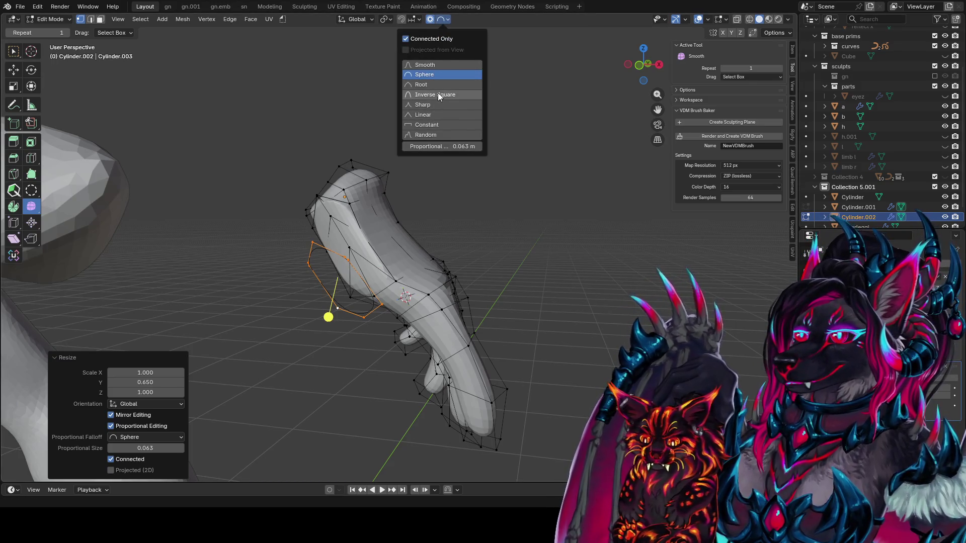
left_click(436, 64)
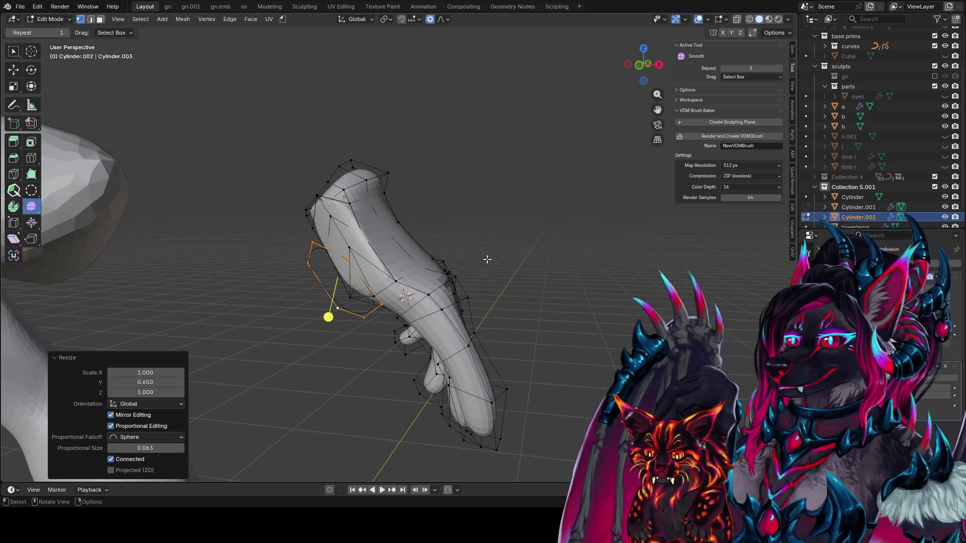
Step: Scale the loop to 0.856 along X and 0.717 along Z
middle_click_drag(483, 267, 553, 225)
key("s")
key("y")
key("x")
left_click(553, 214)
key("s")
key("z")
left_click(528, 207)
Step: Tilt the loop 14° about X, 14.3° in view, and 19.6° about Z
mouse_move(529, 207)
middle_mouse_down()
mouse_move(398, 217)
mouse_move(416, 213)
middle_mouse_up()
key("r")
key("x")
left_click(388, 180)
mouse_move(388, 180)
middle_mouse_down()
mouse_move(373, 186)
mouse_move(403, 211)
mouse_move(493, 145)
middle_mouse_up()
key("r")
left_click(364, 191)
key("r")
left_click(403, 211)
key("r")
left_click(492, 144)
Step: Widen the loop to 1.190 along X, then shrink it uniformly to 0.786
key("s")
key("y")
key("y")
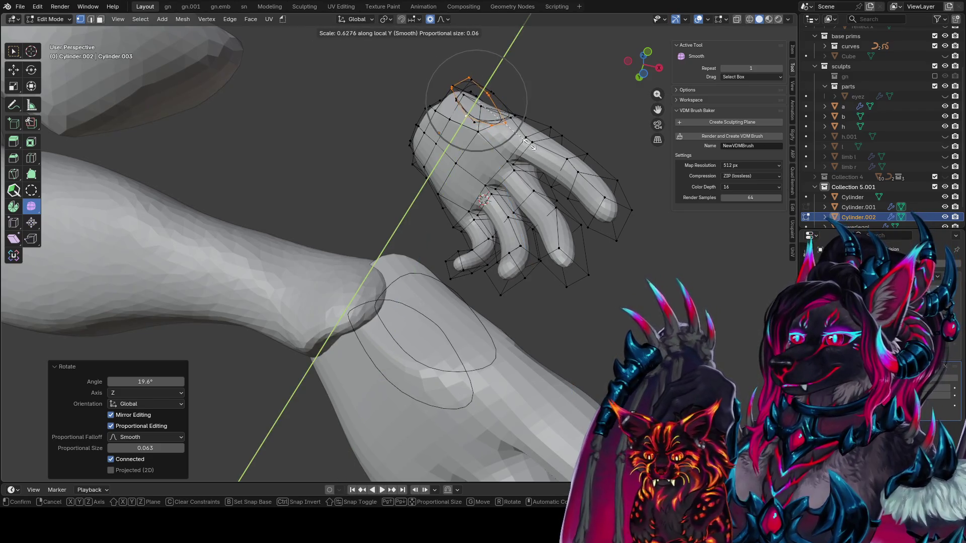
key("x")
left_click(559, 191)
mouse_move(558, 191)
middle_mouse_down()
mouse_move(566, 209)
mouse_move(478, 216)
mouse_move(383, 242)
mouse_move(594, 323)
mouse_move(619, 302)
middle_mouse_up()
key("s")
key("z")
key("Escape")
key("s")
left_click(469, 220)
Step: Lower the loop about 0.0146 m and give it a final proportional rotation
key("g")
scroll(382, 242, "up", 2)
left_click(370, 250)
scroll(638, 314, "up", 3)
scroll(619, 282, "up", 4)
scroll(619, 282, "down", 3)
key("r")
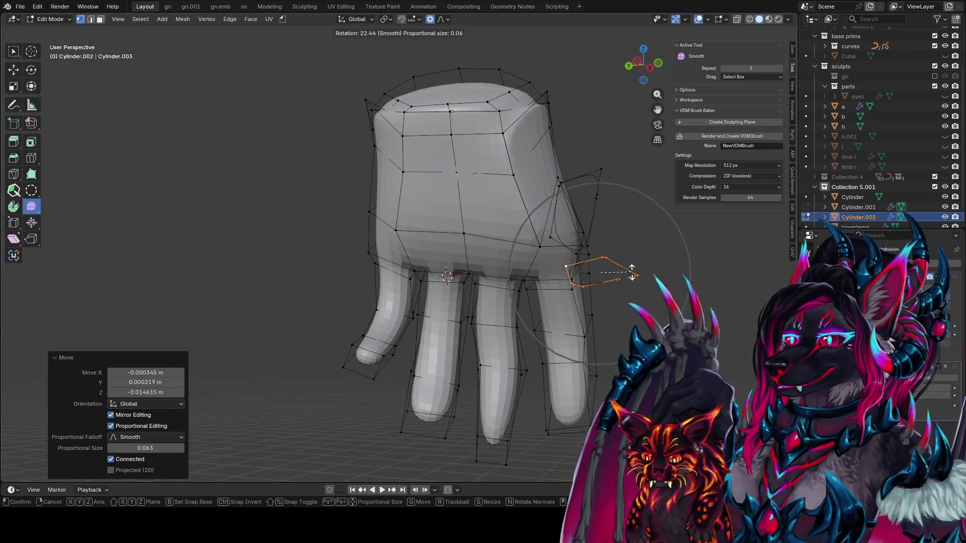
left_click(632, 272)
middle_click_drag(639, 271, 533, 296)
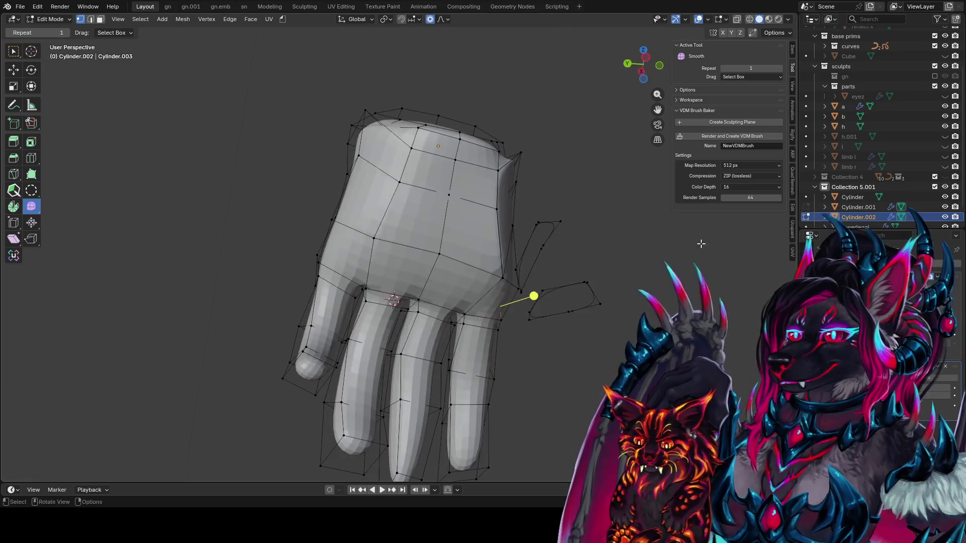
Step: Reposition several vertices of the loose loop beside the hand
key("g")
left_click(578, 317)
key("g")
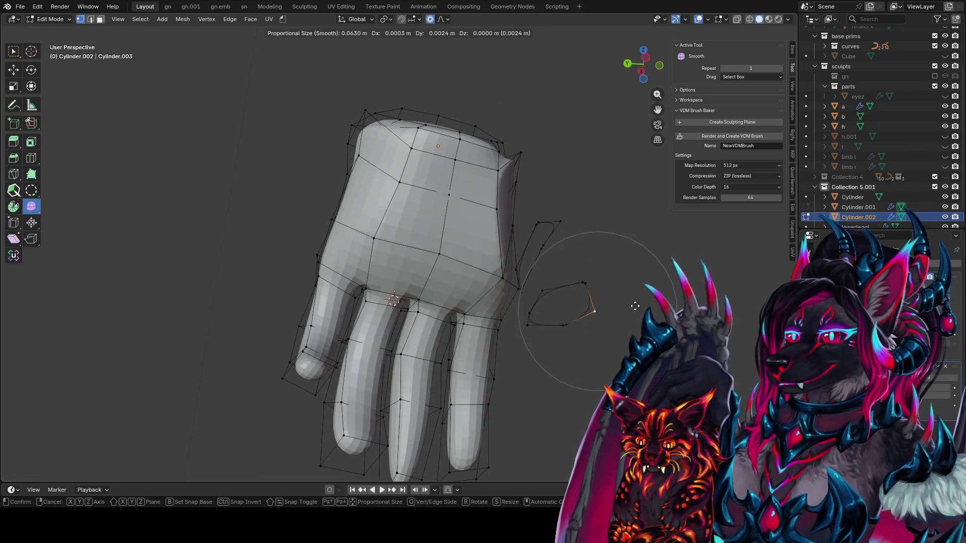
left_click(627, 304)
left_click(528, 324)
key("g")
left_click(538, 313)
left_click(527, 321)
Step: Nudge more loop vertices with proportional moves, ending at about -0.017 m in Z with size 0.036
key("g")
left_click(528, 322)
key("g")
left_click(599, 277)
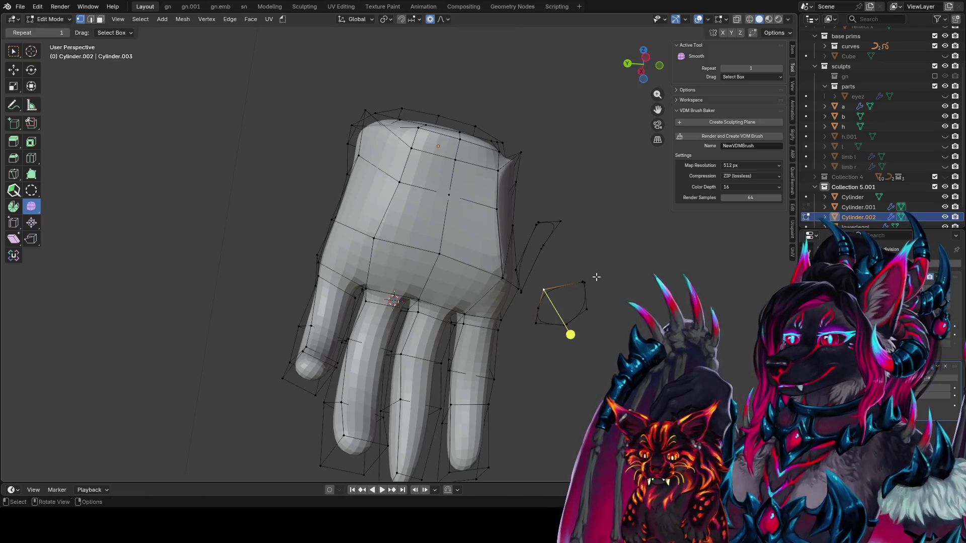
key("g")
left_click(585, 278)
left_click(565, 234)
middle_click_drag(564, 234, 610, 292)
key("g")
left_click(611, 291)
left_click(491, 221)
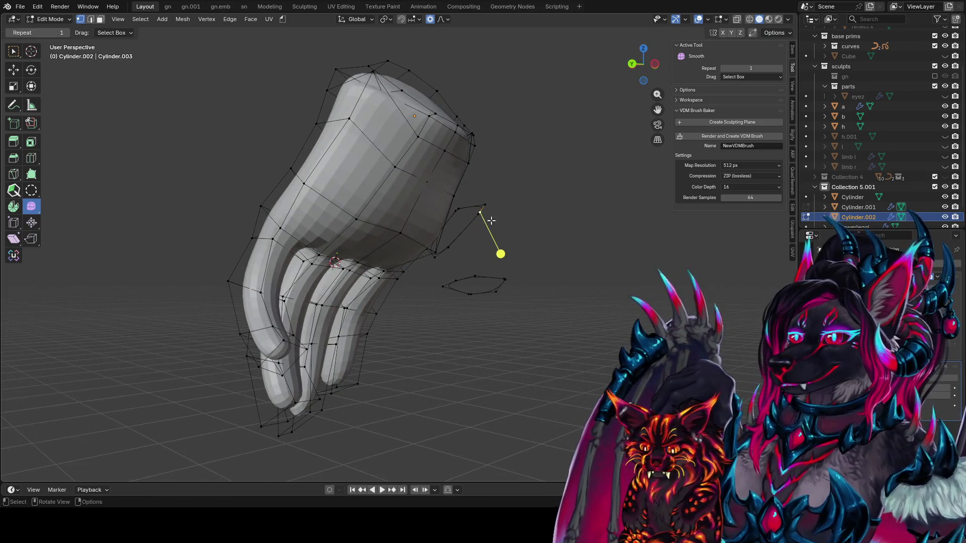
key("g")
left_click(480, 218)
mouse_move(481, 219)
middle_mouse_down()
mouse_move(313, 250)
mouse_move(252, 224)
mouse_move(401, 194)
mouse_move(450, 275)
middle_mouse_up()
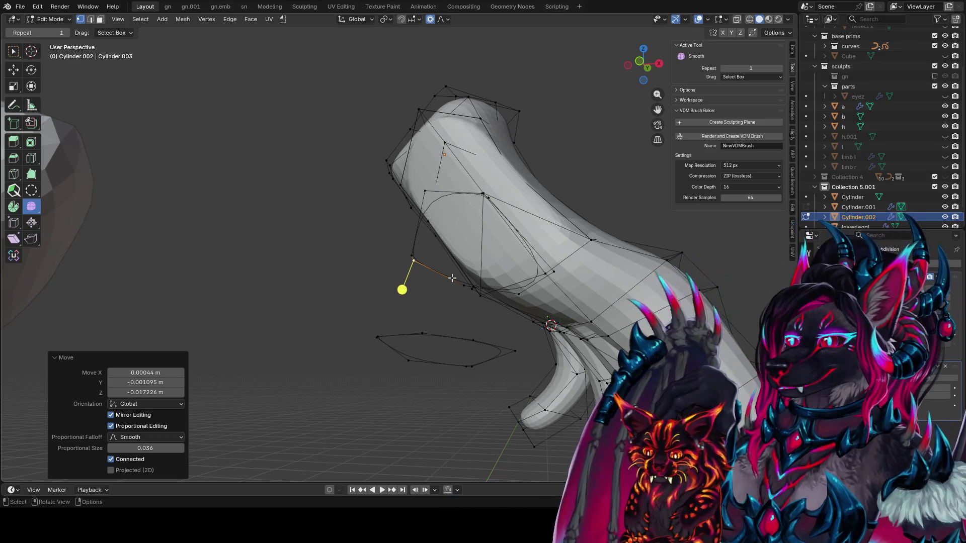
Step: Save the blend file and switch to face selection facing the finger base
scroll(499, 234, "down", 5)
key("b")
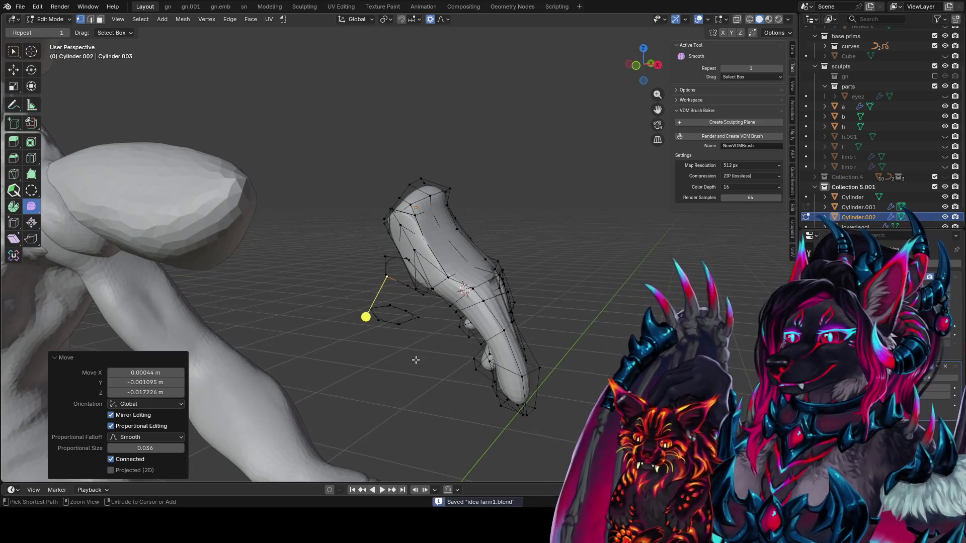
key("ctrl+s")
scroll(410, 245, "up", 2)
key("3")
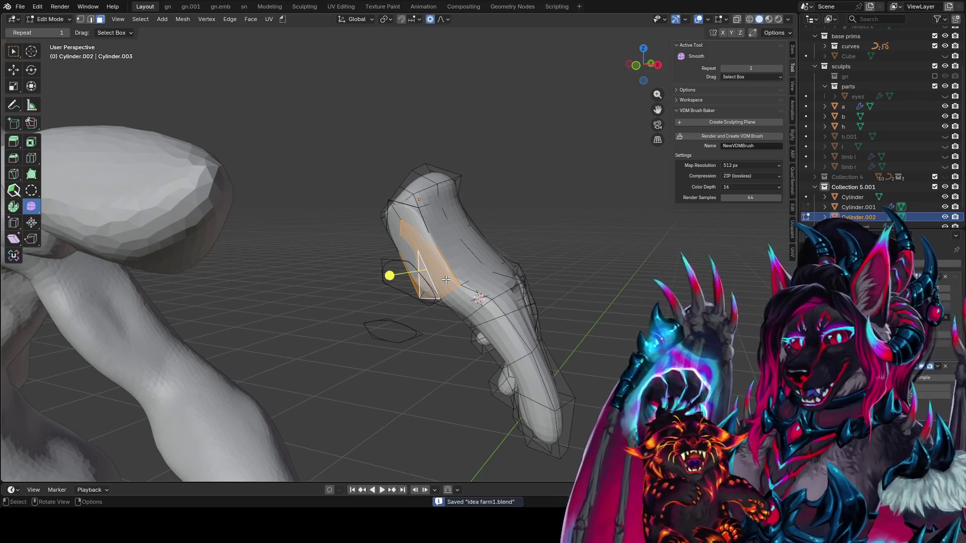
mouse_move(453, 264)
middle_mouse_down()
mouse_move(533, 254)
mouse_move(338, 266)
middle_mouse_up()
key("ctrl+Tab")
Step: Bridge the finger-base loop to the hand opening and smooth the new faces
left_click(491, 265)
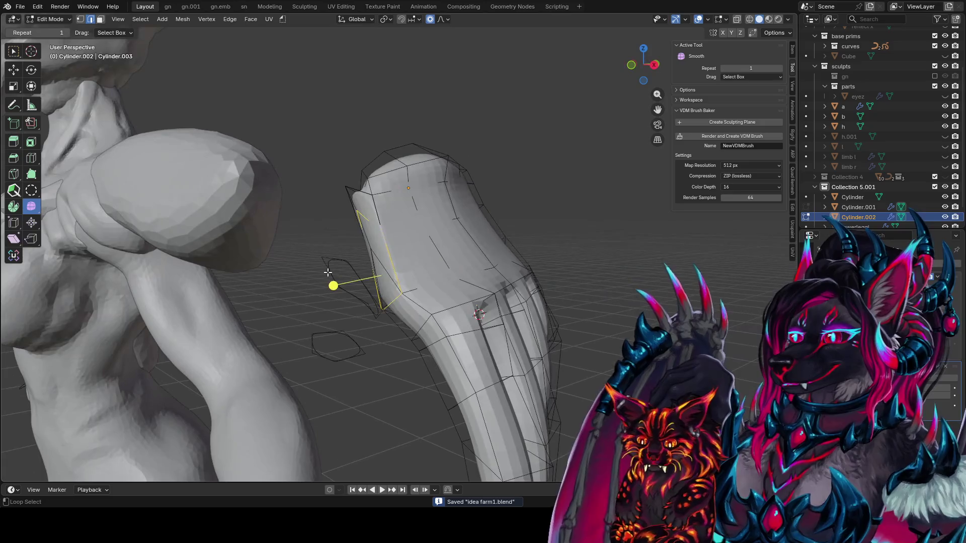
left_click(338, 266, "alt")
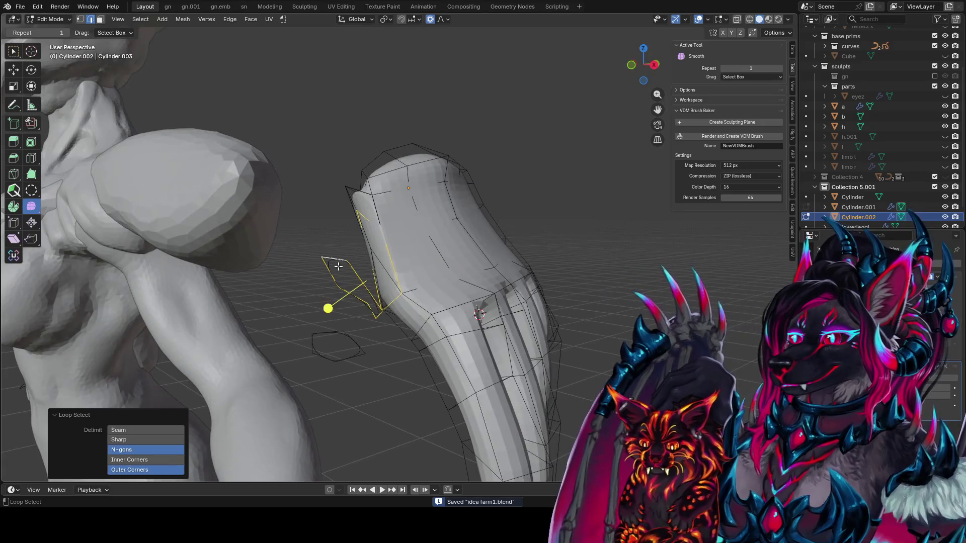
key("ctrl+e")
left_click(334, 343)
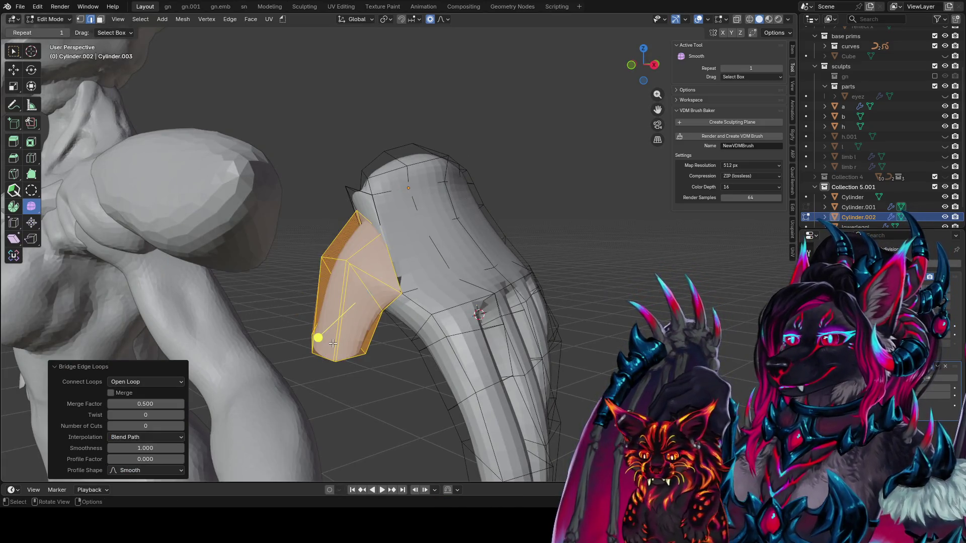
mouse_move(447, 386)
middle_mouse_down()
mouse_move(427, 367)
mouse_move(517, 318)
mouse_move(455, 239)
middle_mouse_up()
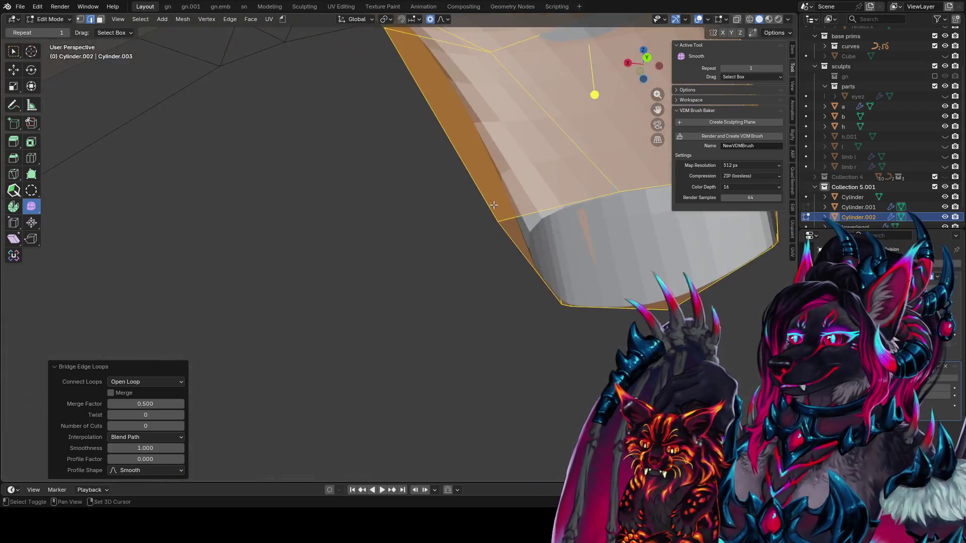
middle_click_drag(454, 240, 543, 208)
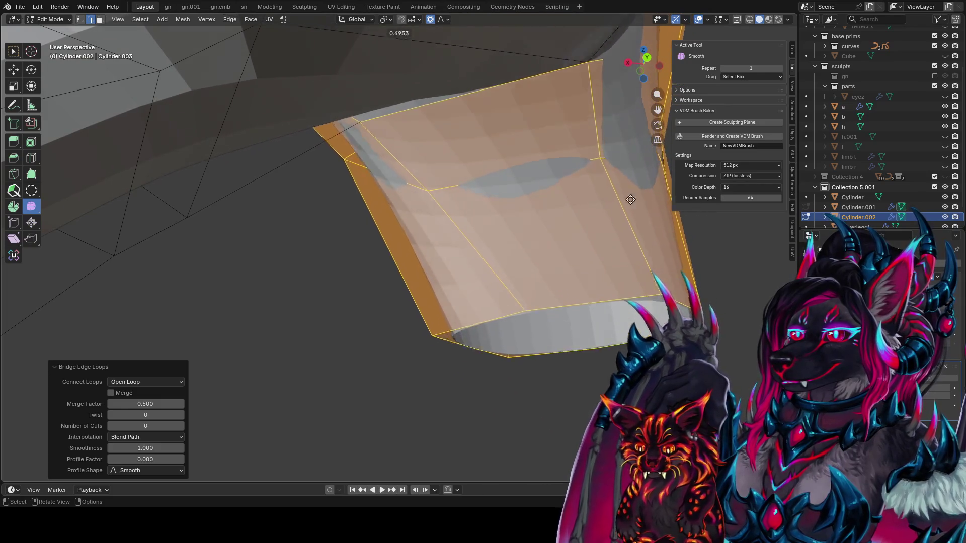
left_click(558, 198)
mouse_move(558, 198)
middle_mouse_down()
mouse_move(666, 266)
mouse_move(510, 244)
mouse_move(469, 263)
mouse_move(478, 281)
mouse_move(276, 263)
middle_mouse_up()
scroll(477, 282, "down", 5)
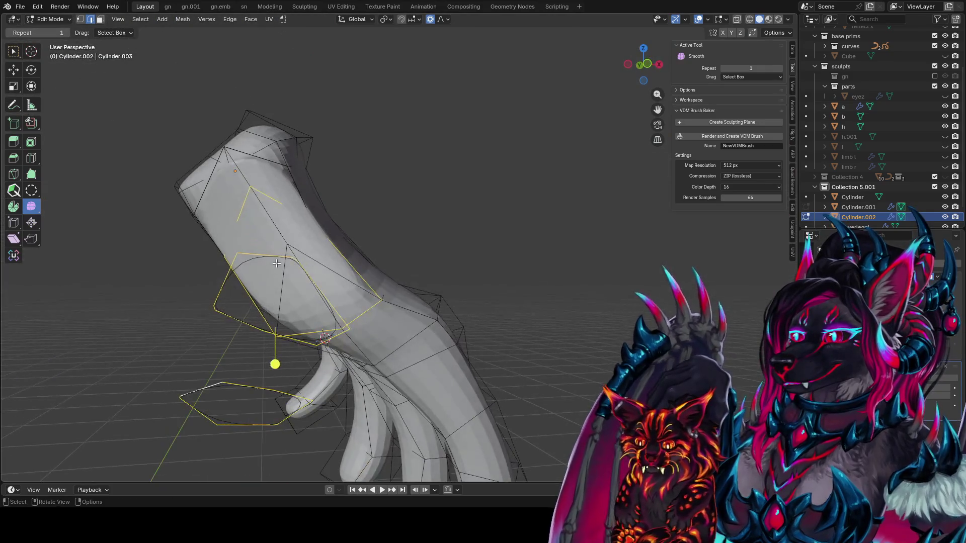
Step: Delete two arm faces and bridge the resulting hole to the finger's base loop
key("3")
left_click(257, 242)
left_click(300, 299, "shift")
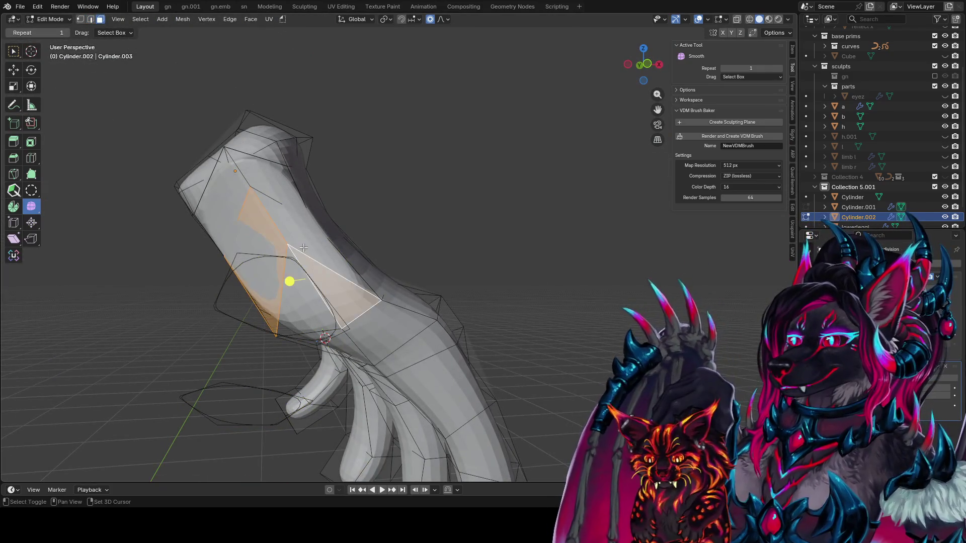
key("2")
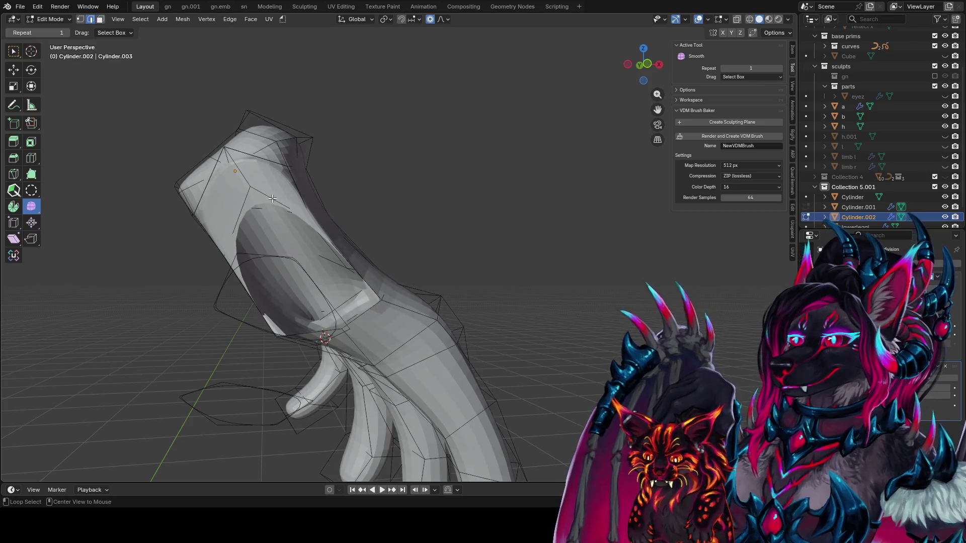
left_click(270, 198, "alt")
middle_click_drag(295, 244, 278, 232)
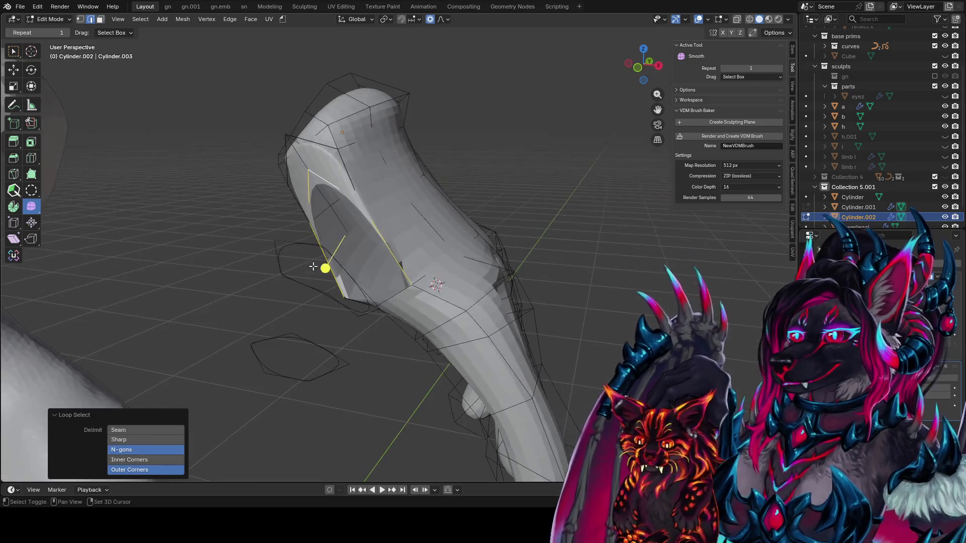
left_click(308, 192, "alt")
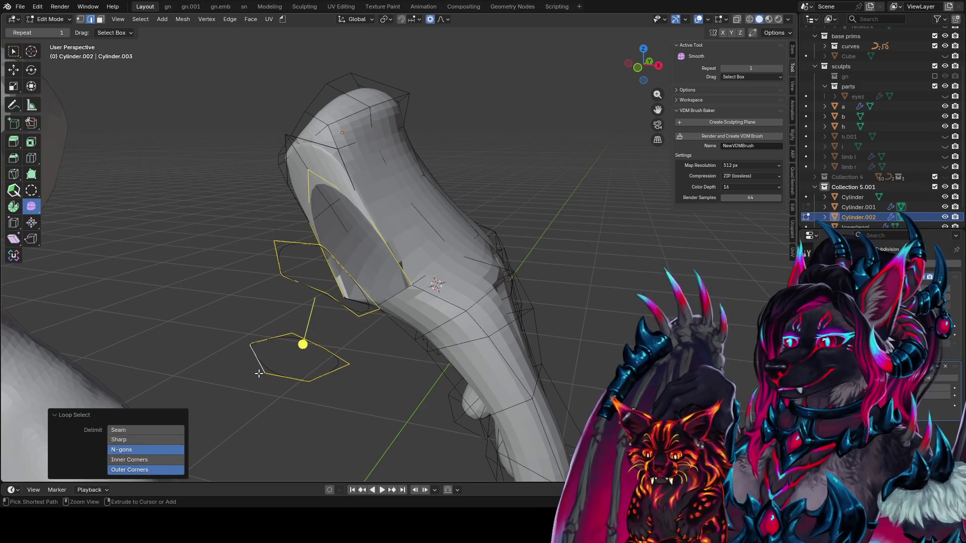
key("ctrl+e")
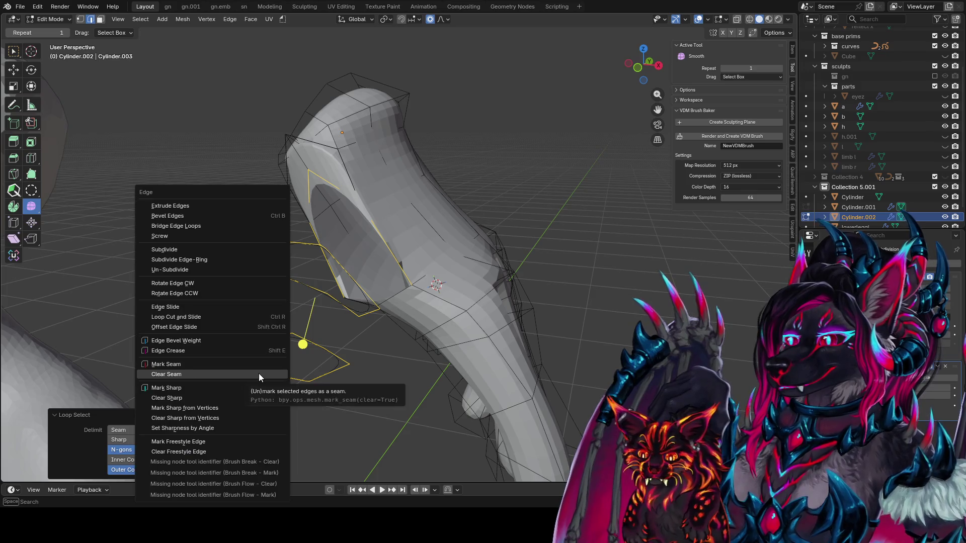
left_click(258, 374)
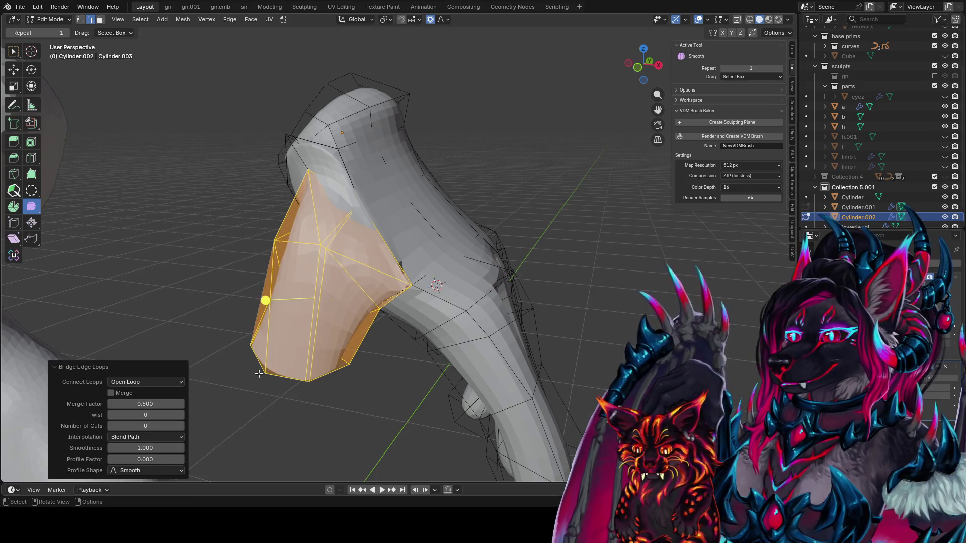
Step: Undo that bridge and reselect the edge loop around the palm opening
mouse_move(395, 253)
middle_mouse_down()
mouse_move(489, 138)
mouse_move(455, 213)
mouse_move(558, 160)
middle_mouse_up()
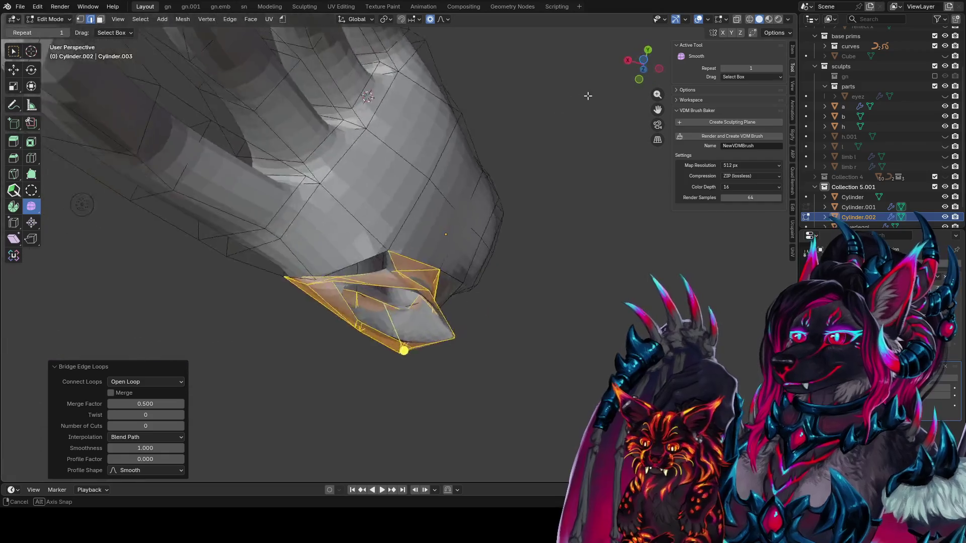
key("ctrl+z")
mouse_move(415, 237)
middle_mouse_down()
mouse_move(331, 298)
mouse_move(393, 296)
mouse_move(311, 394)
middle_mouse_up()
key("alt+a")
left_click(390, 451, "alt")
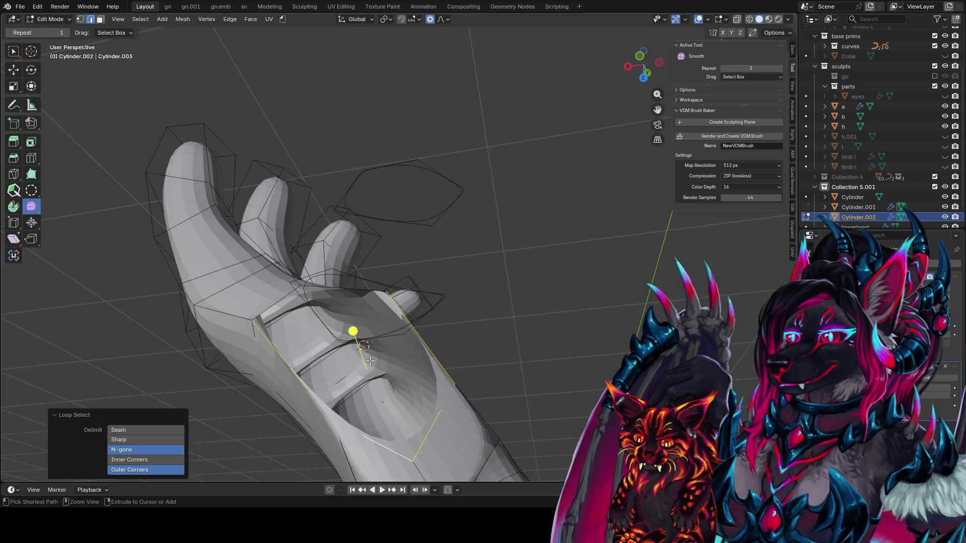
Step: Bridge the selected loop to the finger's base ring
middle_click_drag(356, 284, 390, 300)
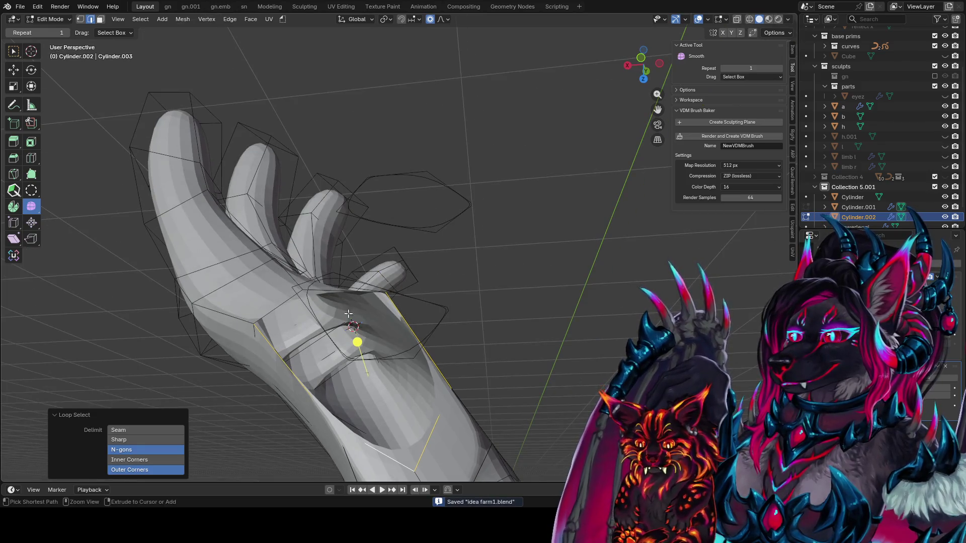
middle_click_drag(310, 304, 417, 253)
mouse_move(325, 234)
middle_mouse_down()
mouse_move(425, 239)
mouse_move(420, 253)
middle_mouse_up()
middle_click_drag(482, 246, 512, 246)
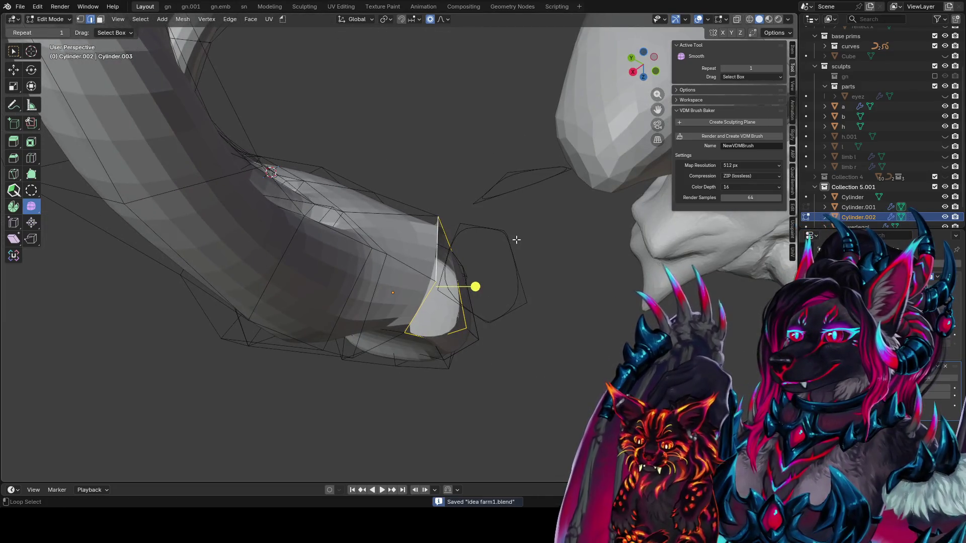
left_click(516, 240, "alt+shift")
key("ctrl+e")
left_click(510, 153)
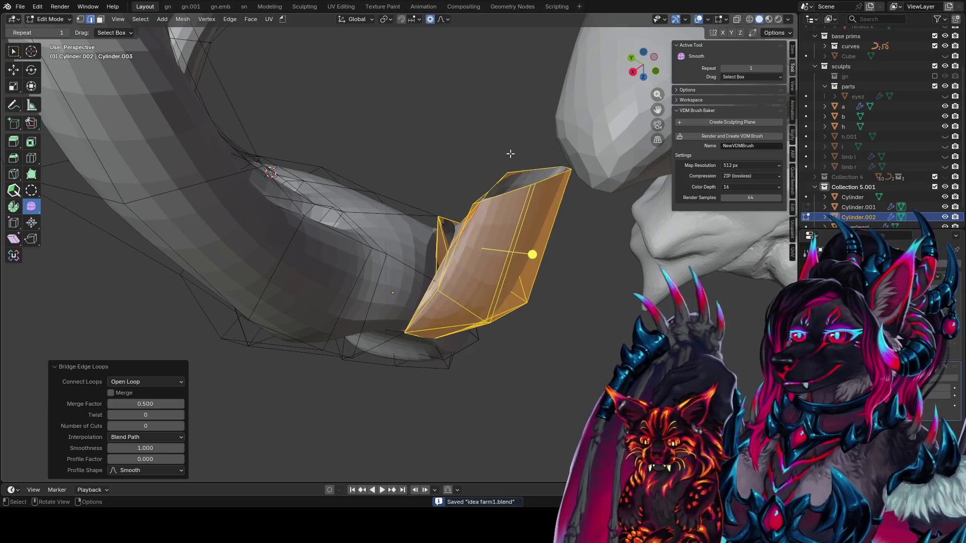
mouse_move(484, 165)
middle_mouse_down()
mouse_move(284, 200)
mouse_move(503, 231)
mouse_move(342, 220)
mouse_move(588, 158)
mouse_move(401, 220)
mouse_move(467, 236)
mouse_move(445, 217)
middle_mouse_up()
Step: Switch to vertex selection and turn on the Statistics viewport overlay
key("1")
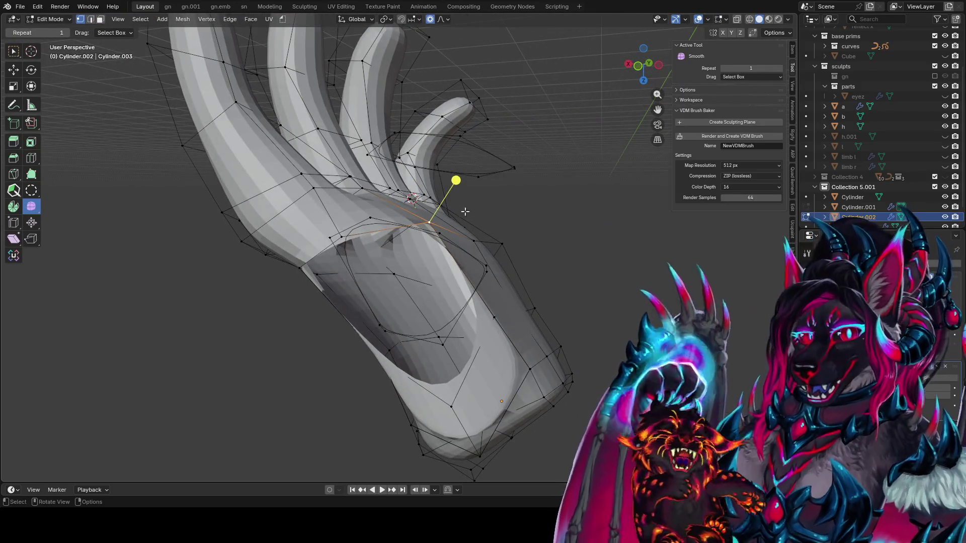
left_click(708, 19)
left_click(657, 130)
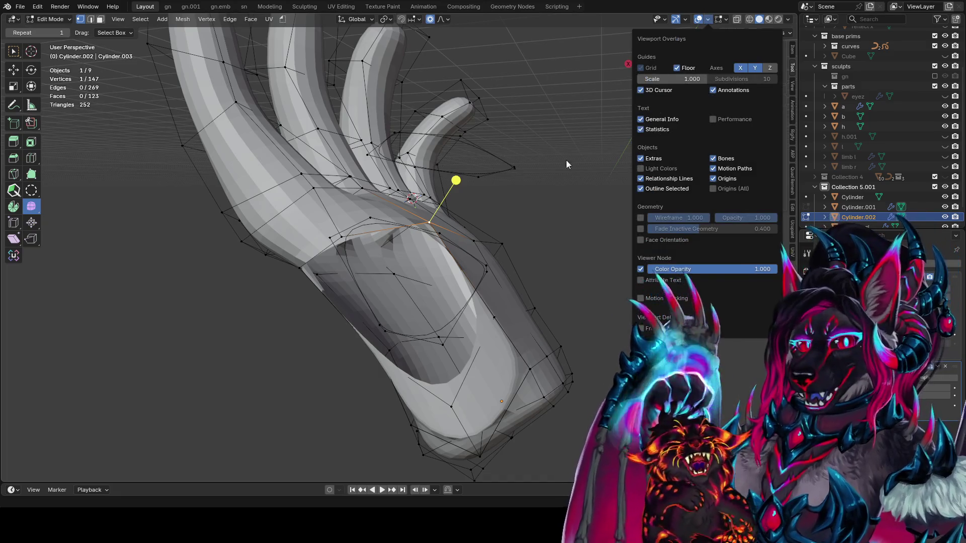
Step: Bridge the closed loop around another opening to its neighbouring ring loop
left_click(306, 264, "alt")
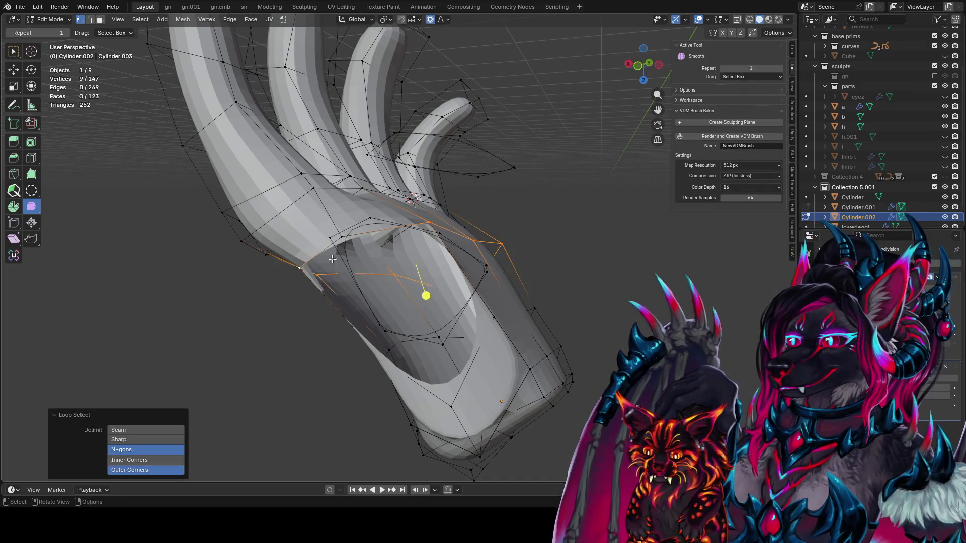
middle_click_drag(306, 264, 342, 282)
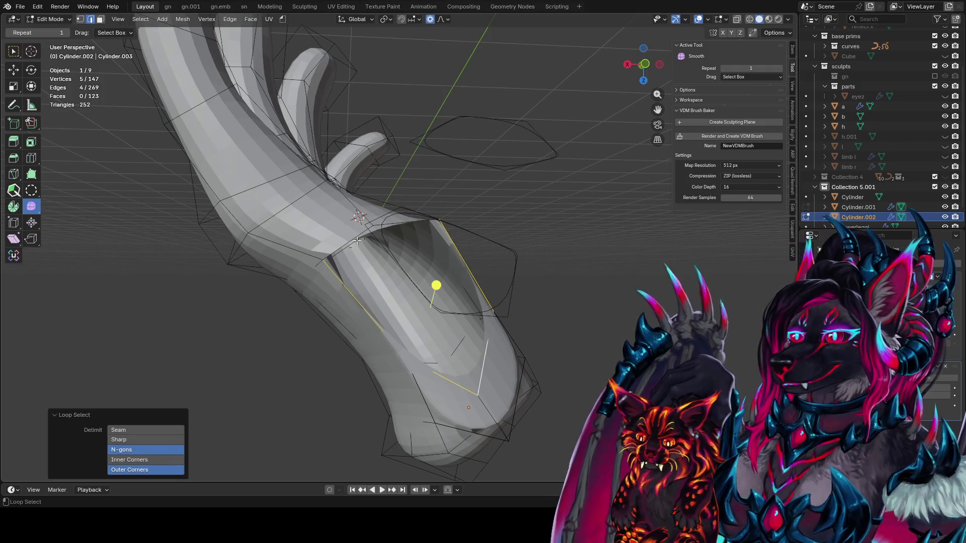
middle_click_drag(345, 246, 541, 259)
left_click(521, 275, "alt")
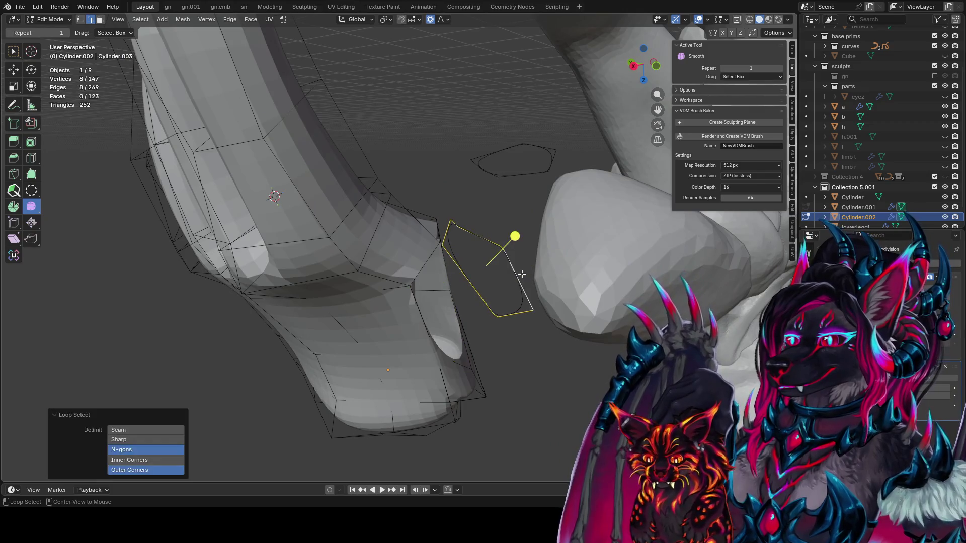
middle_click_drag(486, 269, 410, 237)
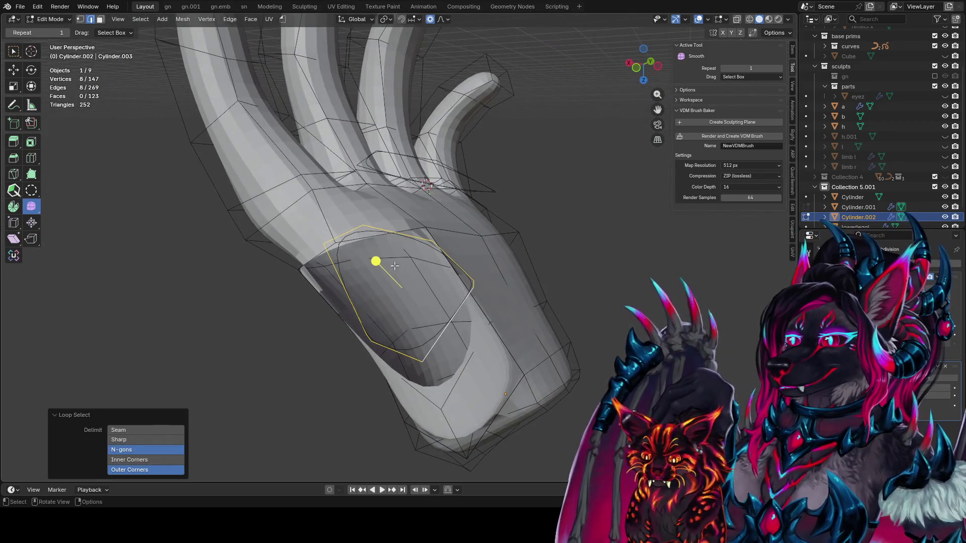
left_click(330, 262, "alt")
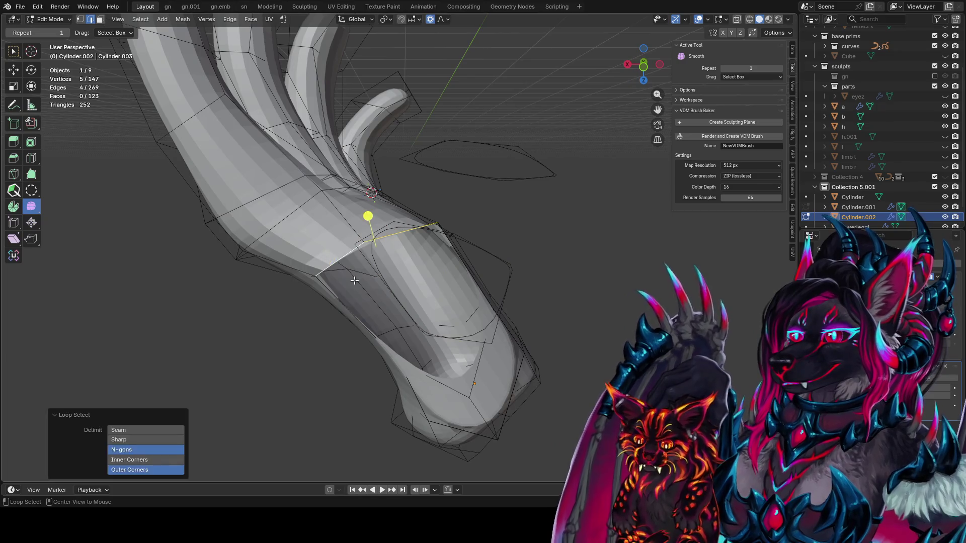
middle_click_drag(381, 348, 402, 251)
left_click(403, 248, "alt")
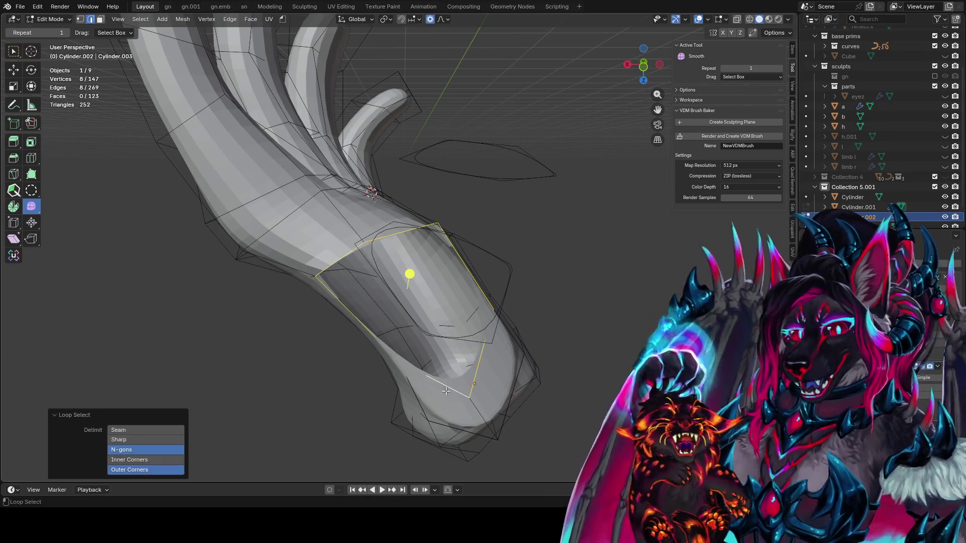
key("ctrl+e")
left_click(539, 268)
mouse_move(538, 267)
middle_mouse_down()
mouse_move(460, 307)
mouse_move(527, 270)
mouse_move(513, 170)
middle_mouse_up()
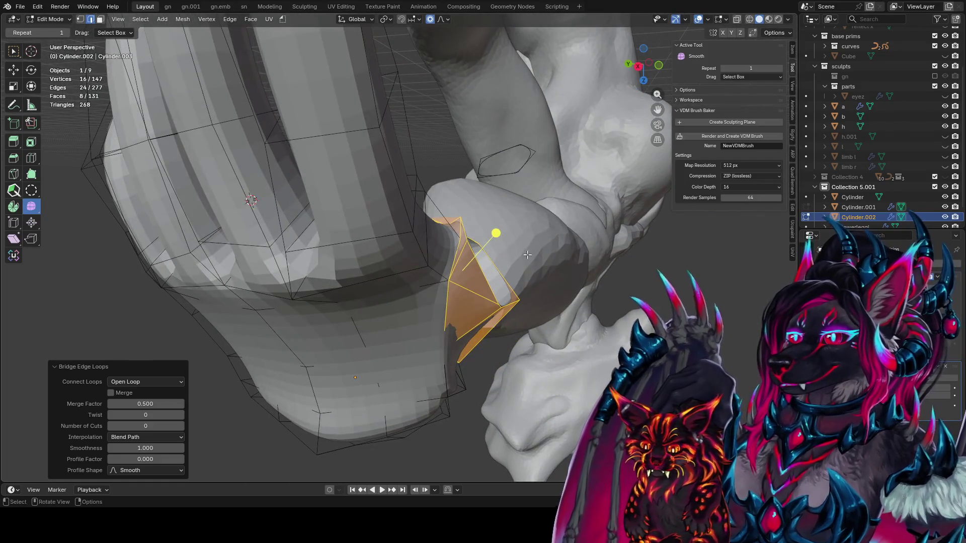
Step: Bridge an edge loop near the thumb into the hand, forming a short thumb stub
left_click(517, 271, "alt")
key("ctrl+e")
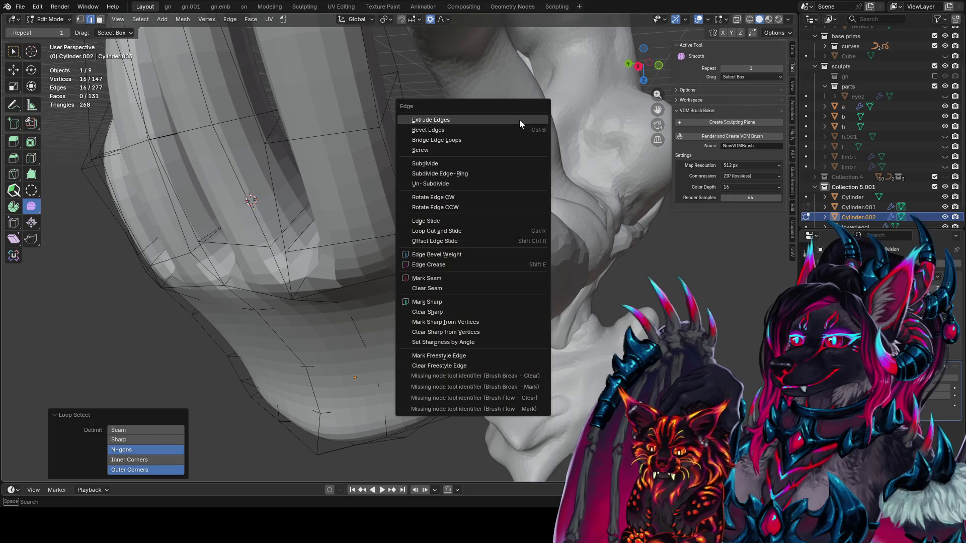
left_click(520, 120)
mouse_move(624, 100)
middle_mouse_down()
mouse_move(363, 119)
mouse_move(428, 300)
mouse_move(472, 167)
middle_mouse_up()
left_click(334, 119)
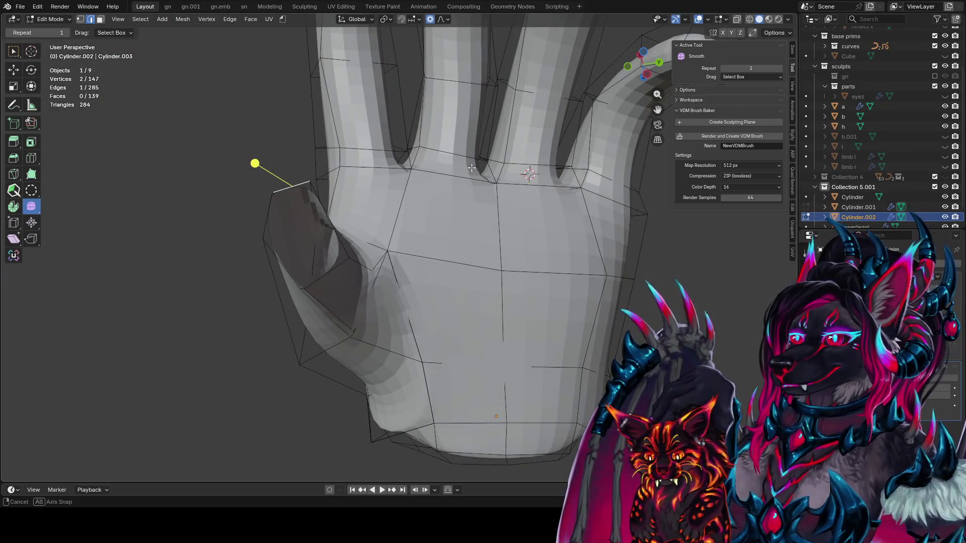
Step: Slide the selected edge along the hand cage
mouse_move(471, 168)
middle_mouse_down()
mouse_move(634, 110)
mouse_move(518, 252)
middle_mouse_up()
scroll(517, 252, "down", 5)
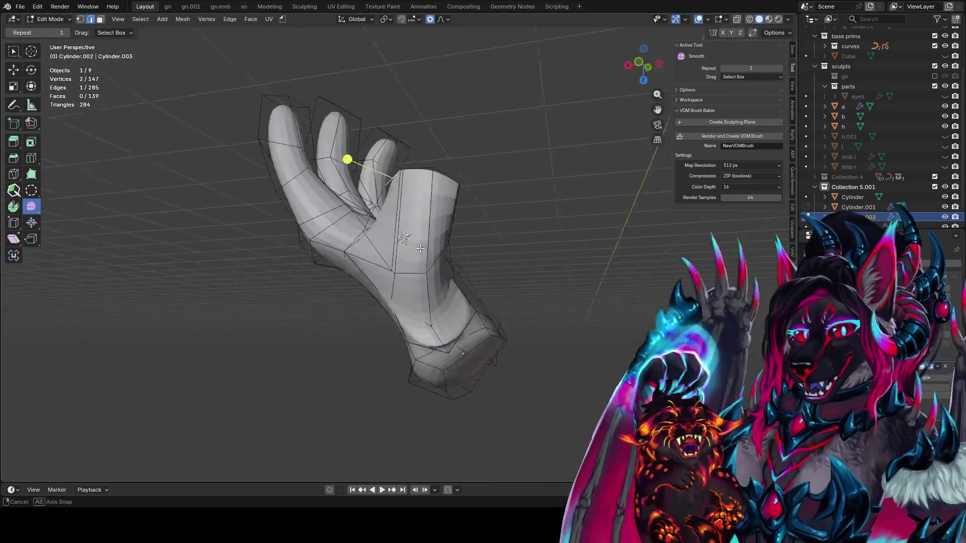
scroll(328, 361, "up", 10)
scroll(395, 298, "down", 5)
mouse_move(395, 298)
middle_mouse_down()
mouse_move(462, 234)
mouse_move(483, 180)
middle_mouse_up()
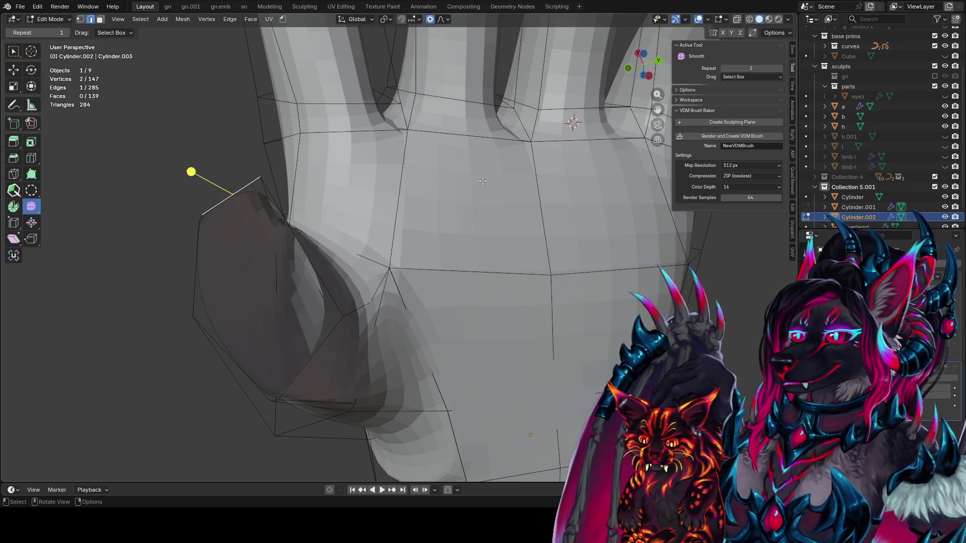
scroll(580, 186, "down", 5)
mouse_move(580, 187)
middle_mouse_down()
mouse_move(569, 216)
mouse_move(506, 178)
mouse_move(493, 211)
middle_mouse_up()
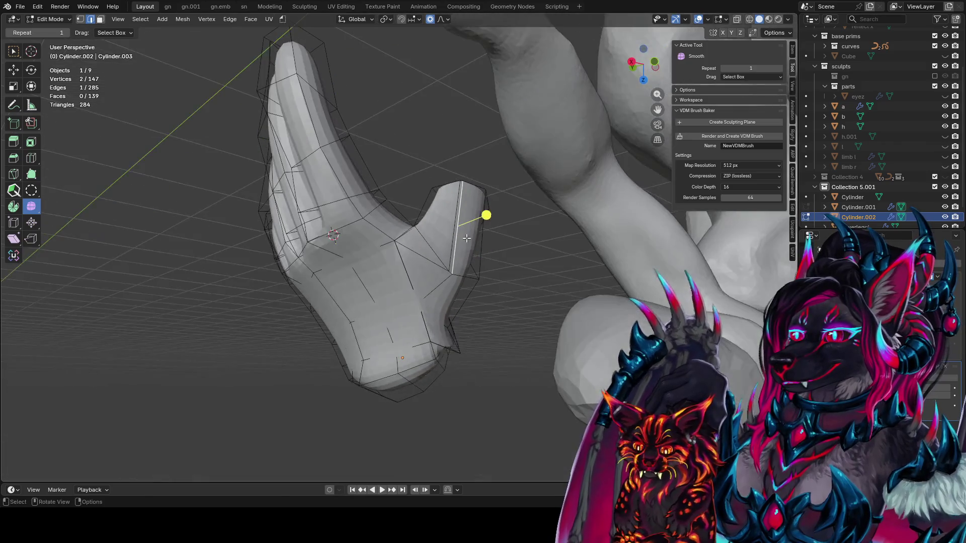
left_click(473, 238)
key("g")
Step: Move a cage vertex, rotate it 23.1°, and move it again
key("g")
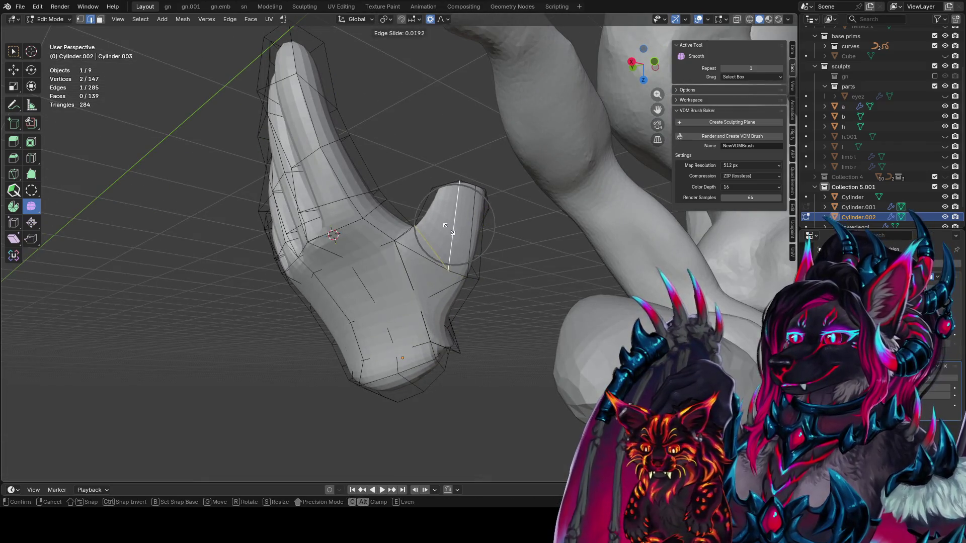
left_click(397, 205)
mouse_move(397, 204)
middle_mouse_down()
mouse_move(500, 216)
mouse_move(432, 220)
mouse_move(481, 184)
middle_mouse_up()
key("g")
left_click(557, 209)
key("r")
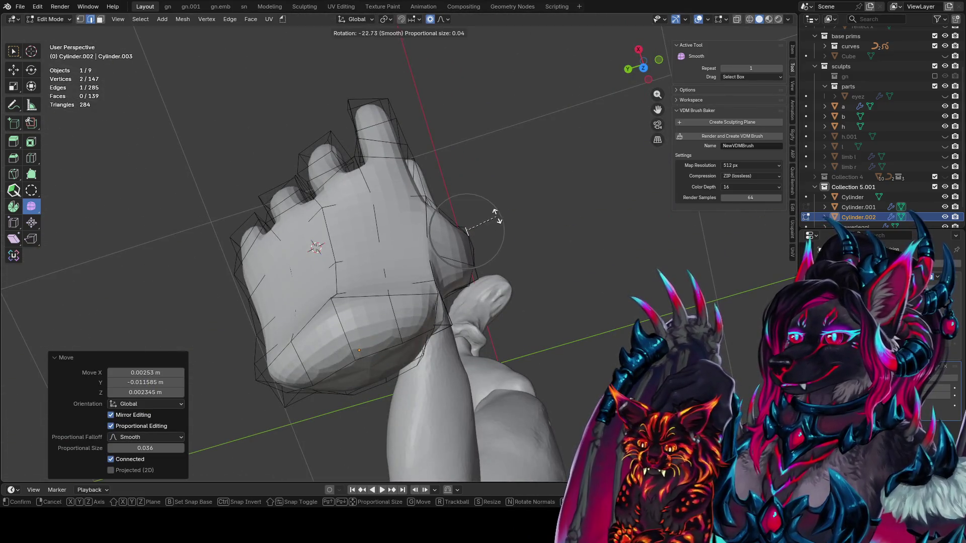
left_click(496, 216)
mouse_move(496, 216)
middle_mouse_down()
mouse_move(520, 295)
mouse_move(617, 231)
middle_mouse_up()
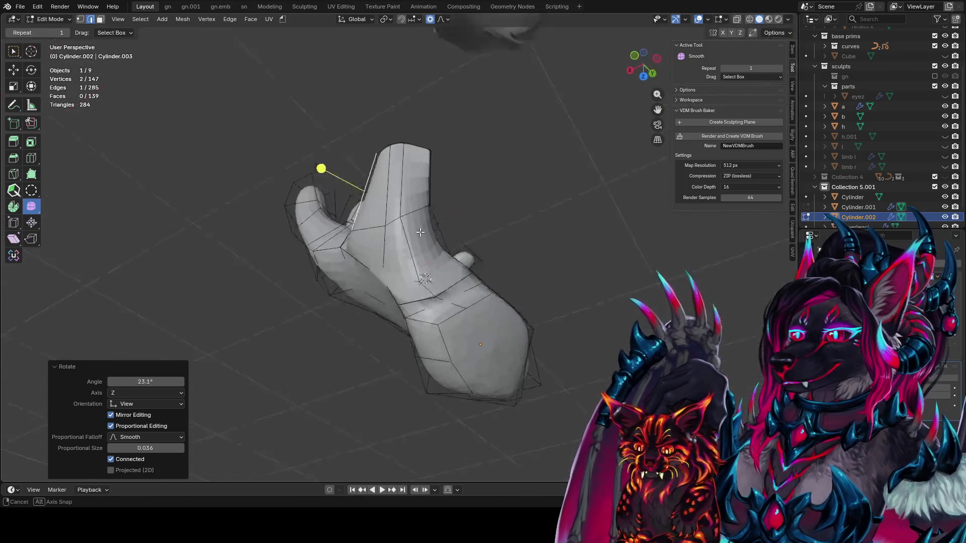
key("g")
left_click(662, 257)
Step: Move and rotate a vertex -21.1° with proportional falloff near the palm
mouse_move(662, 257)
middle_mouse_down()
mouse_move(415, 299)
mouse_move(484, 318)
mouse_move(453, 272)
middle_mouse_up()
key("g")
left_click(512, 341)
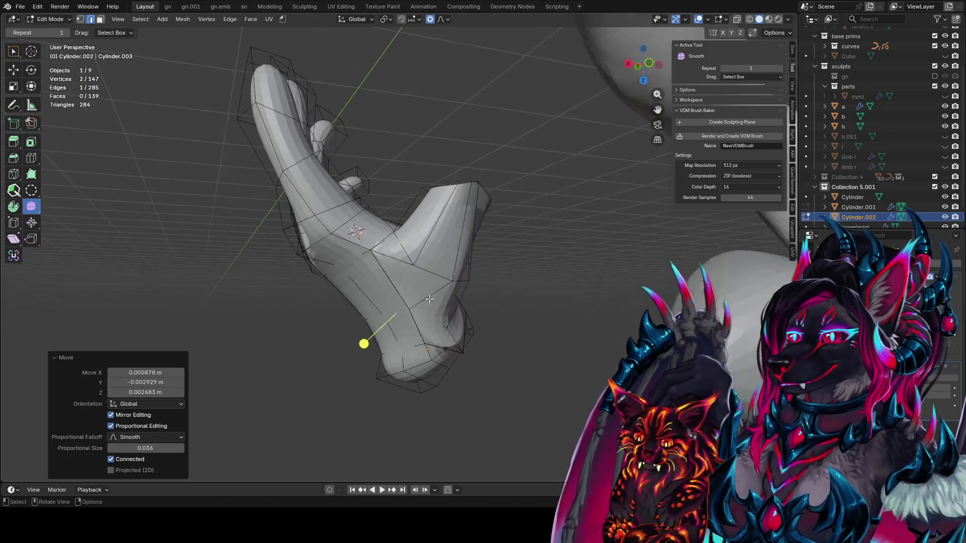
key("r")
left_click(460, 251)
middle_click_drag(421, 302, 389, 260)
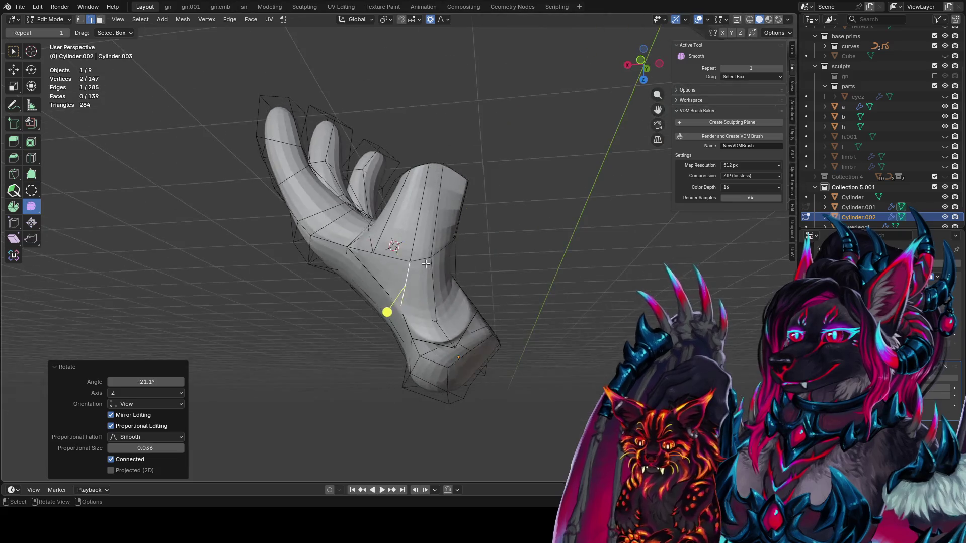
key("g")
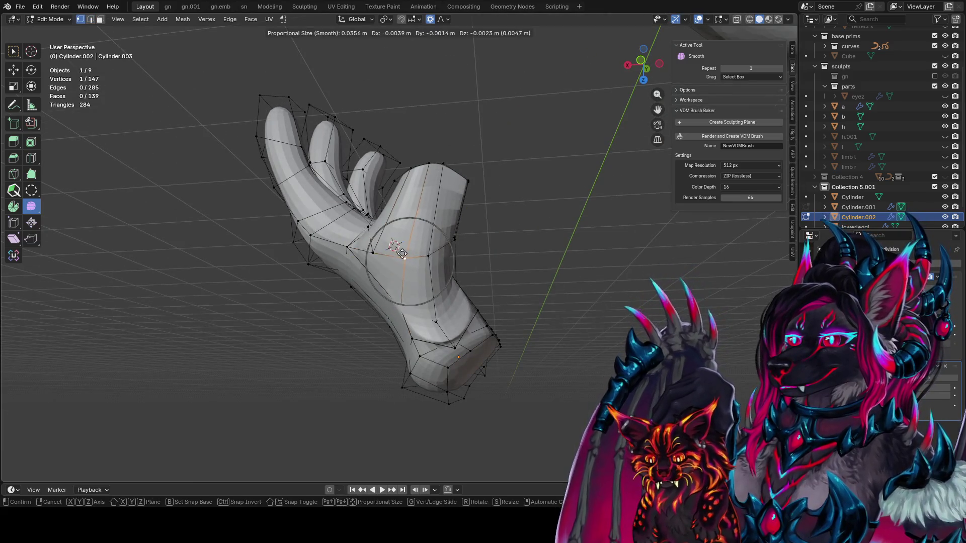
left_click(423, 250)
Step: Slide another hand vertex along its edge, then move it proportionally
key("alt+a")
left_click(426, 248)
key("g")
key("g")
left_click(462, 254)
mouse_move(462, 254)
middle_mouse_down()
mouse_move(496, 300)
mouse_move(266, 312)
middle_mouse_up()
key("g")
left_click(488, 312)
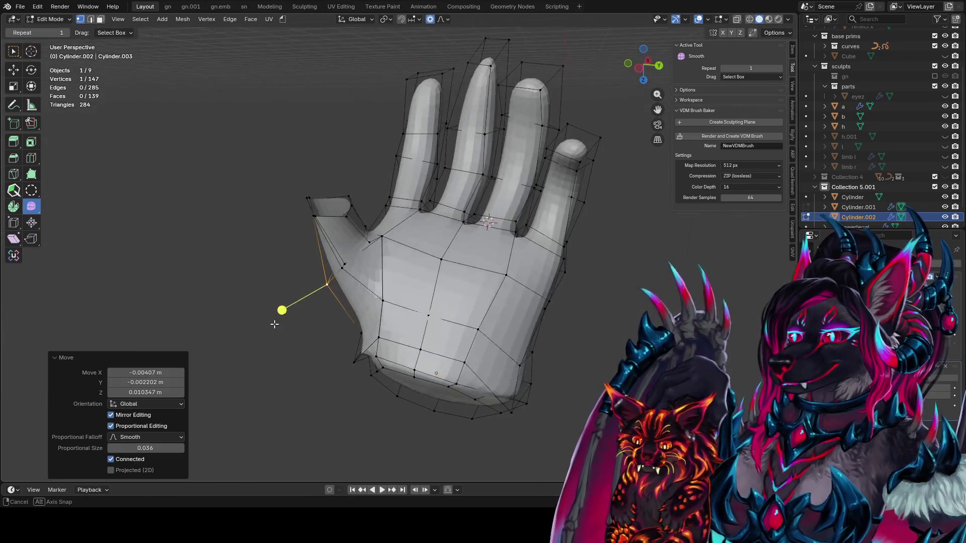
Step: Slide the thumb-tip vertex and move it with proportional falloff
left_click(345, 259)
left_click(356, 221)
left_click(322, 206)
key("g")
key("g")
left_click(317, 206)
mouse_move(317, 206)
middle_mouse_down()
mouse_move(446, 241)
mouse_move(486, 279)
mouse_move(527, 193)
mouse_move(485, 216)
middle_mouse_up()
key("g")
left_click(495, 299)
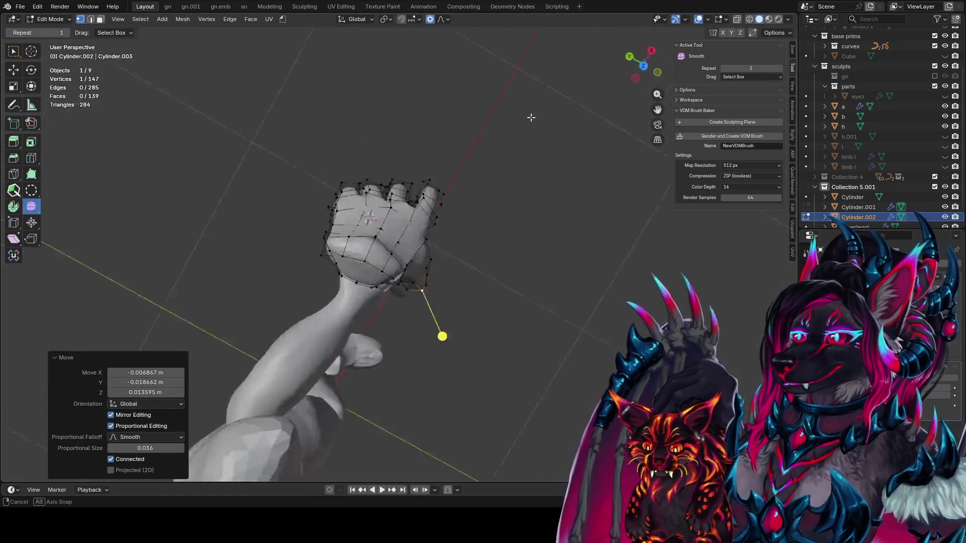
Step: Check the hand pose from straight side and top views
key("KP_3")
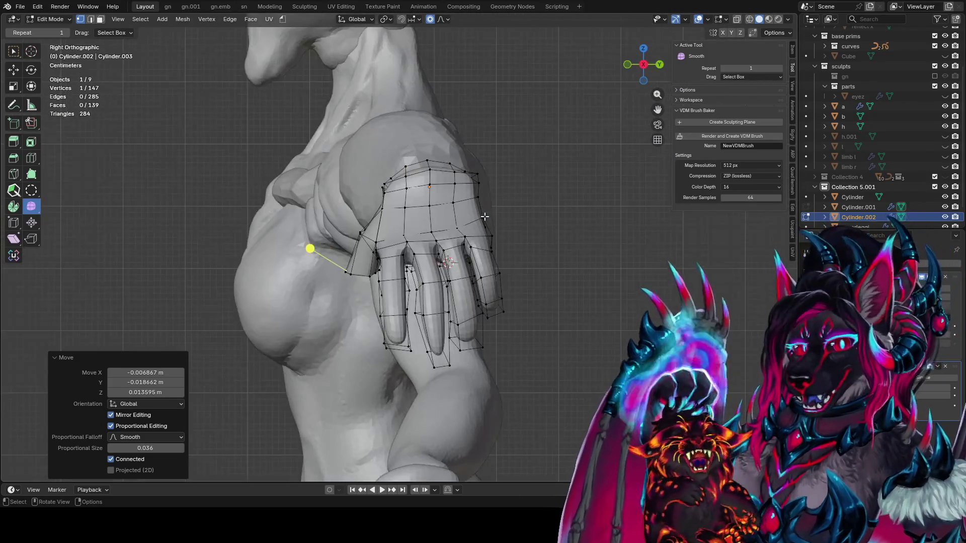
key("KP_7")
key("KP_3")
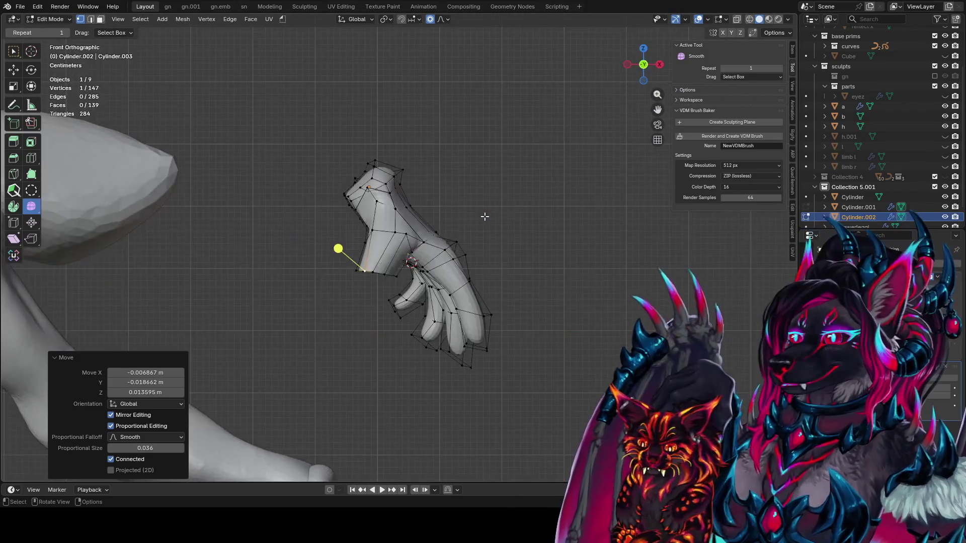
mouse_move(484, 216)
middle_mouse_down()
mouse_move(622, 51)
mouse_move(447, 227)
mouse_move(469, 268)
mouse_move(512, 285)
middle_mouse_up()
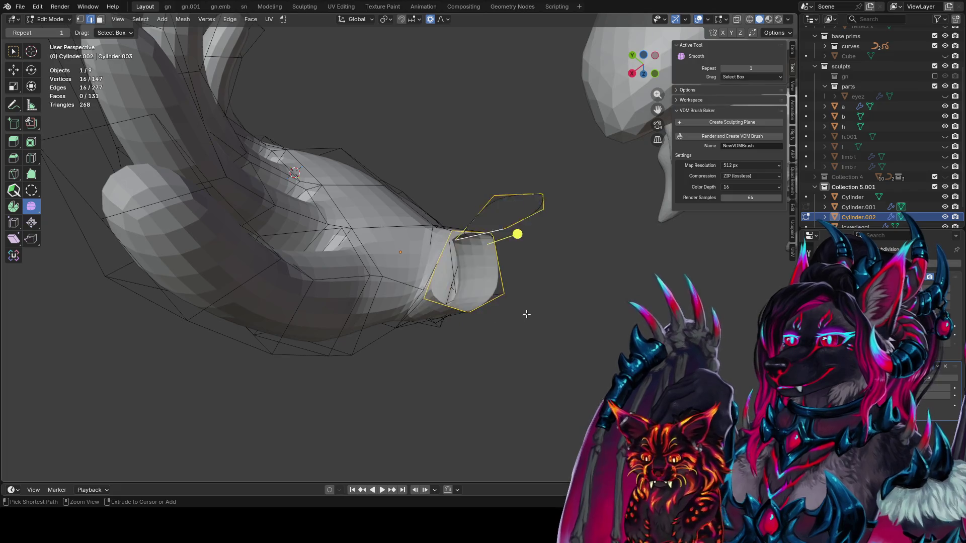
Step: Add a loop cut around the palm, left centred without sliding
mouse_move(529, 320)
middle_mouse_down()
mouse_move(483, 282)
mouse_move(561, 245)
mouse_move(366, 306)
mouse_move(601, 255)
mouse_move(454, 283)
middle_mouse_up()
left_click(392, 301, "alt")
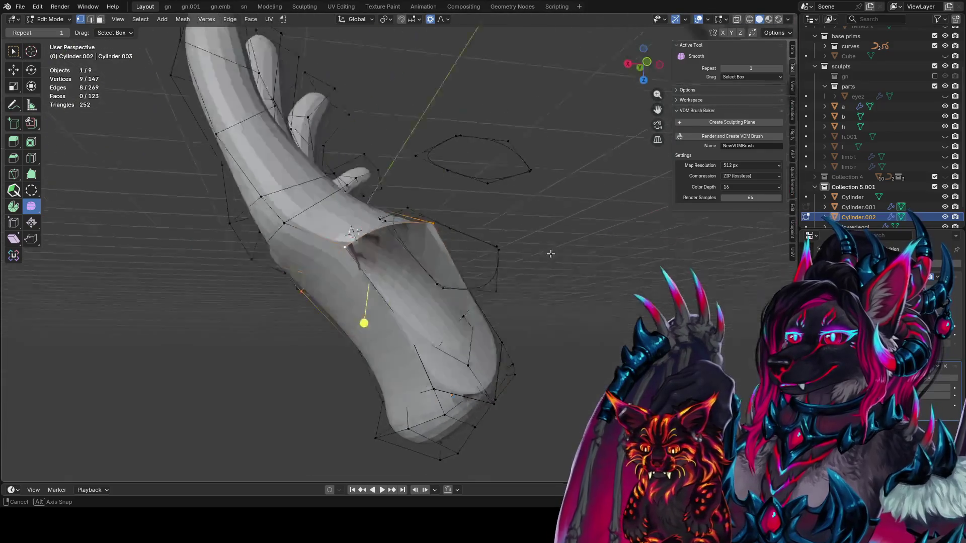
key("ctrl+r")
left_click(453, 283)
right_click(454, 283)
mouse_move(454, 283)
middle_mouse_down()
mouse_move(386, 268)
mouse_move(392, 247)
mouse_move(346, 299)
mouse_move(442, 282)
mouse_move(466, 238)
middle_mouse_up()
Step: Extrude a vertex across the thumb opening and merge it At Last
key("2")
left_click(342, 249)
left_click(344, 303)
key("e")
left_click(464, 264)
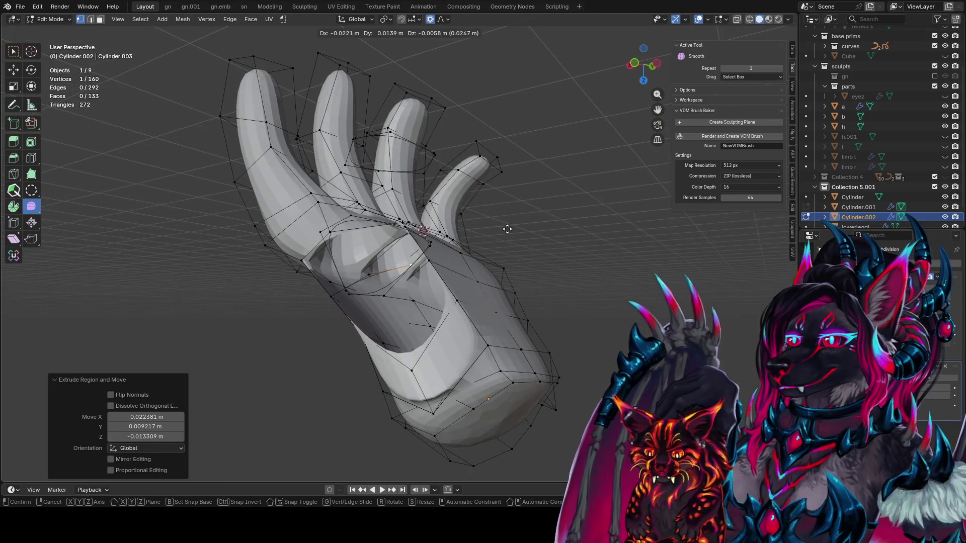
right_click(437, 264, "ctrl")
key("m")
left_click(437, 264)
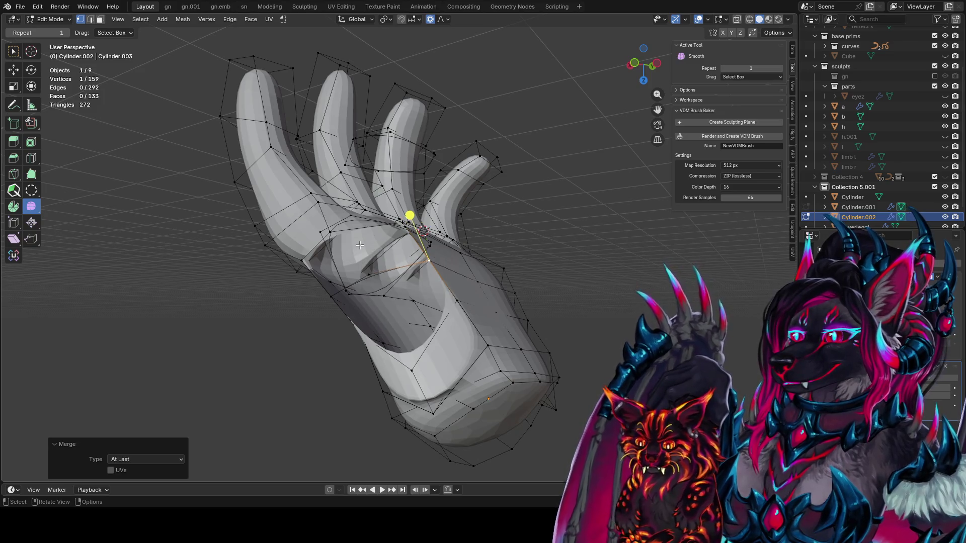
Step: Fill two faces across the thumb-base gap and edge-slide the new edges into place
left_click(332, 233)
middle_click_drag(370, 272, 406, 267)
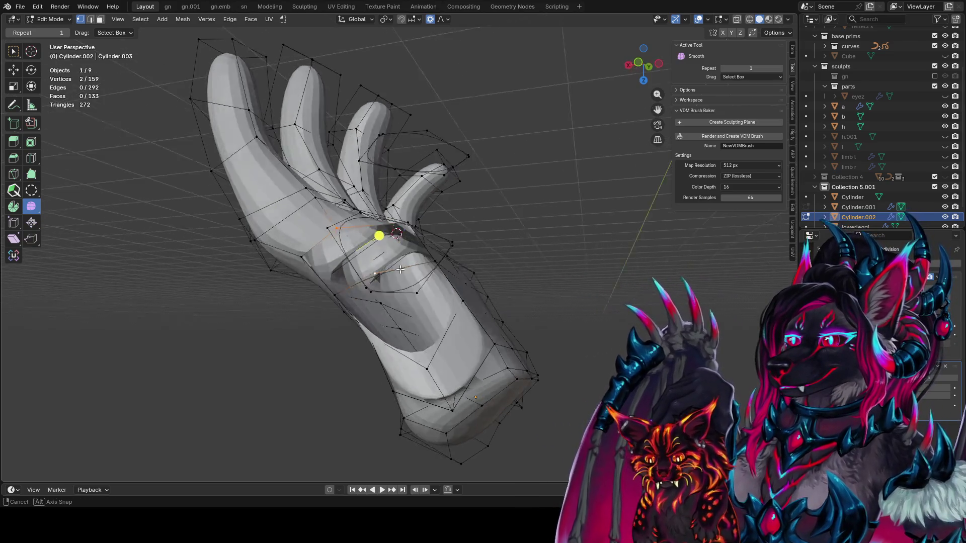
left_click(398, 264, "alt")
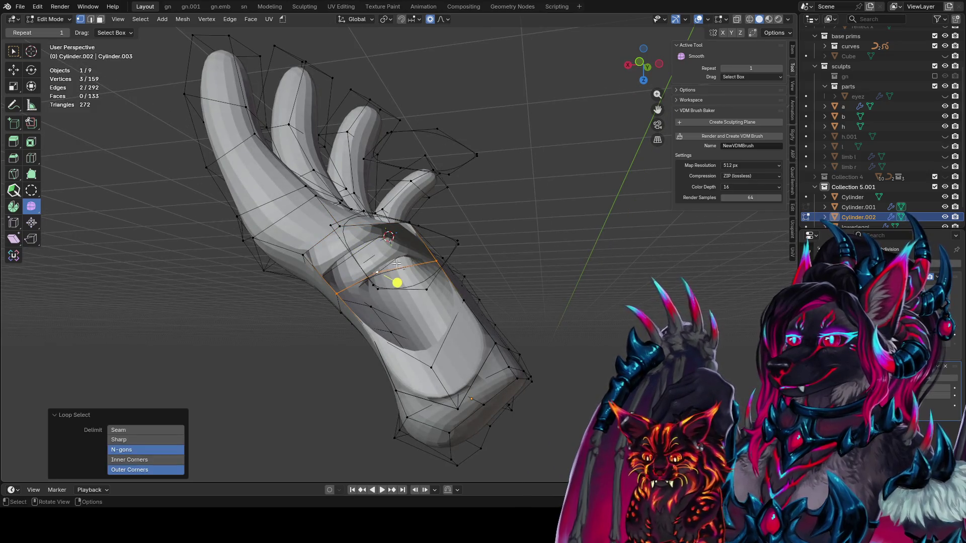
left_click(328, 231)
middle_click_drag(327, 231, 353, 239)
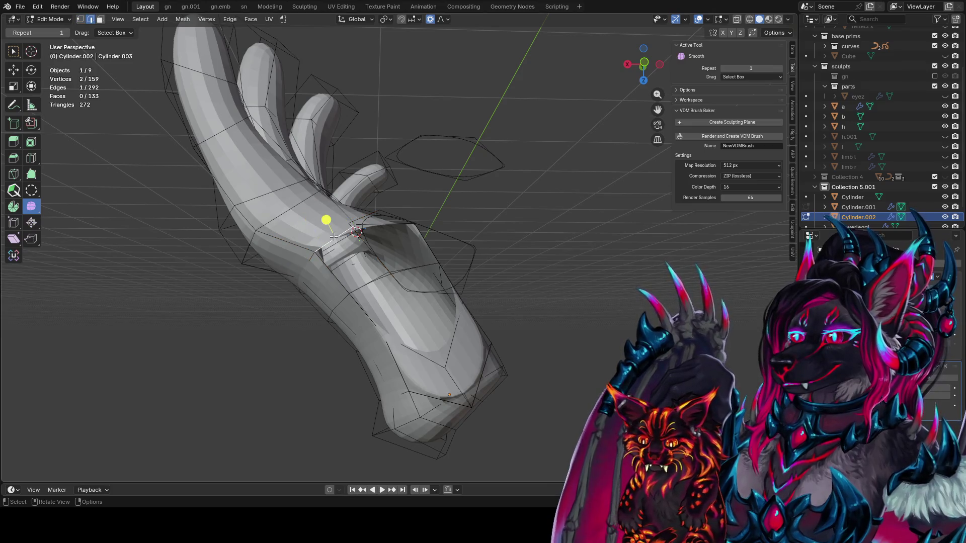
key("f")
mouse_move(359, 282)
middle_mouse_down()
mouse_move(361, 264)
mouse_move(447, 260)
mouse_move(434, 250)
middle_mouse_up()
key("f")
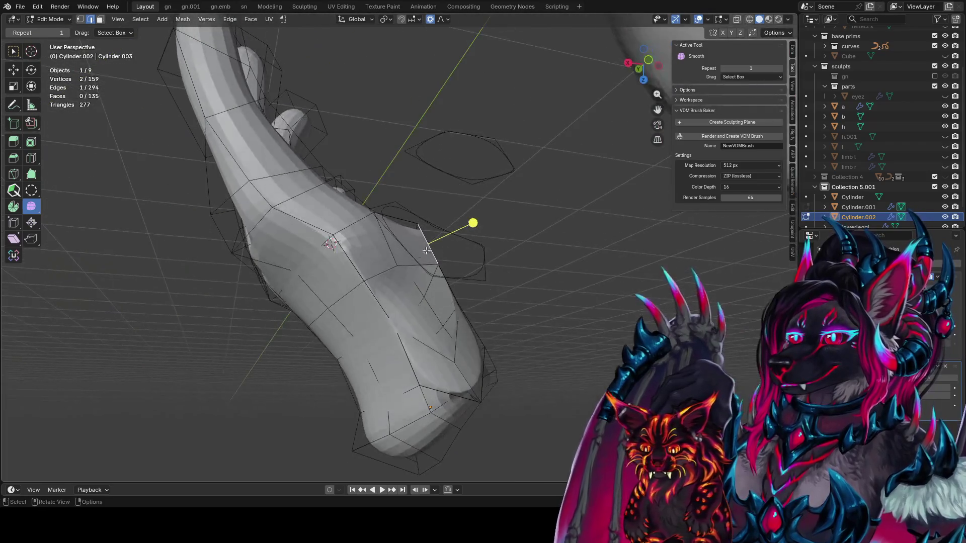
key("g")
key("g")
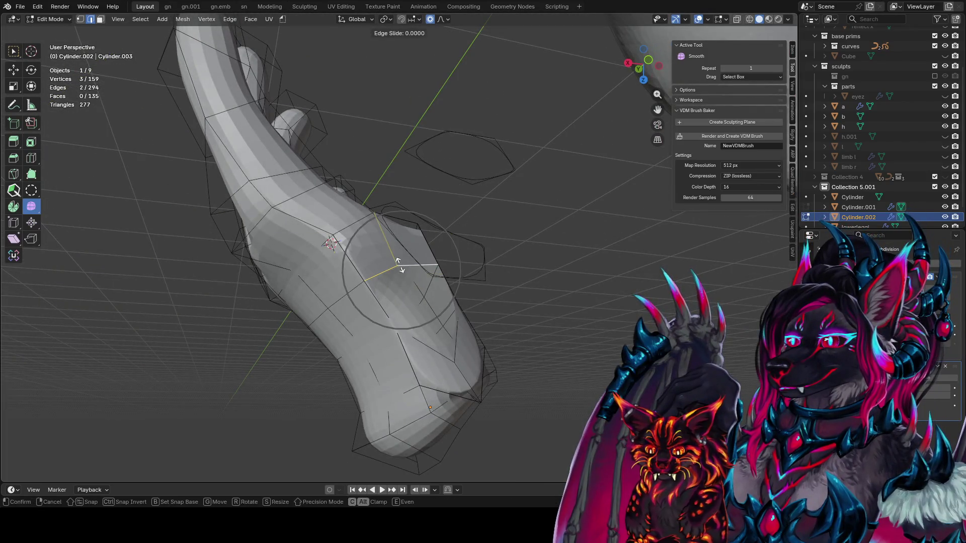
left_click(373, 185)
Step: Select the loose thumb ring and scale it slightly smaller
mouse_move(431, 279)
middle_mouse_down()
mouse_move(255, 272)
mouse_move(344, 293)
middle_mouse_up()
left_click(406, 287)
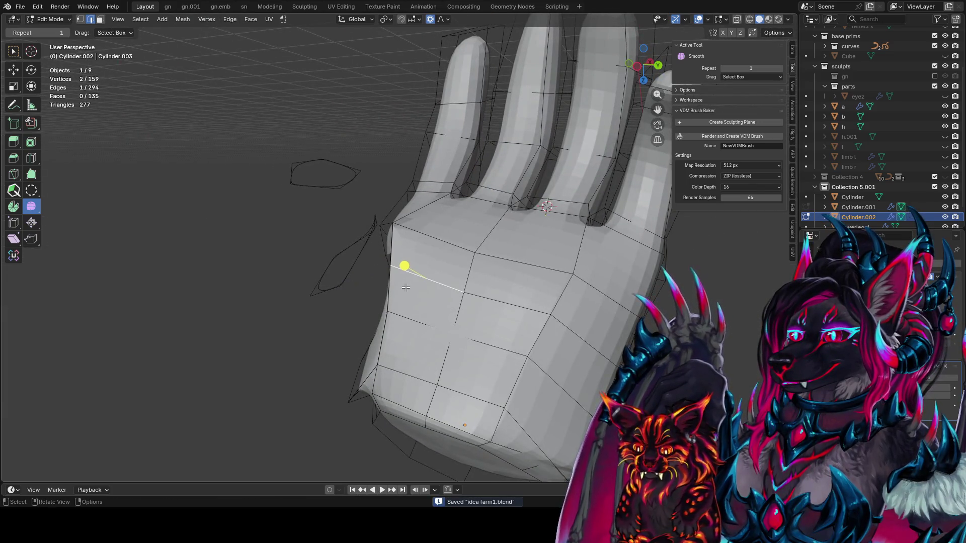
mouse_move(406, 282)
middle_mouse_down()
mouse_move(349, 271)
mouse_move(511, 274)
middle_mouse_up()
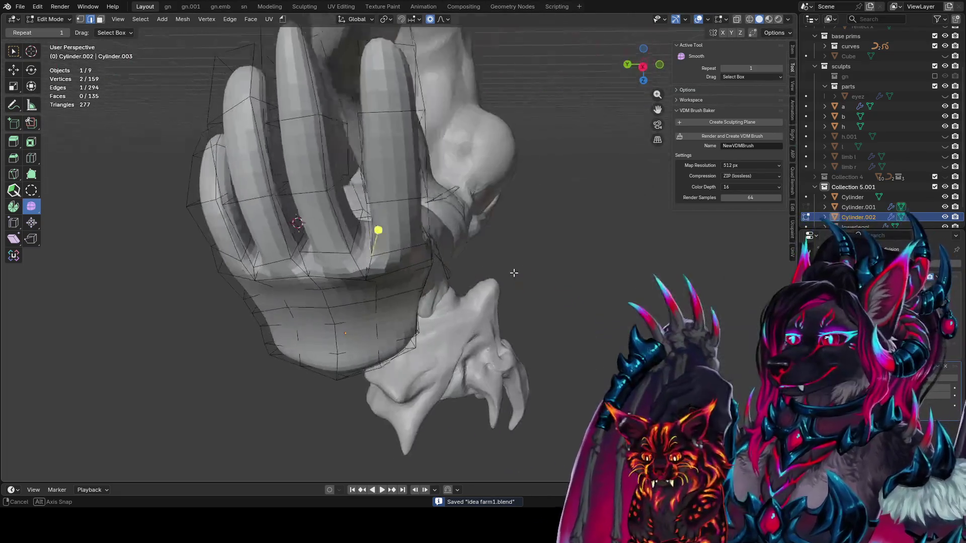
mouse_move(587, 313)
middle_mouse_down()
mouse_move(458, 242)
mouse_move(516, 248)
middle_mouse_up()
left_click(459, 240)
key("ctrl+l")
key("g")
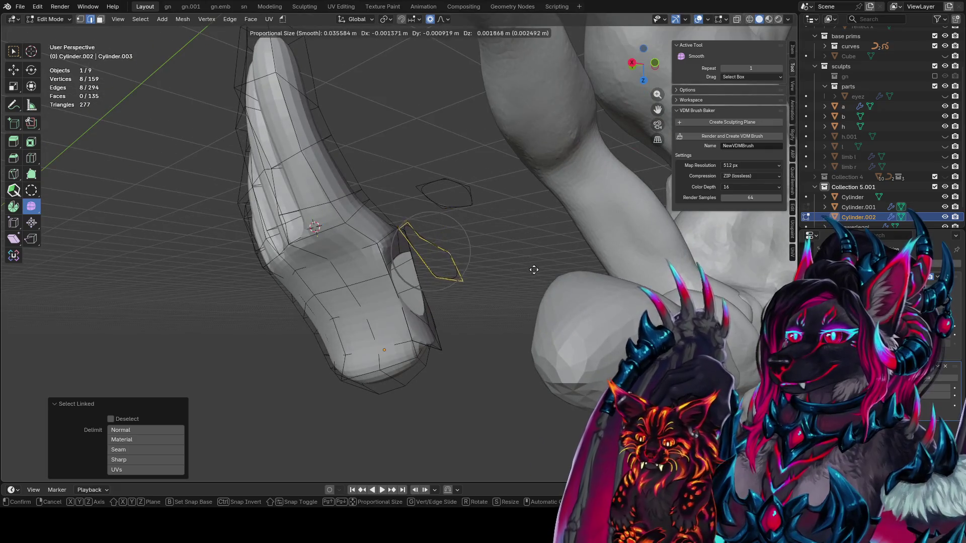
key("s")
left_click(595, 349)
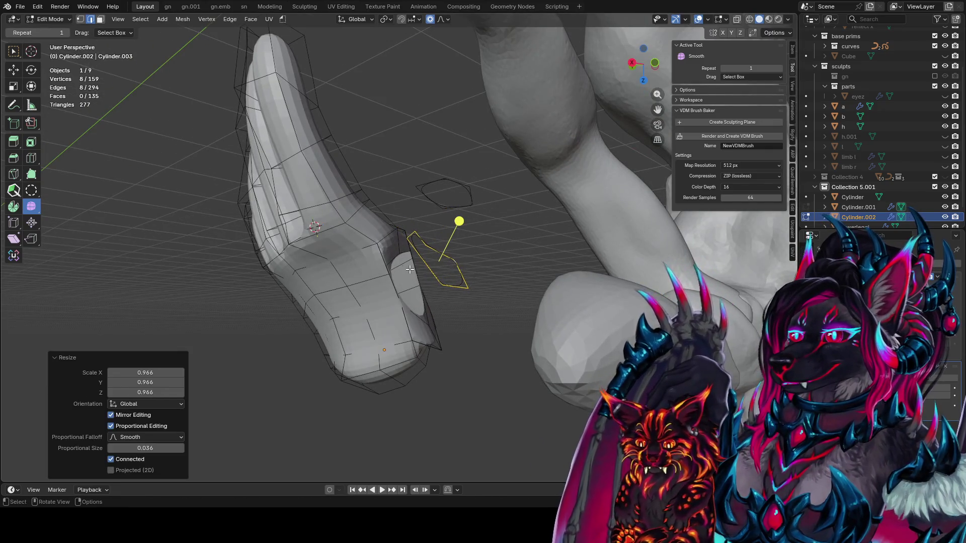
Step: Merge the extra thumb-base vertex at the last-selected vertex
left_click(399, 253, "alt")
middle_click_drag(439, 253, 422, 248)
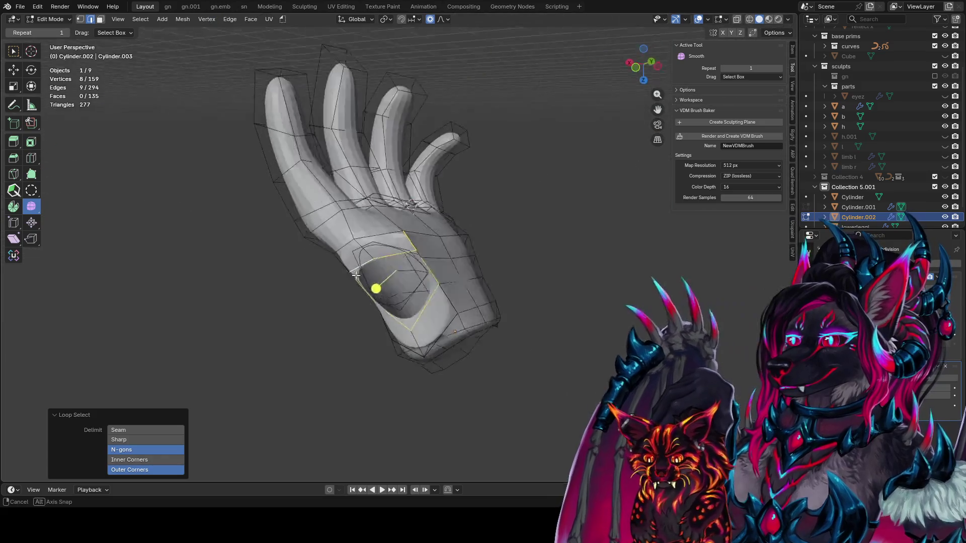
left_click(418, 253, "alt")
key("1")
key("g")
right_click(439, 255)
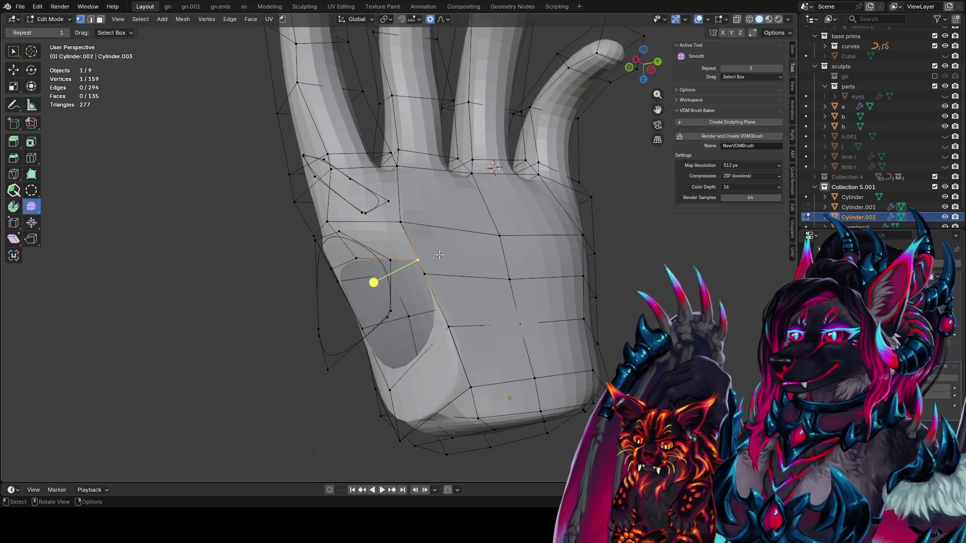
key("m")
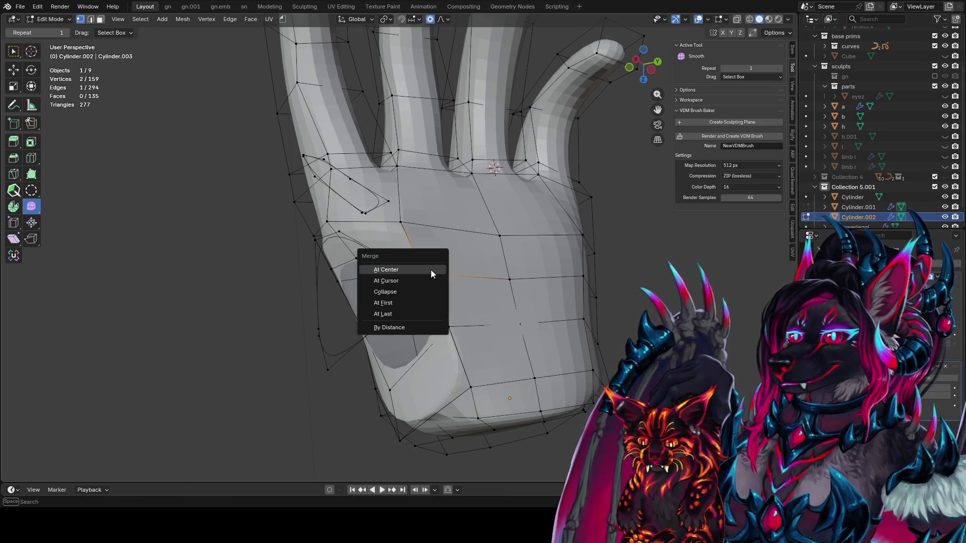
left_click(432, 271)
Step: In edge mode, select the thumb-base edge loop plus the neighbouring loop
key("2")
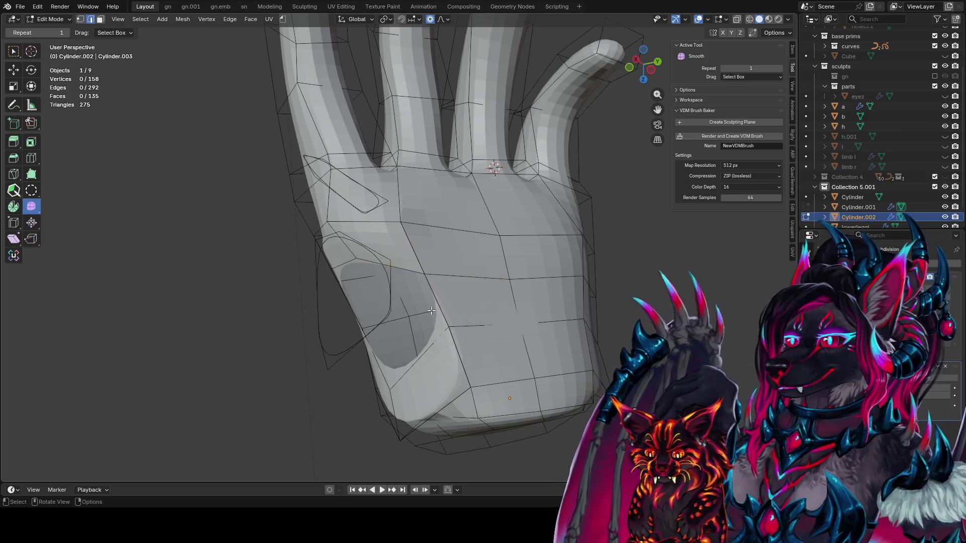
left_click(411, 370, "alt")
mouse_move(424, 360)
middle_mouse_down()
mouse_move(443, 326)
mouse_move(596, 316)
middle_mouse_up()
left_click(513, 299, "alt+shift")
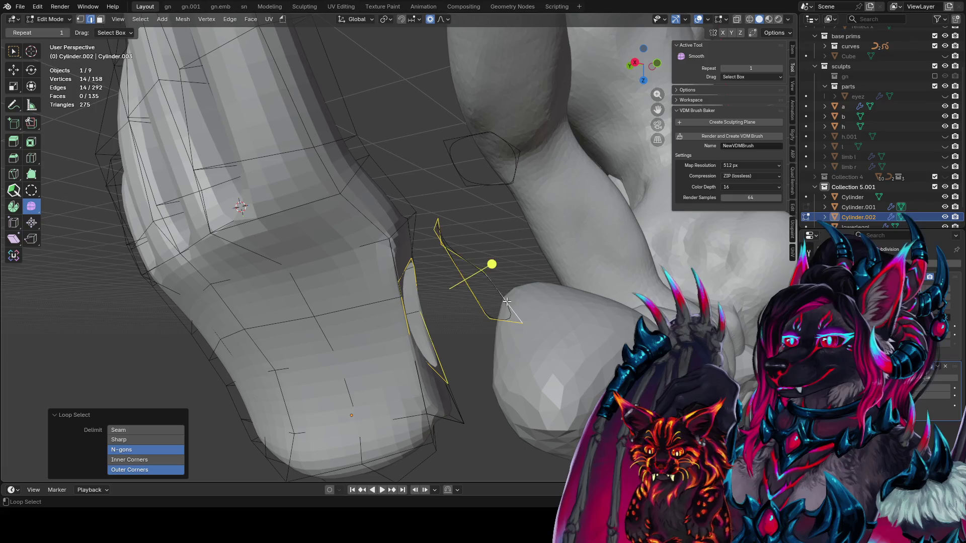
Step: Bridge the selected thumb and hand-side edge loops with a ring of new faces
left_click(509, 149, "alt+shift")
key("ctrl+e")
left_click(505, 153)
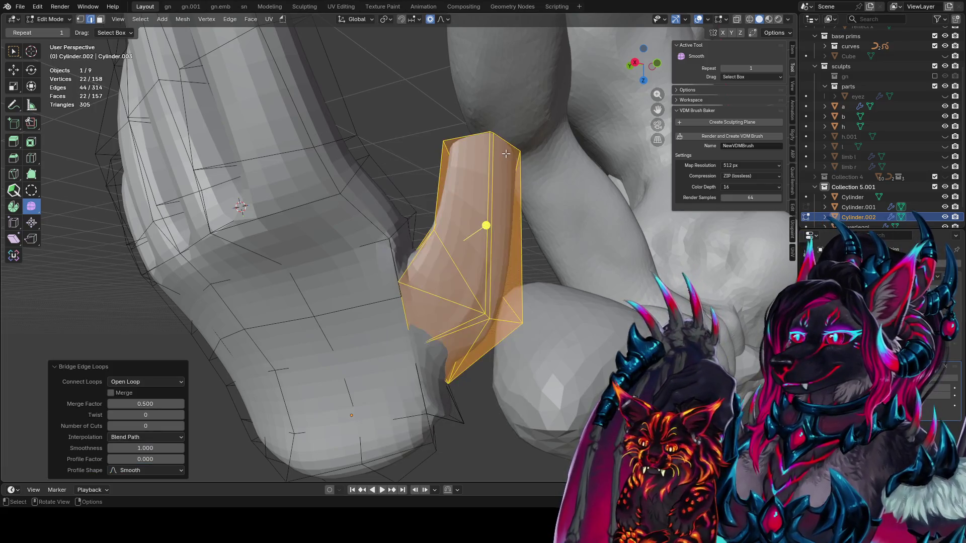
scroll(506, 154, "down", 5)
mouse_move(277, 216)
middle_mouse_down()
mouse_move(411, 288)
mouse_move(249, 240)
mouse_move(382, 236)
middle_mouse_up()
key("Tab")
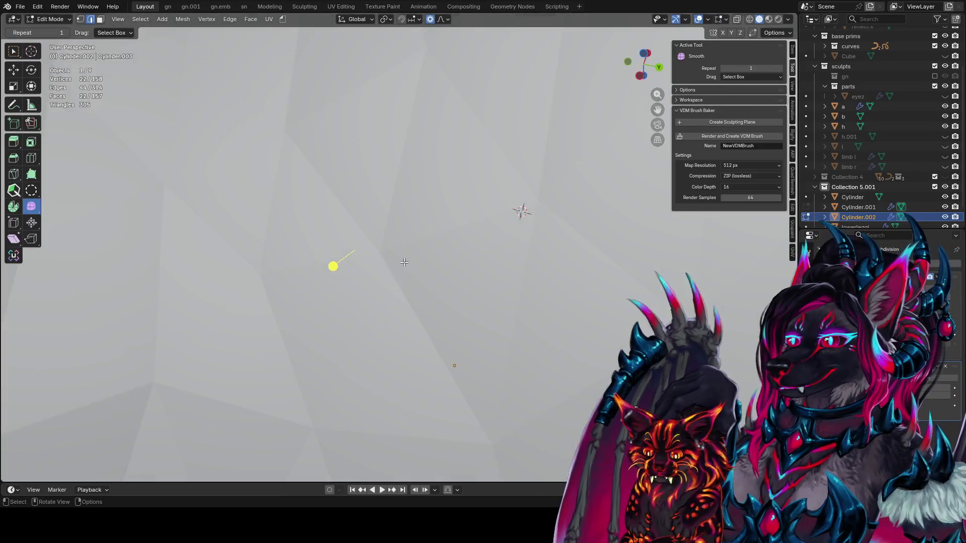
key("Tab")
scroll(383, 237, "up", 3)
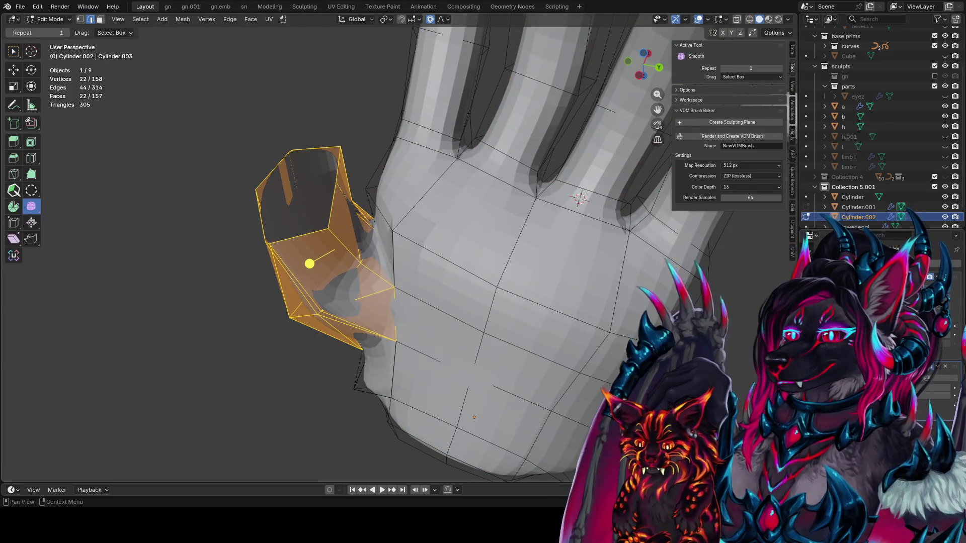
mouse_move(667, 261)
middle_mouse_down()
mouse_move(439, 236)
mouse_move(355, 237)
mouse_move(368, 267)
mouse_move(421, 192)
middle_mouse_up()
Step: Merge a vertex where the thumb meets the palm at the last-selected vertex
key("1")
left_click(356, 236)
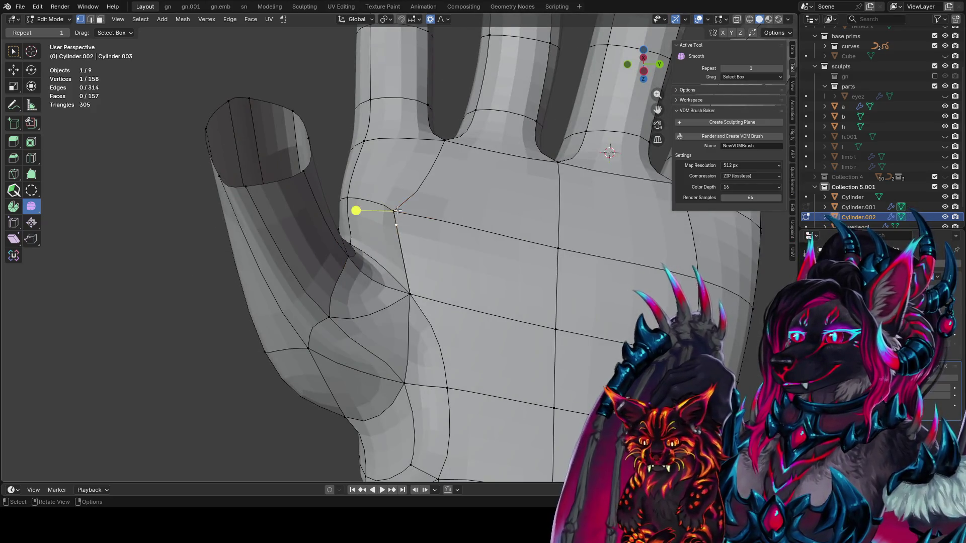
middle_click_drag(399, 213, 384, 223)
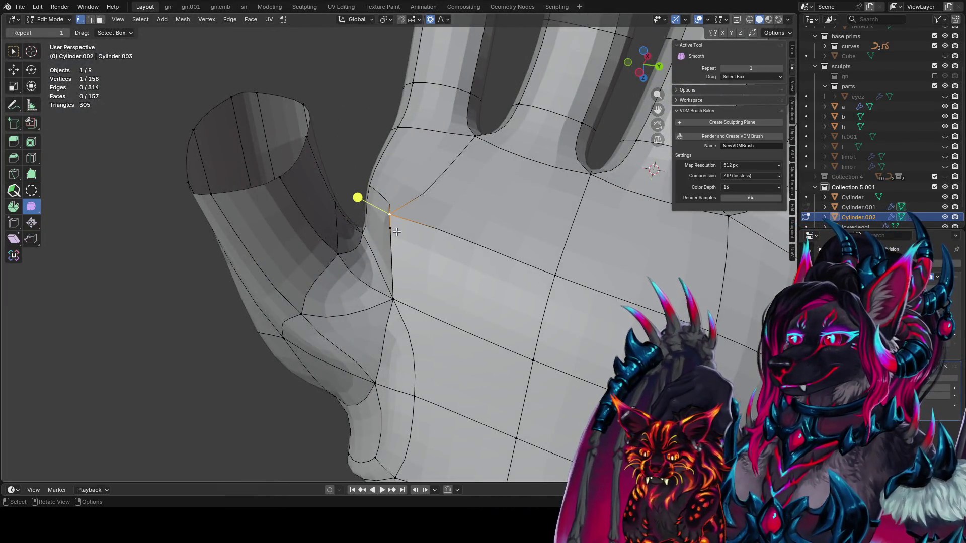
key("m")
left_click(397, 231)
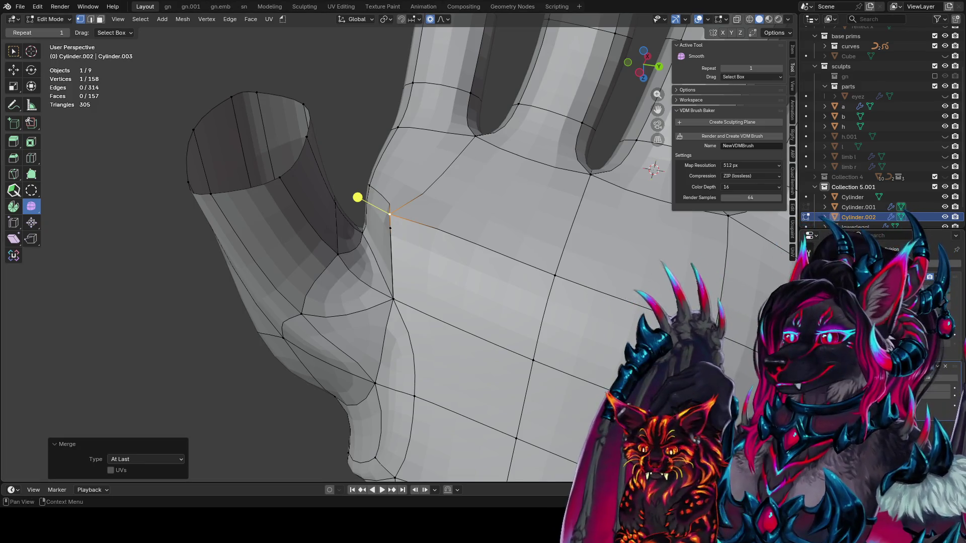
mouse_move(725, 270)
middle_mouse_down()
mouse_move(411, 216)
mouse_move(404, 258)
mouse_move(386, 178)
middle_mouse_up()
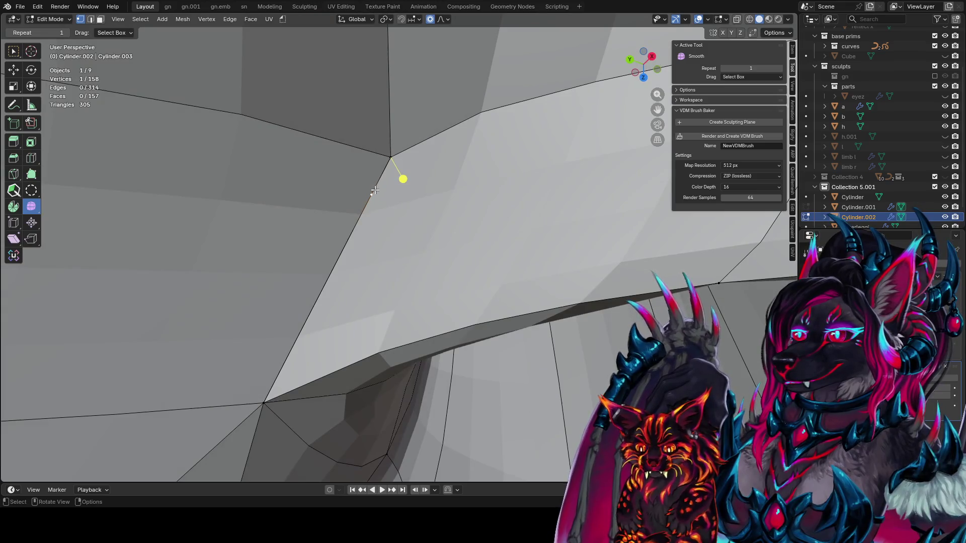
Step: Nudge the stray vertex near the thumb base, then delete it
key("l")
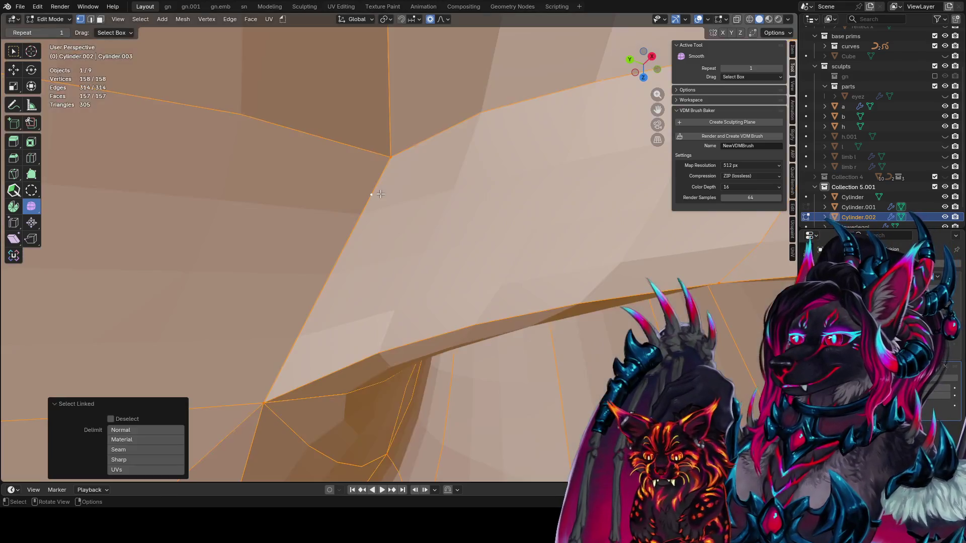
key("ctrl+z")
key("ctrl+shift+z")
key("ctrl+z")
key("ctrl+shift+z")
key("ctrl+z")
key("ctrl+z")
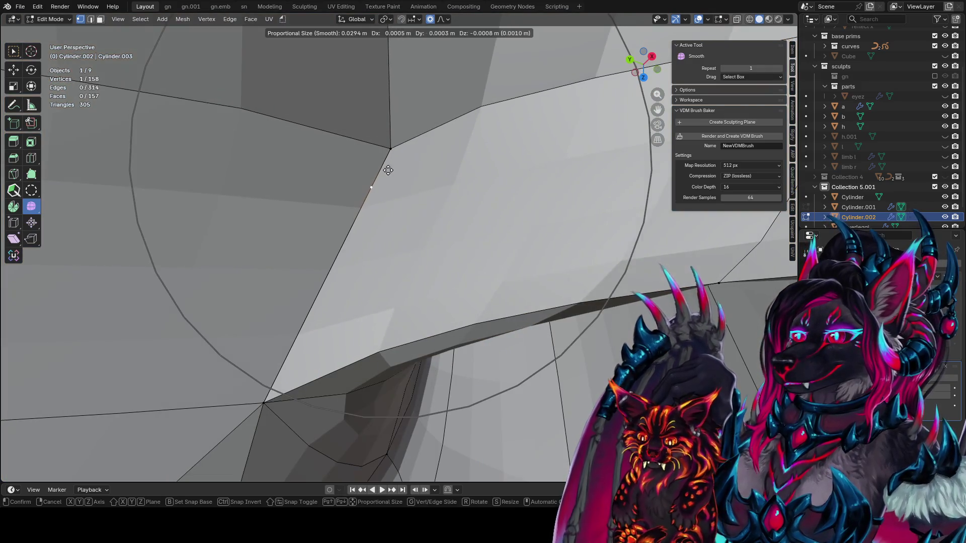
key("ctrl+shift+z")
mouse_move(371, 108)
middle_mouse_down()
mouse_move(452, 139)
mouse_move(444, 244)
middle_mouse_up()
left_click(412, 126)
key("x")
left_click(436, 176)
scroll(436, 176, "down", 5)
Step: Dissolve three edges around the thumb base and adjacent palm with Ctrl+X
key("Tab")
scroll(430, 253, "down", 5)
mouse_move(606, 193)
middle_mouse_down()
mouse_move(385, 288)
mouse_move(557, 222)
mouse_move(470, 161)
mouse_move(425, 283)
mouse_move(337, 231)
mouse_move(354, 243)
middle_mouse_up()
key("Tab")
left_click(355, 243)
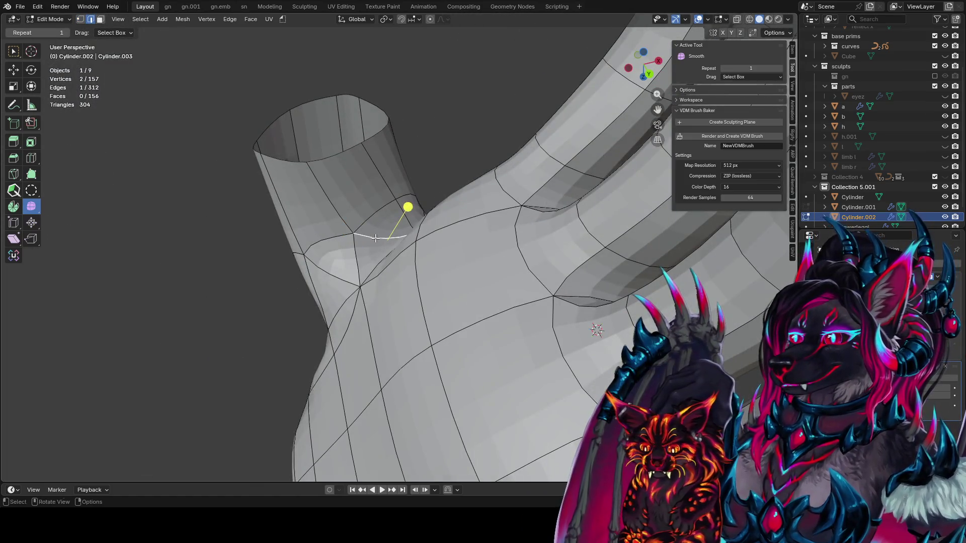
key("ctrl+x")
mouse_move(345, 250)
middle_mouse_down()
mouse_move(448, 330)
mouse_move(547, 262)
middle_mouse_up()
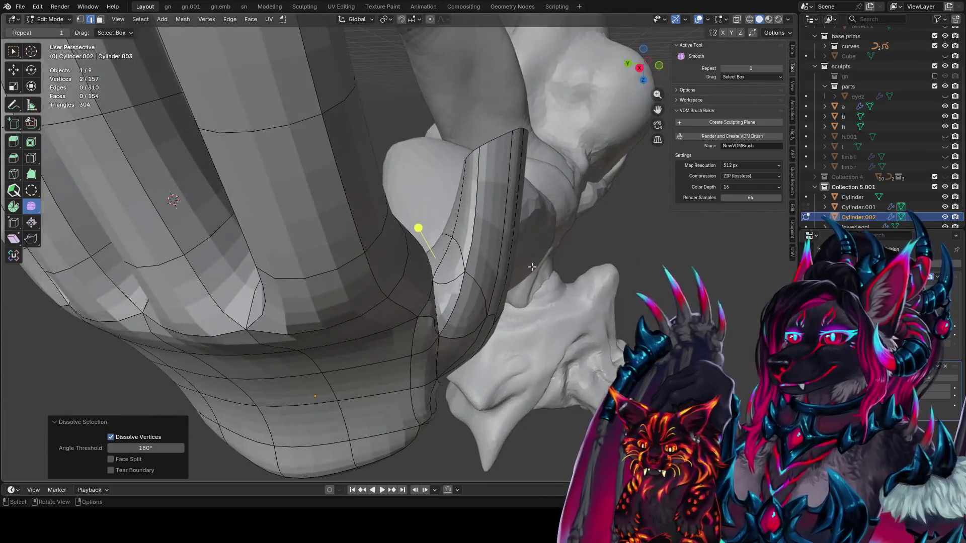
left_click(457, 282)
mouse_move(457, 281)
middle_mouse_down()
mouse_move(449, 313)
mouse_move(400, 218)
middle_mouse_up()
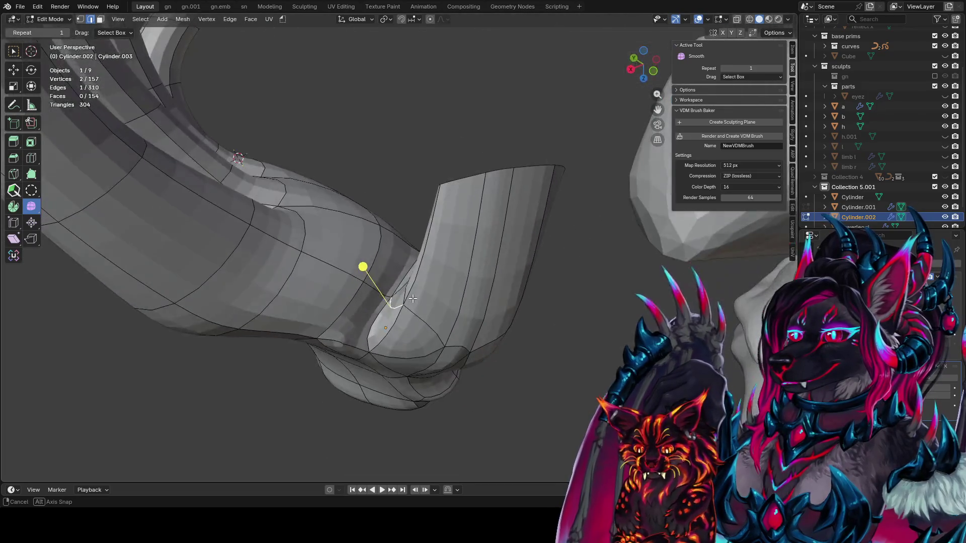
key("ctrl+x")
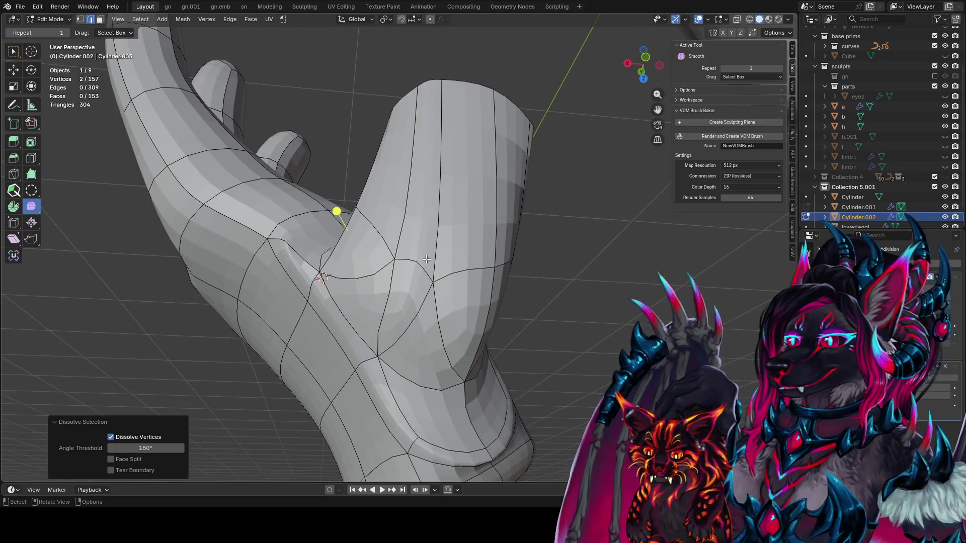
mouse_move(431, 262)
middle_mouse_down()
mouse_move(448, 290)
mouse_move(353, 294)
middle_mouse_up()
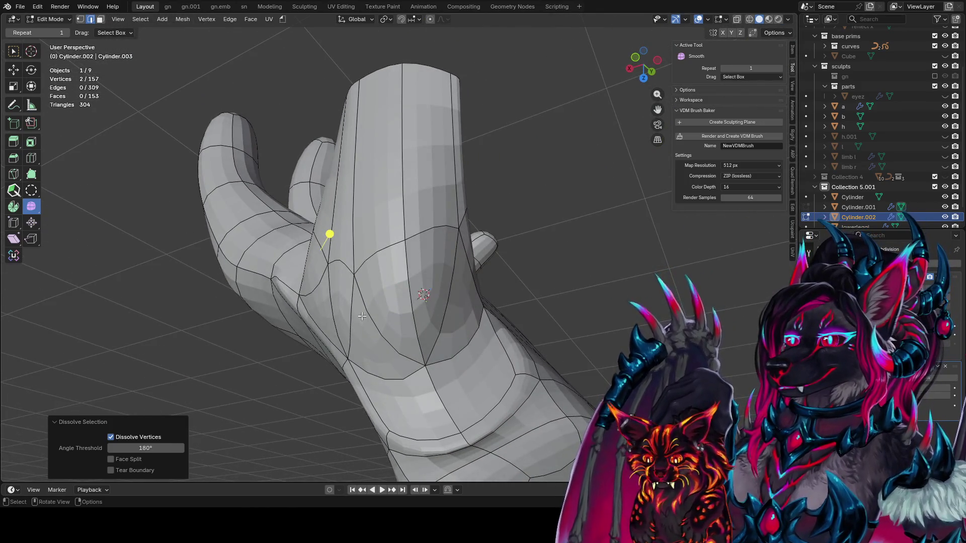
left_click(362, 316)
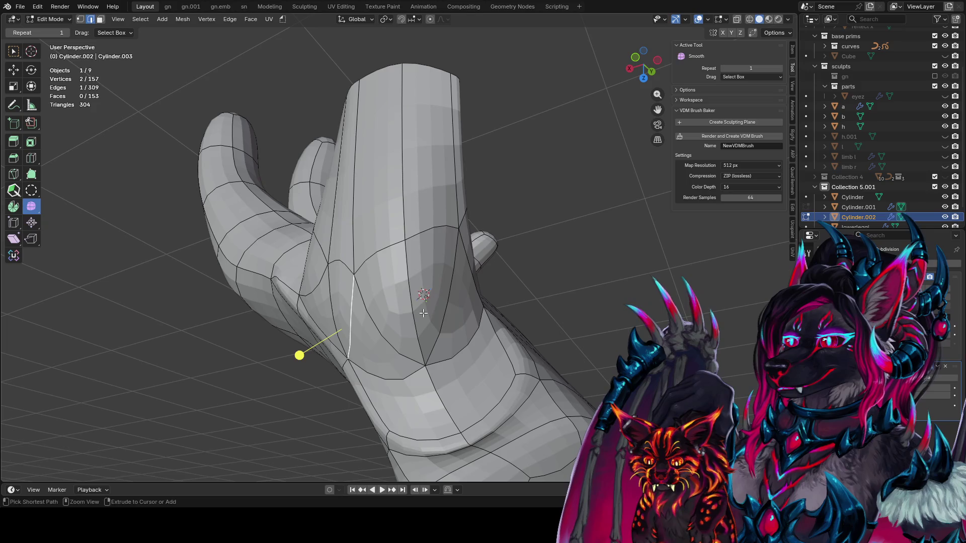
key("ctrl+x")
Step: Dissolve the remaining extra edges toward the wrist, leaving 153 vertices and 146 faces
middle_click_drag(423, 313, 418, 343)
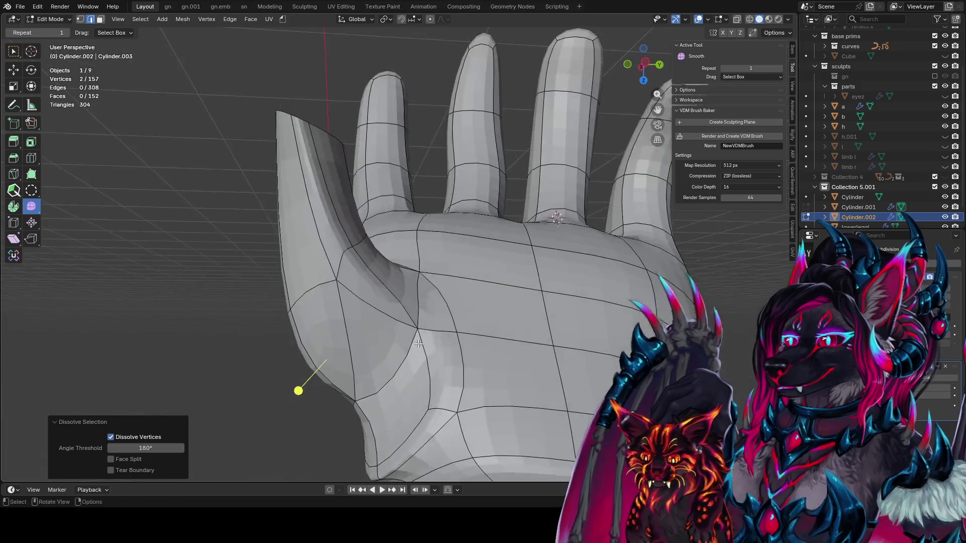
middle_click_drag(387, 314, 458, 300)
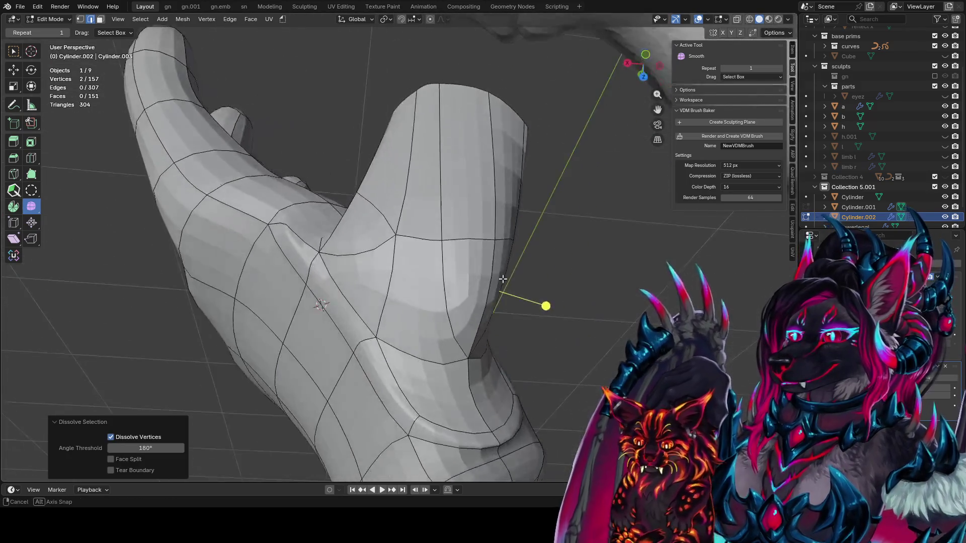
key("ctrl+x")
mouse_move(458, 300)
middle_mouse_down()
mouse_move(431, 311)
mouse_move(518, 333)
mouse_move(350, 330)
mouse_move(520, 304)
mouse_move(424, 282)
middle_mouse_up()
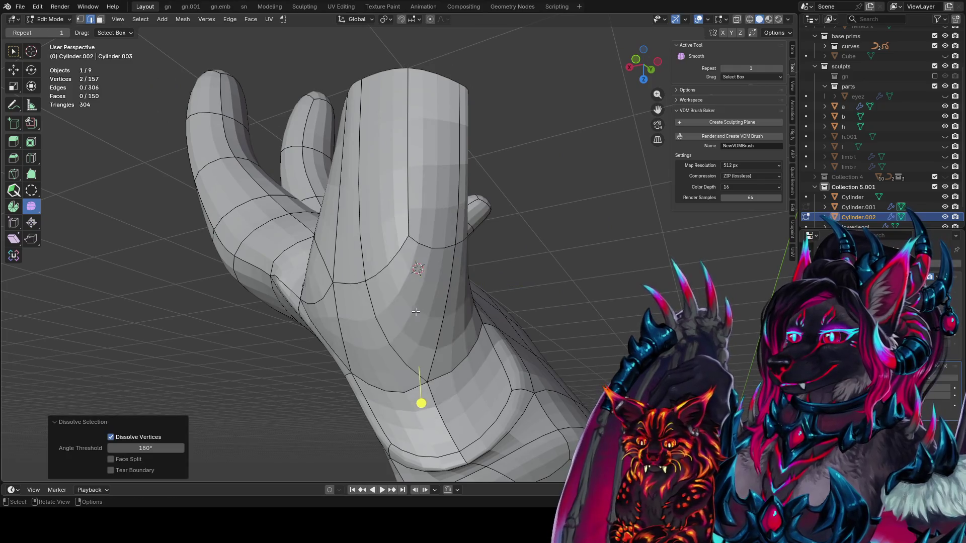
left_click(429, 316)
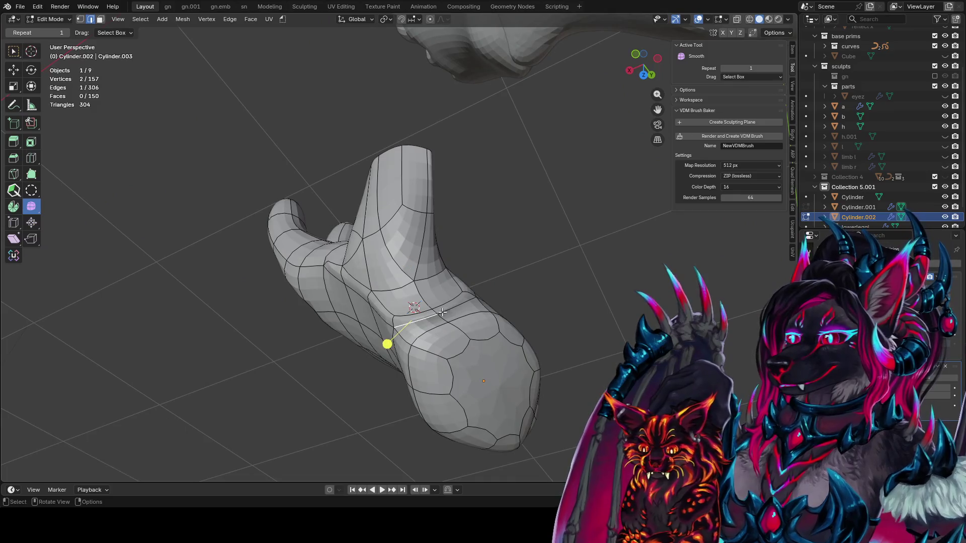
middle_click_drag(429, 316, 481, 346)
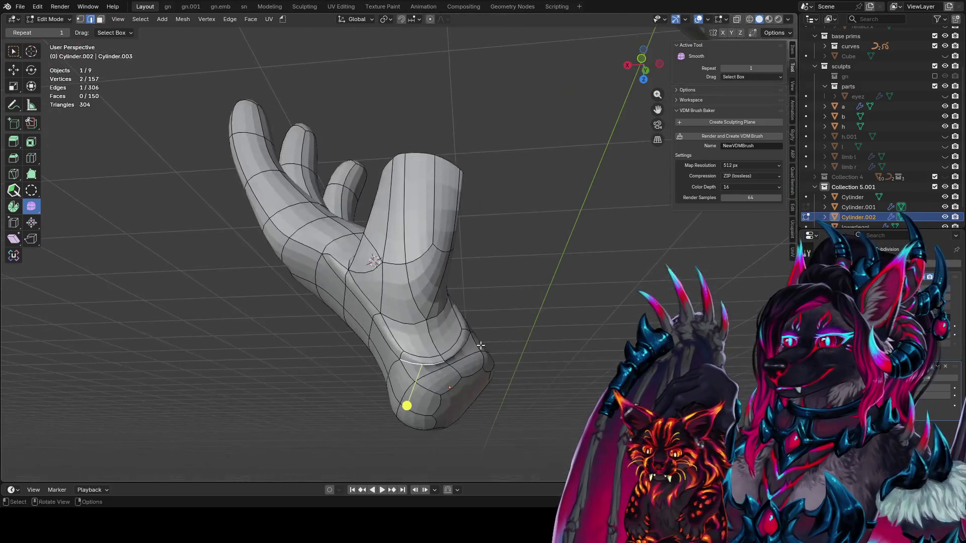
key("ctrl+x")
key("ctrl+z")
key("ctrl+x")
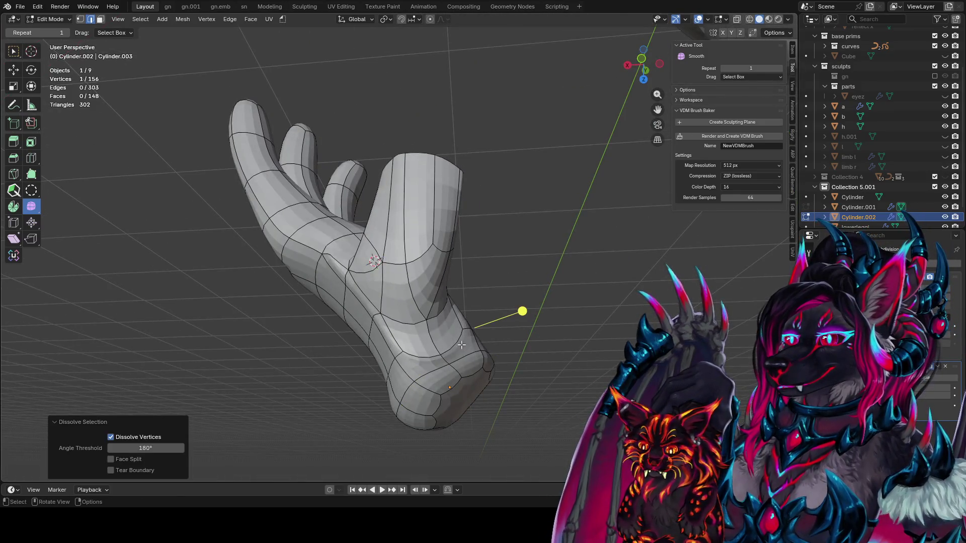
left_click(462, 345)
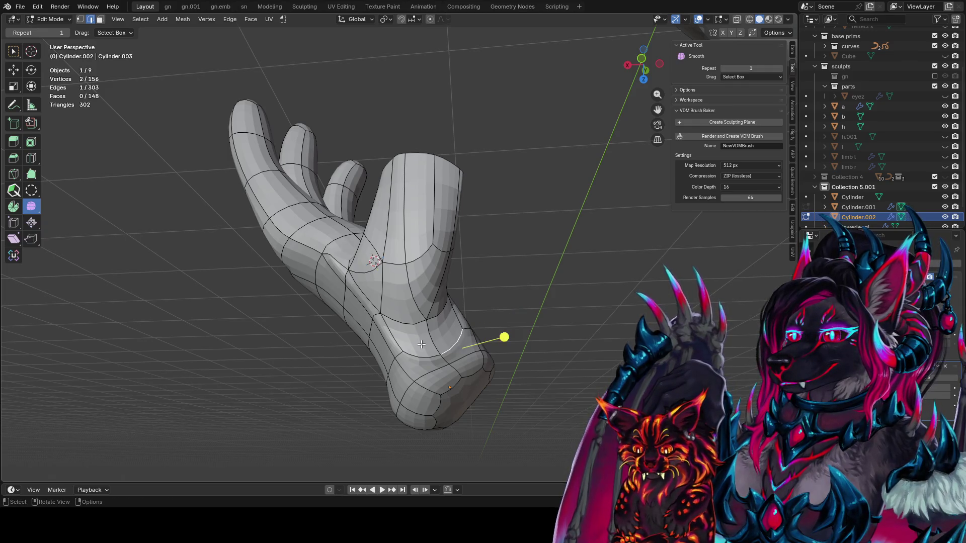
key("ctrl+x")
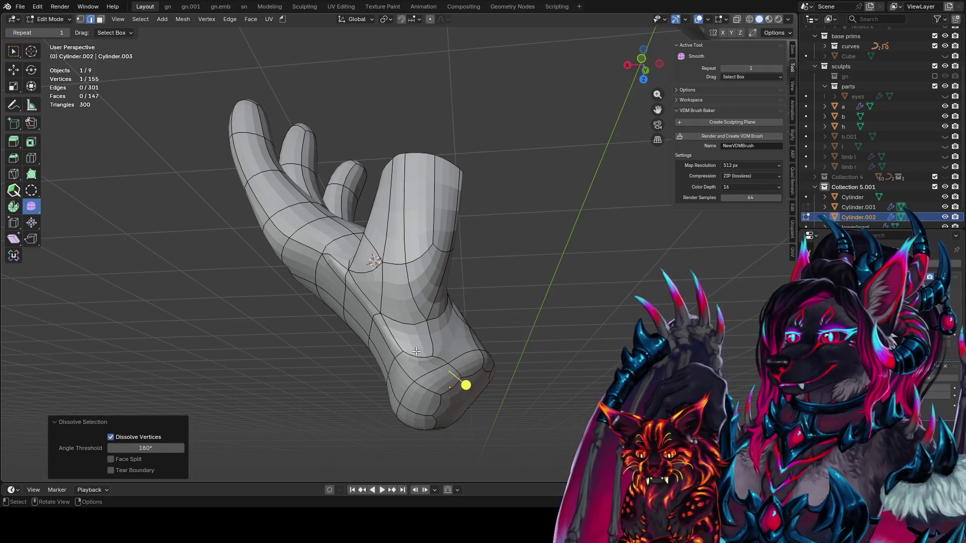
left_click(417, 351)
key("ctrl+x")
mouse_move(416, 351)
middle_mouse_down()
mouse_move(442, 351)
mouse_move(468, 322)
mouse_move(438, 346)
middle_mouse_up()
key("1")
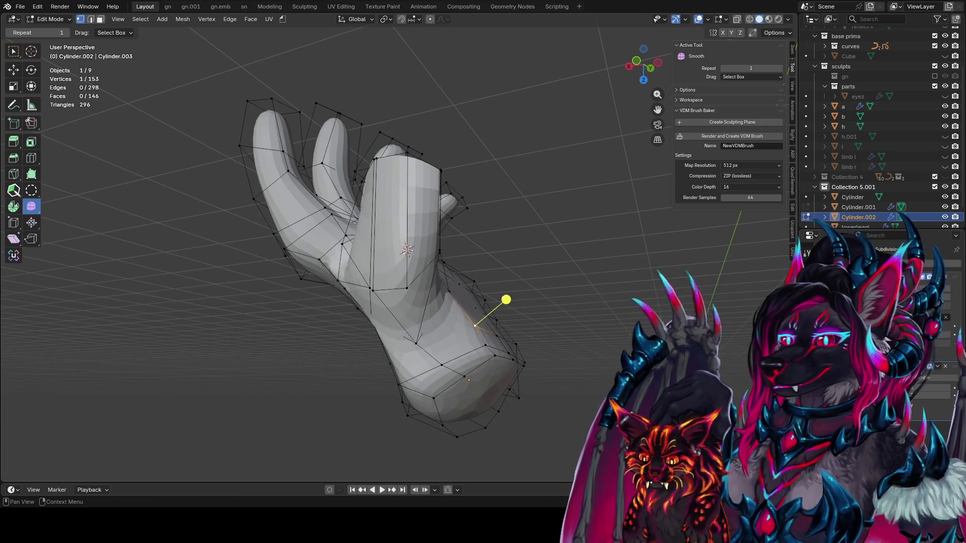
Step: Knife-cut across the faces below the thumb base, bringing the hand to 148 faces
key("l")
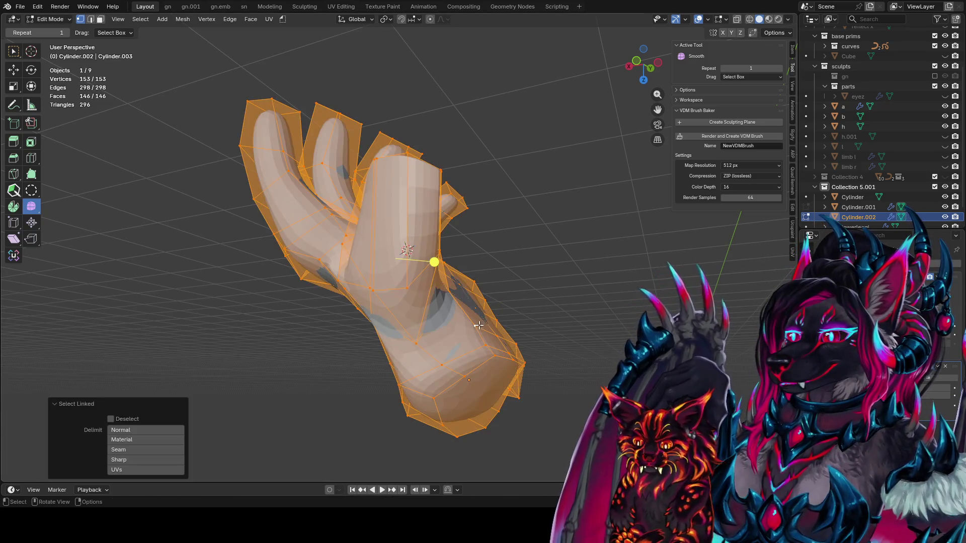
key("ctrl+z")
key("ctrl+z")
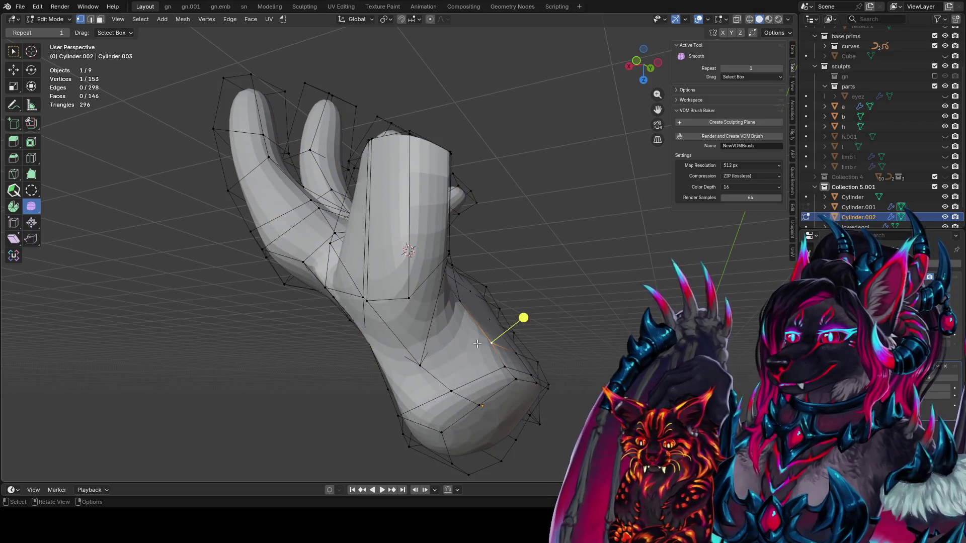
key("k")
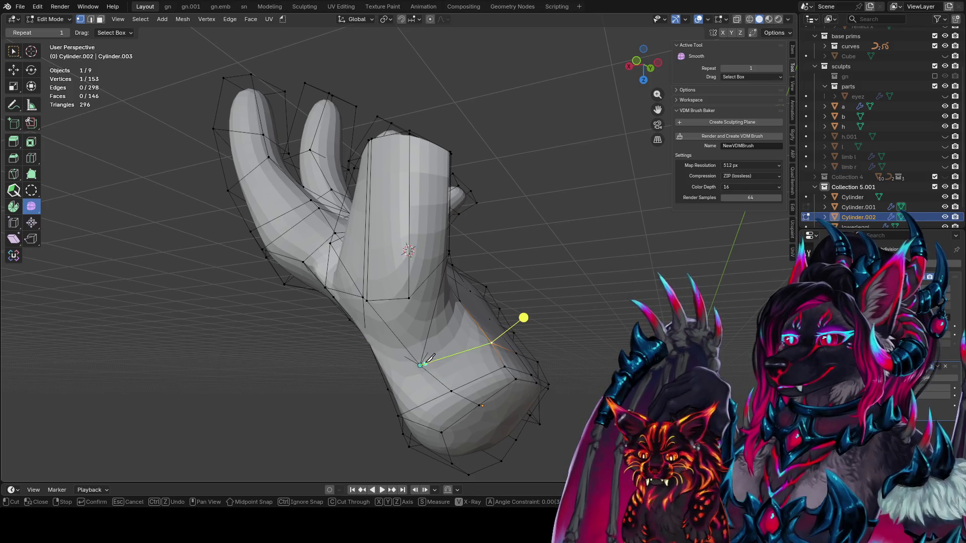
middle_click_drag(460, 332, 445, 352)
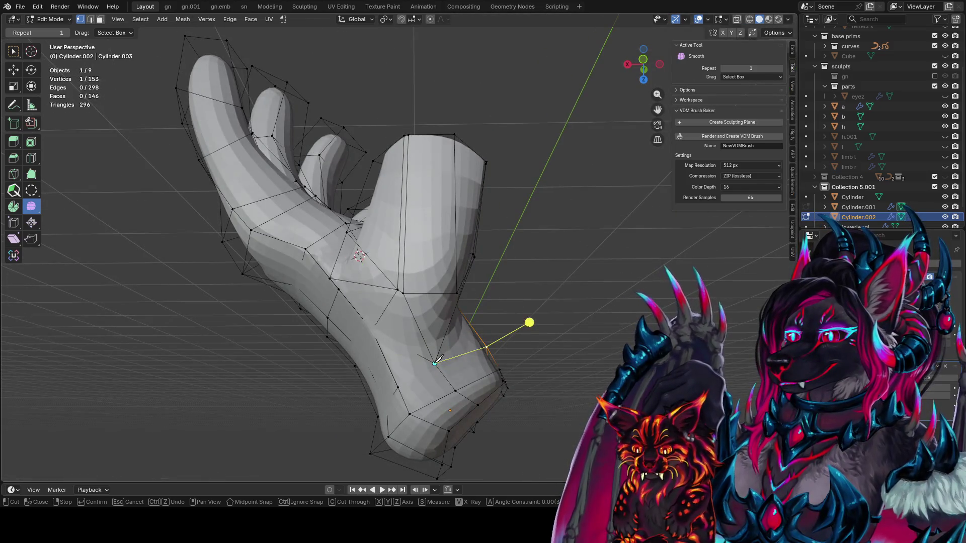
middle_click_drag(476, 367, 621, 356)
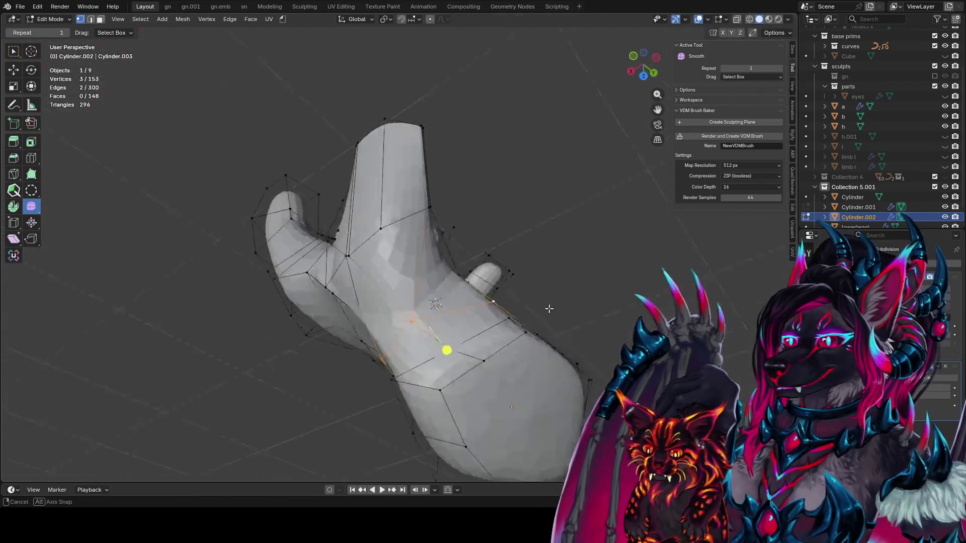
key("Tab")
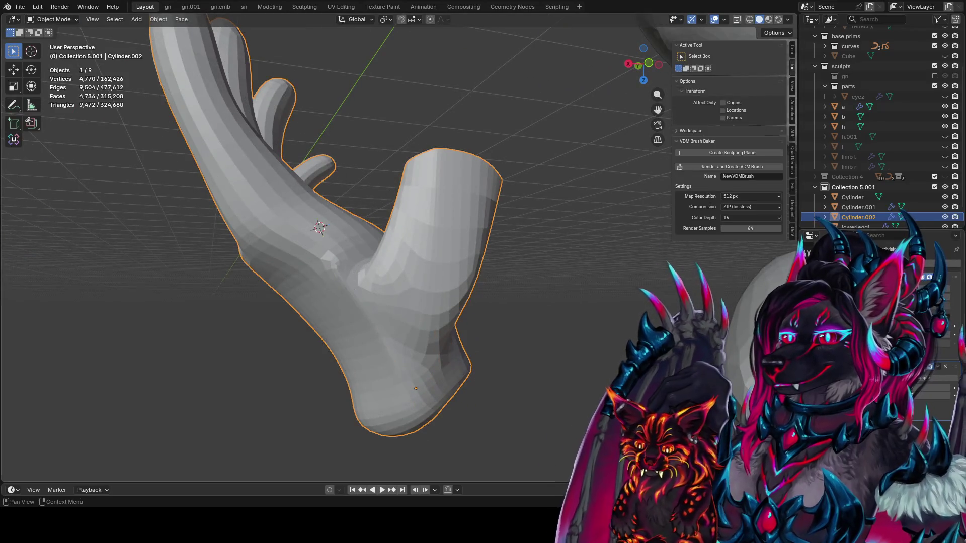
middle_click_drag(422, 291, 368, 388)
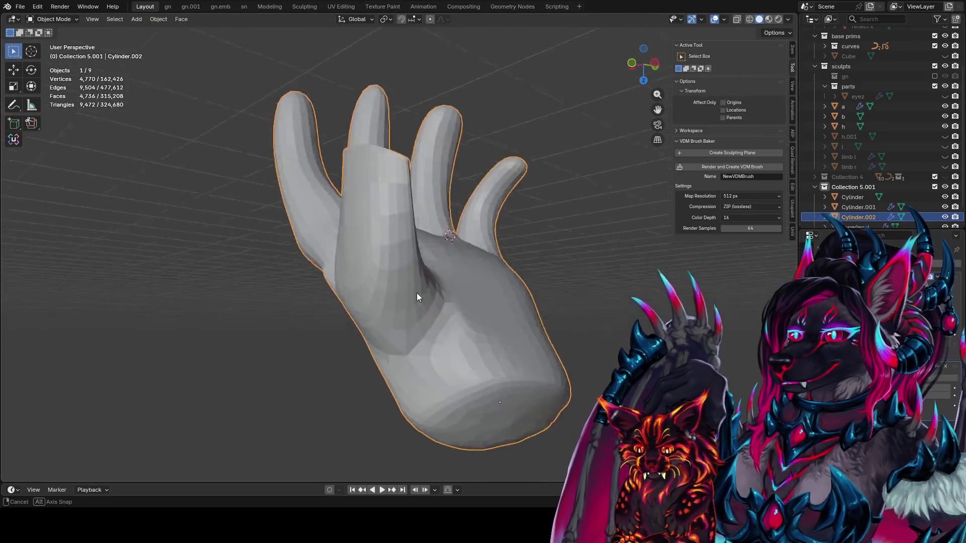
key("Tab")
scroll(609, 261, "down", 5)
mouse_move(608, 261)
middle_mouse_down()
mouse_move(277, 260)
mouse_move(762, 298)
middle_mouse_up()
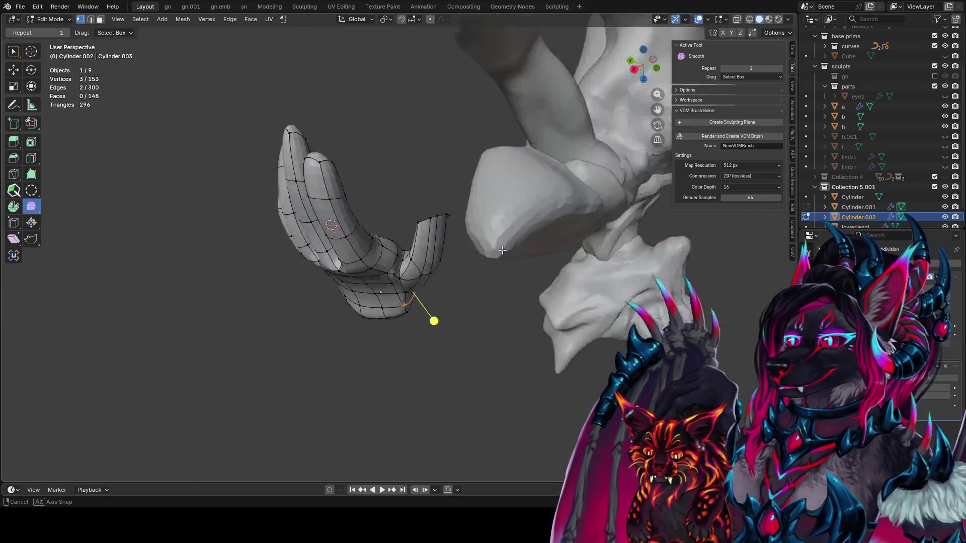
Step: Extrude the open thumb-tip loop and cap it with a grid fill
left_click(36, 21)
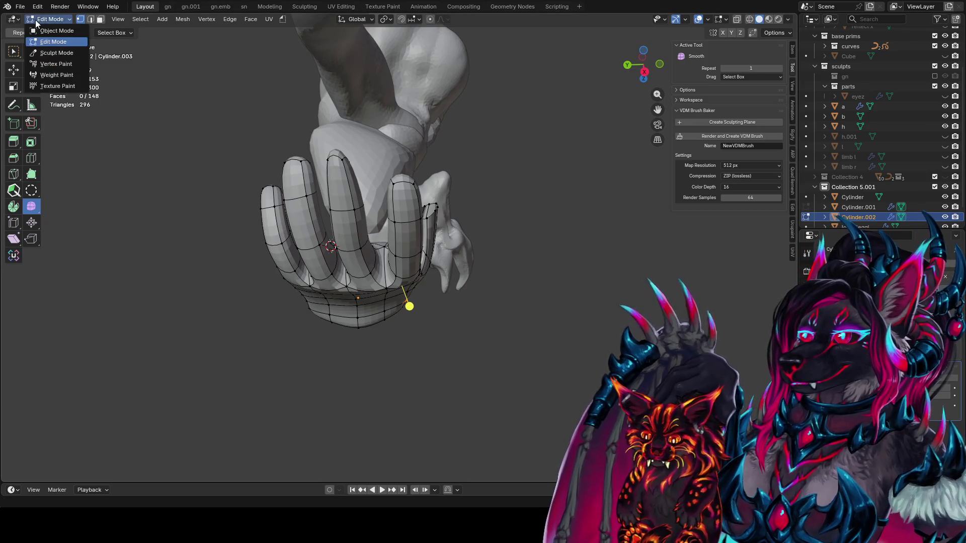
left_click(44, 30)
key("Tab")
mouse_move(441, 216)
middle_mouse_down()
mouse_move(423, 225)
mouse_move(438, 151)
middle_mouse_up()
left_click(436, 203, "alt")
key("e")
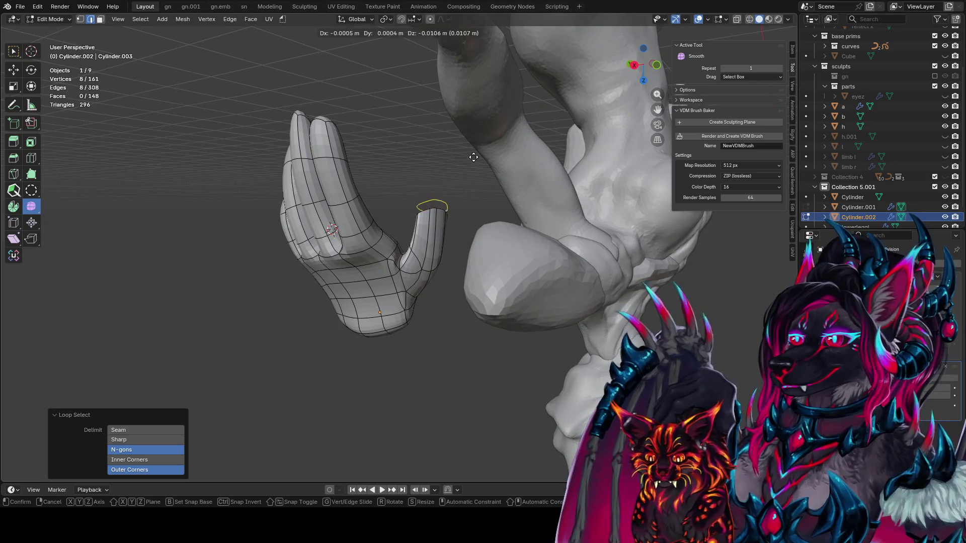
left_click(472, 141)
key("ctrl+f")
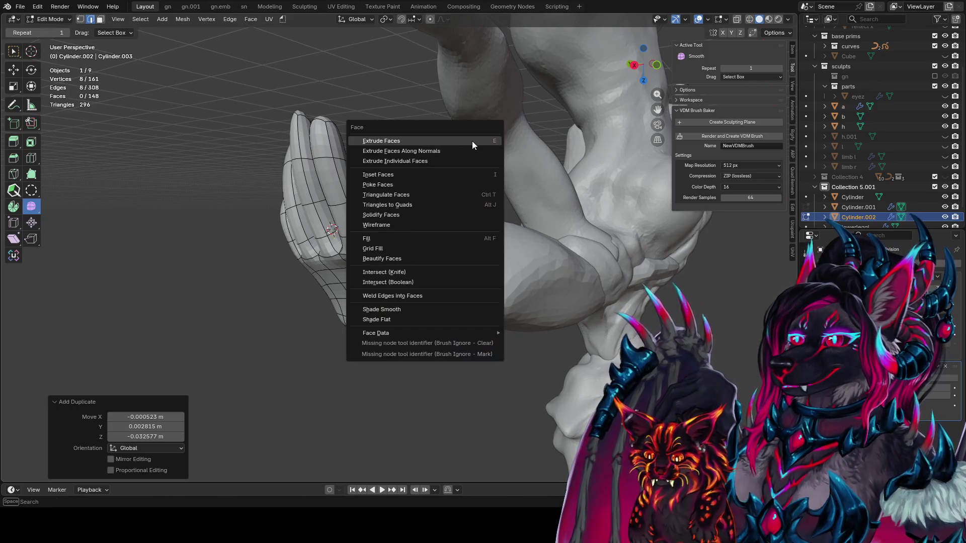
left_click(468, 250)
Step: Bridge the cap's boundary loop to the cylinder's other loop with new faces
middle_click_drag(468, 250, 465, 242)
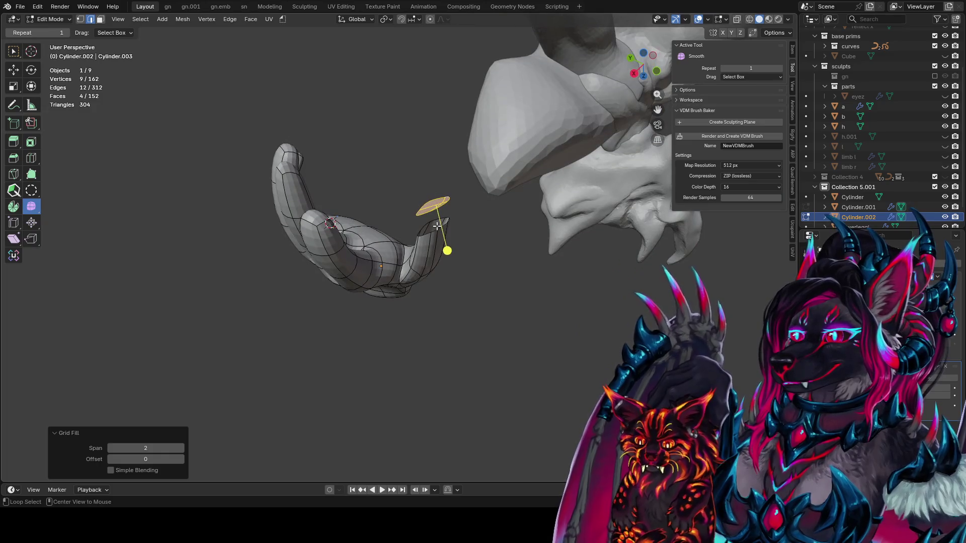
left_click(440, 225, "alt")
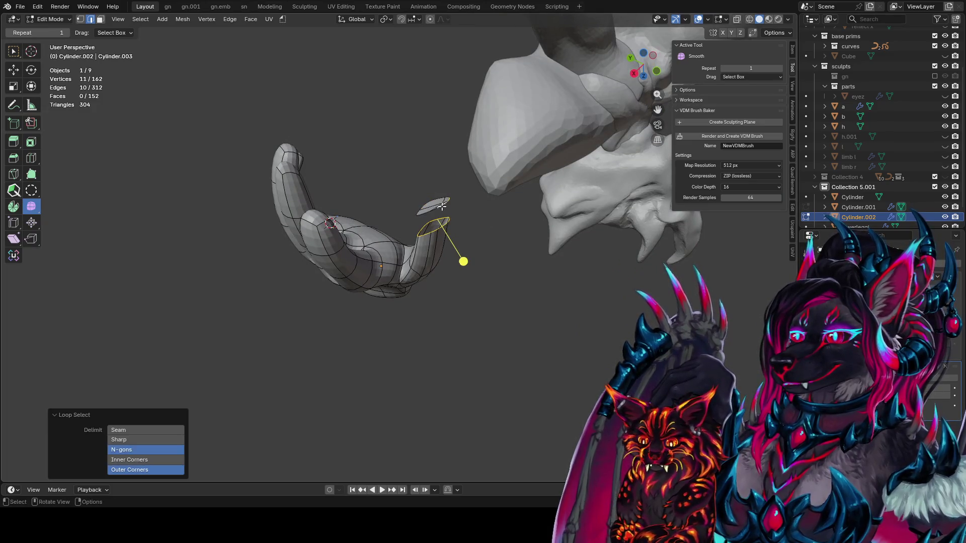
key("l")
key("q")
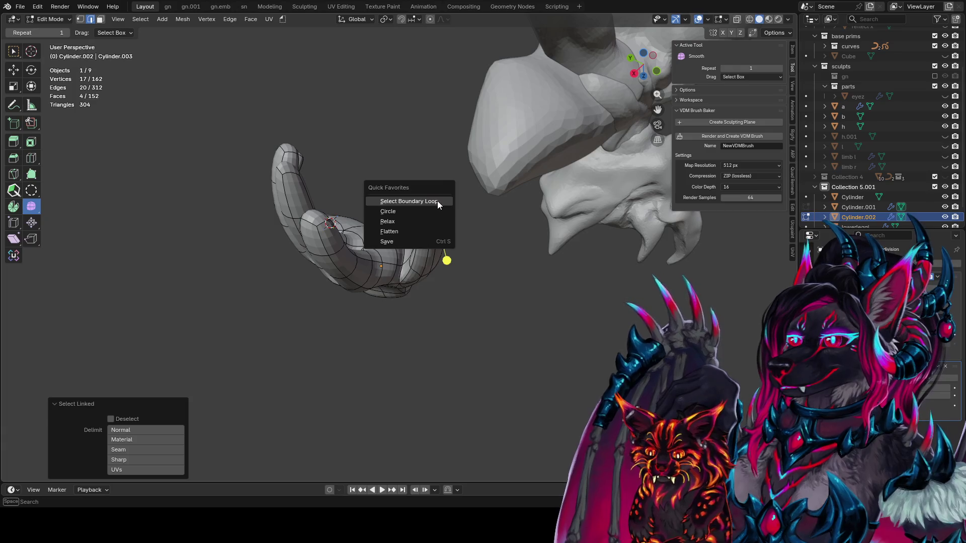
left_click(436, 200)
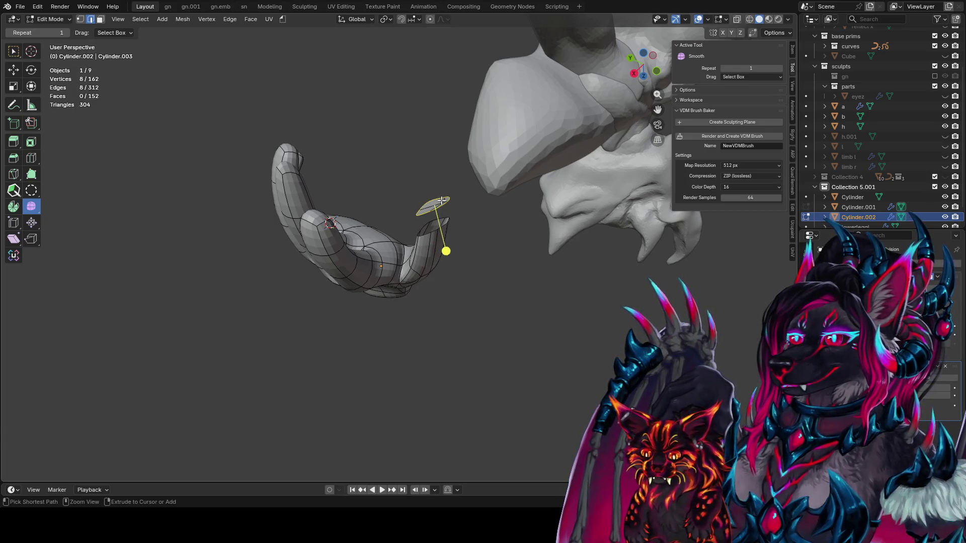
key("ctrl+e")
left_click(441, 201)
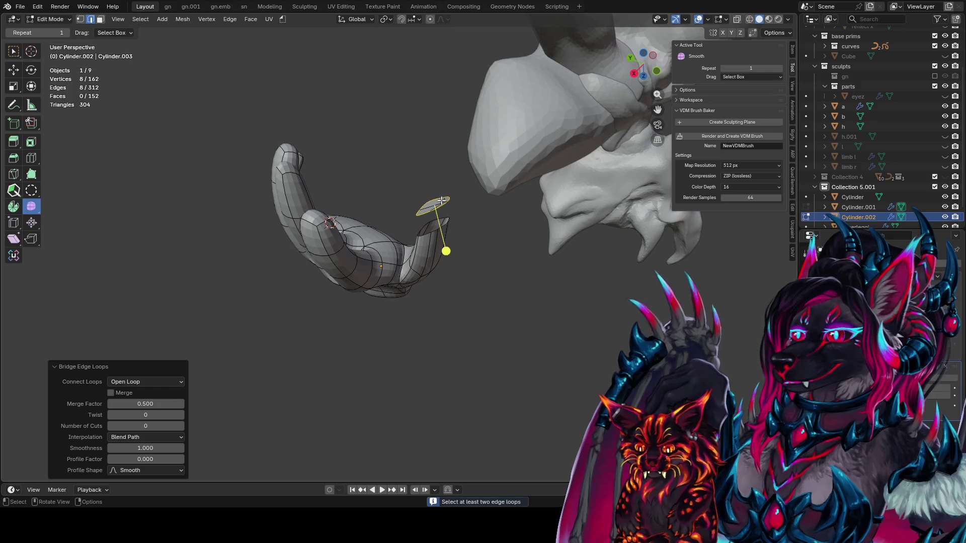
left_click(470, 220, "alt+shift")
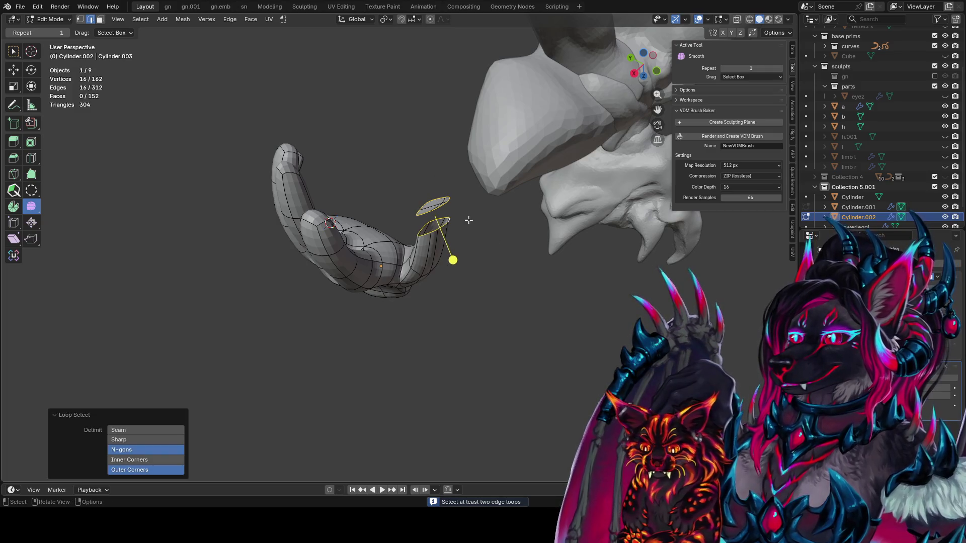
key("ctrl+e")
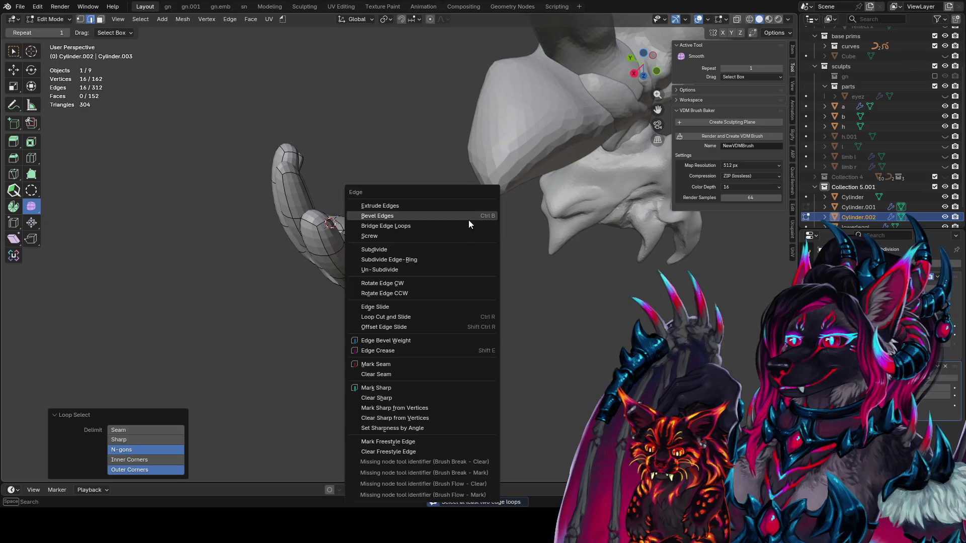
left_click(469, 219)
mouse_move(461, 219)
middle_mouse_down()
mouse_move(390, 223)
mouse_move(524, 202)
mouse_move(393, 245)
middle_mouse_up()
Step: Slide one vertex on the new finger along its edge
left_click(367, 222)
key("1")
left_click(381, 241)
key("g")
key("g")
left_click(353, 203)
middle_click_drag(353, 204, 441, 179)
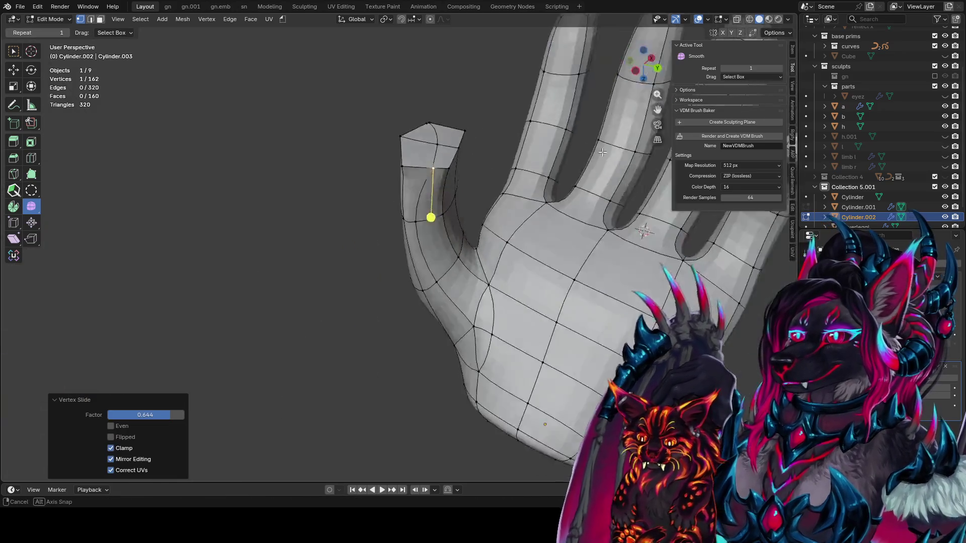
Step: Smooth the top of the fingertip with a smoothing factor of 0.930
key("alt+a")
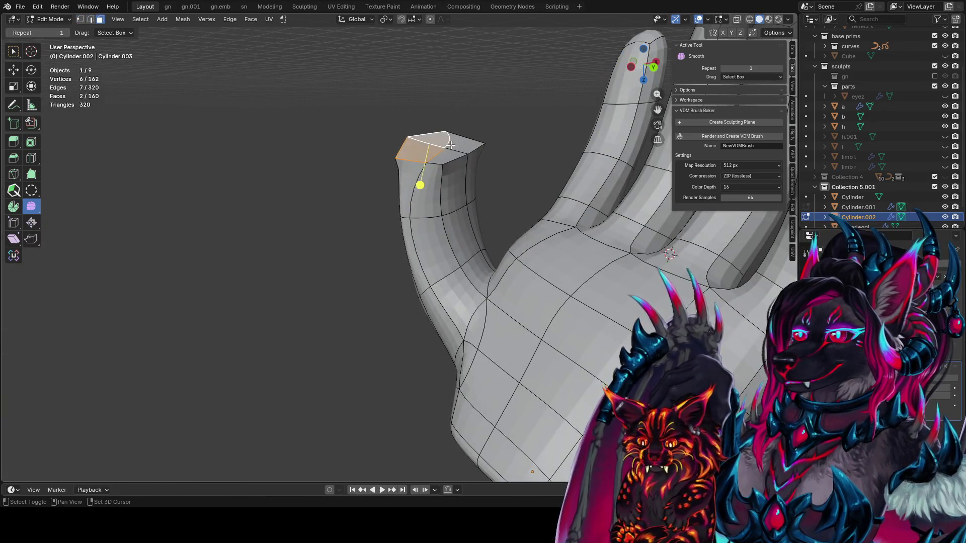
left_click_drag(446, 188, 532, 194)
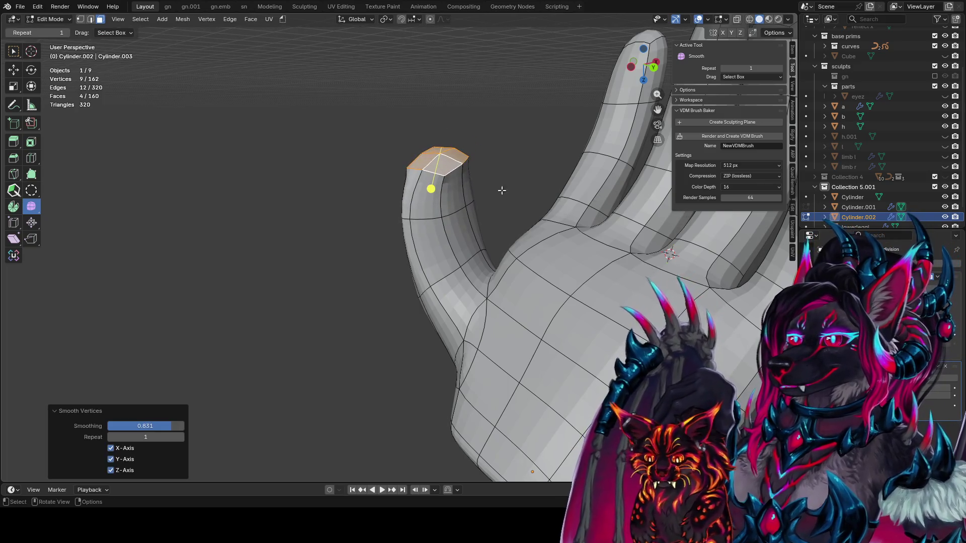
middle_click_drag(464, 206, 403, 206)
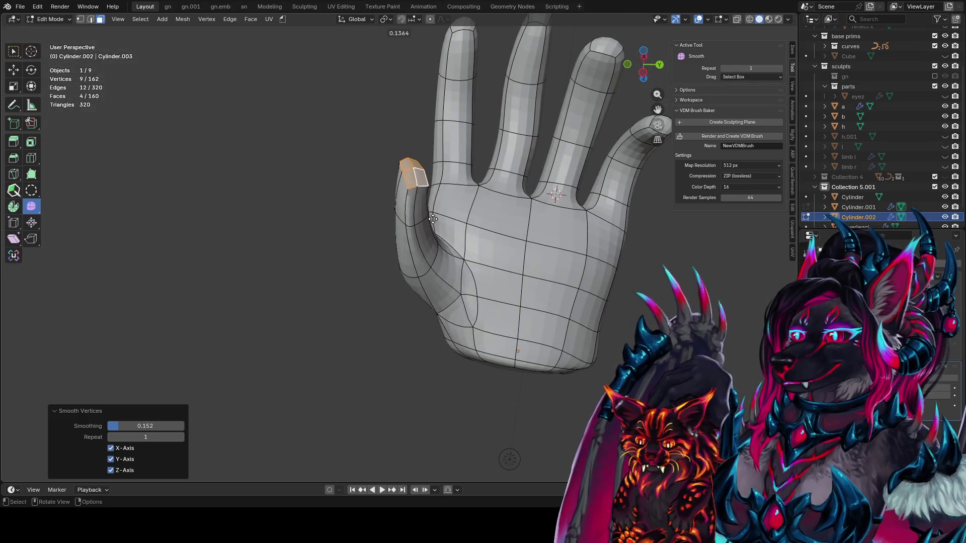
left_click_drag(479, 217, 533, 216)
mouse_move(533, 217)
middle_mouse_down()
mouse_move(433, 220)
mouse_move(434, 243)
mouse_move(599, 229)
mouse_move(423, 280)
middle_mouse_up()
Step: Scale the fingertip edge loop and slide it along the finger to -0.425
key("2")
left_click(433, 242, "alt")
left_click(475, 228)
key("g")
key("g")
left_click(599, 229)
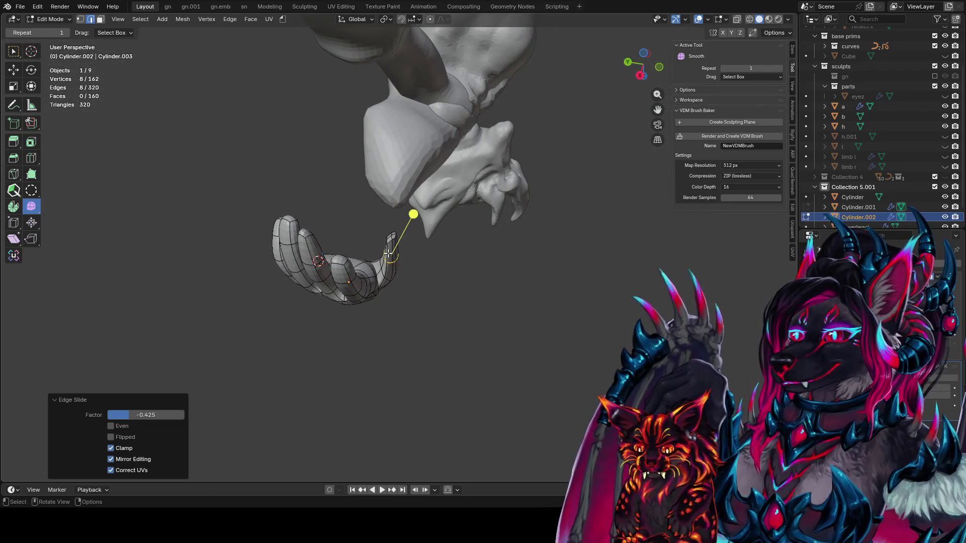
Step: Add a centred loop cut across the finger
key("ctrl+r")
left_click(390, 252)
right_click(390, 251)
key("s")
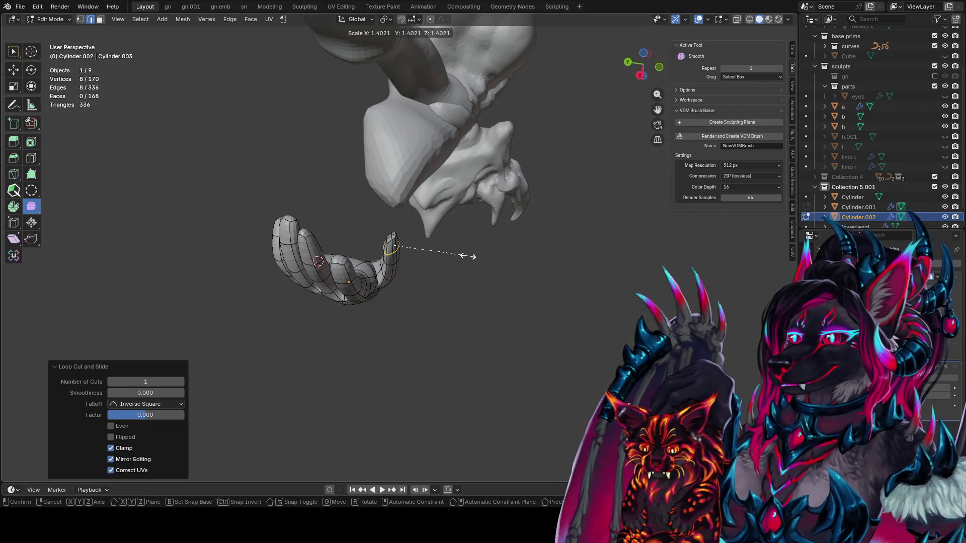
right_click(469, 256)
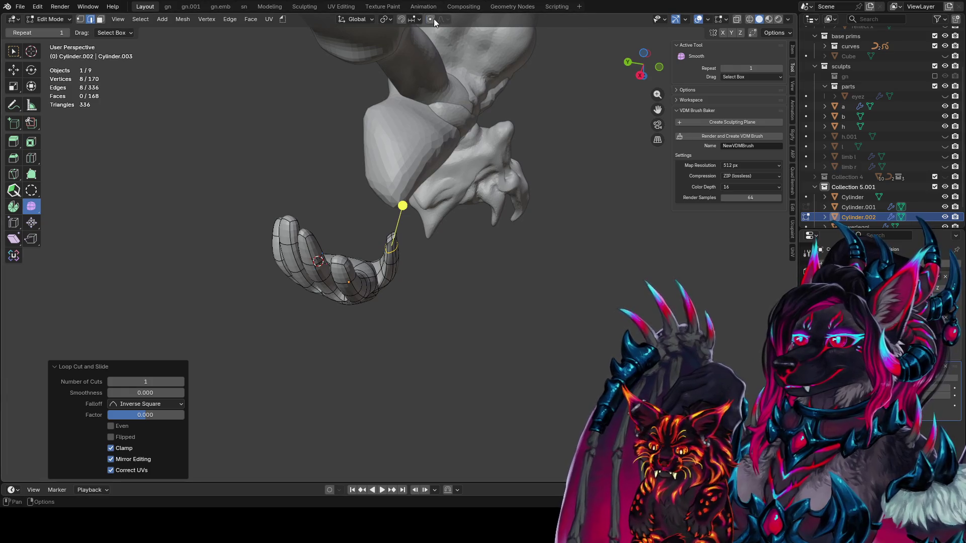
Step: With proportional editing on, scale loops to 1.603 and 0.583 and slide one to -0.493
left_click(434, 20)
key("s")
left_click(467, 226)
mouse_move(464, 216)
middle_mouse_down()
mouse_move(397, 199)
mouse_move(500, 209)
middle_mouse_up()
key("s")
left_click(404, 215)
key("s")
left_click(459, 210)
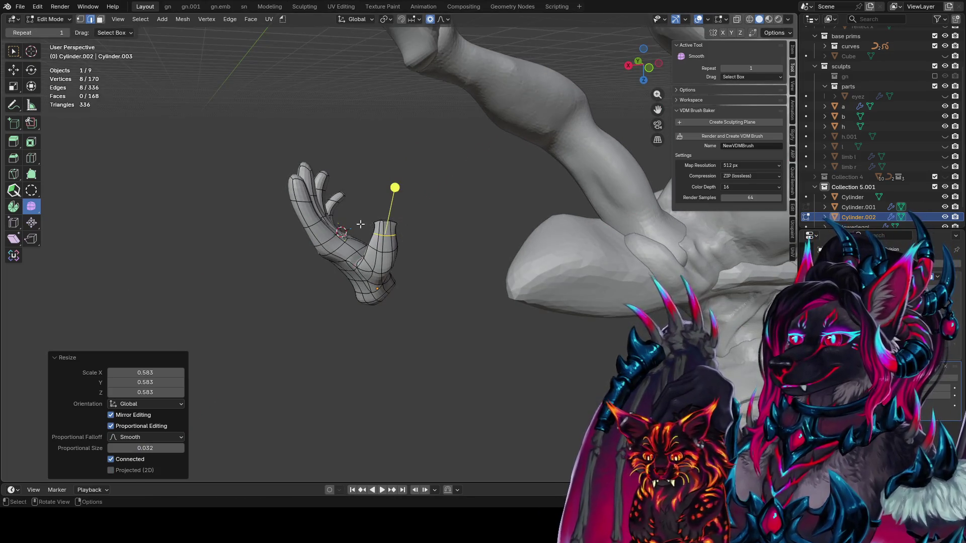
key("g")
key("g")
left_click(416, 258)
middle_click_drag(417, 259, 442, 283)
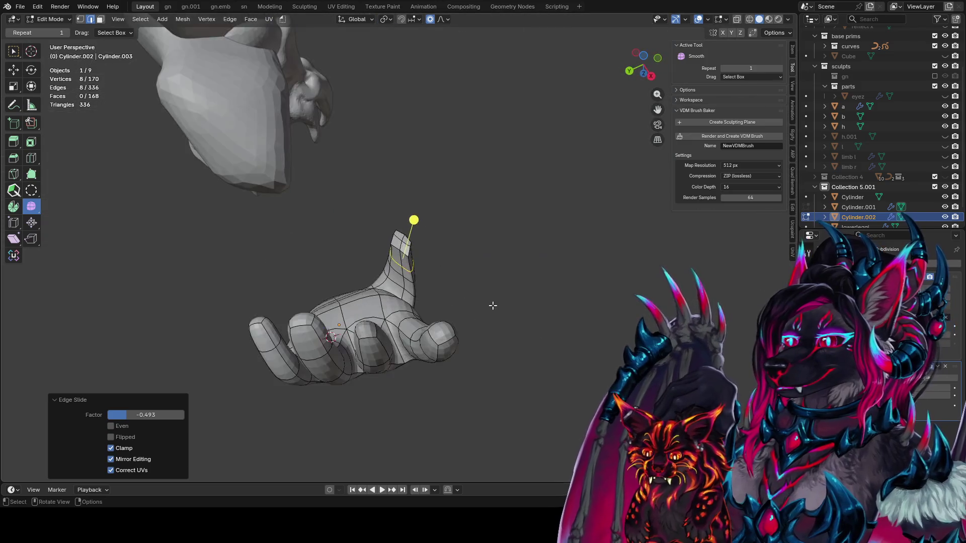
Step: Enlarge the selected finger vertices by 1.402, then a single vertex selection by 1.412
key("1")
mouse_move(405, 249)
middle_mouse_down()
mouse_move(423, 276)
mouse_move(410, 242)
mouse_move(368, 255)
mouse_move(501, 319)
middle_mouse_up()
key("s")
left_click(542, 286)
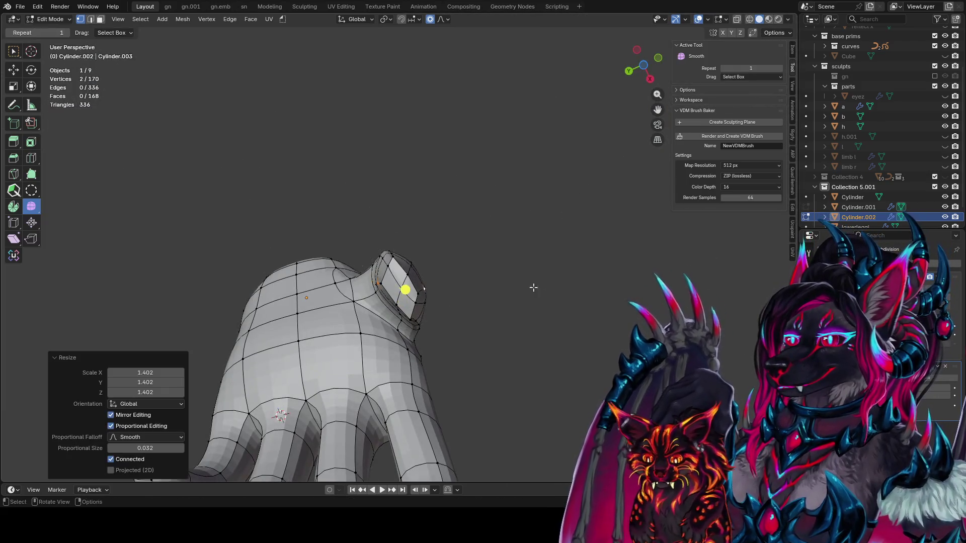
middle_click_drag(543, 286, 434, 272)
left_click(435, 268)
key("s")
left_click(490, 277)
middle_click_drag(491, 274, 443, 224)
key("g")
key("g")
key("Escape")
Step: Grow the selection to the four tip faces, triangulate them and rejoin them as quads
key("3")
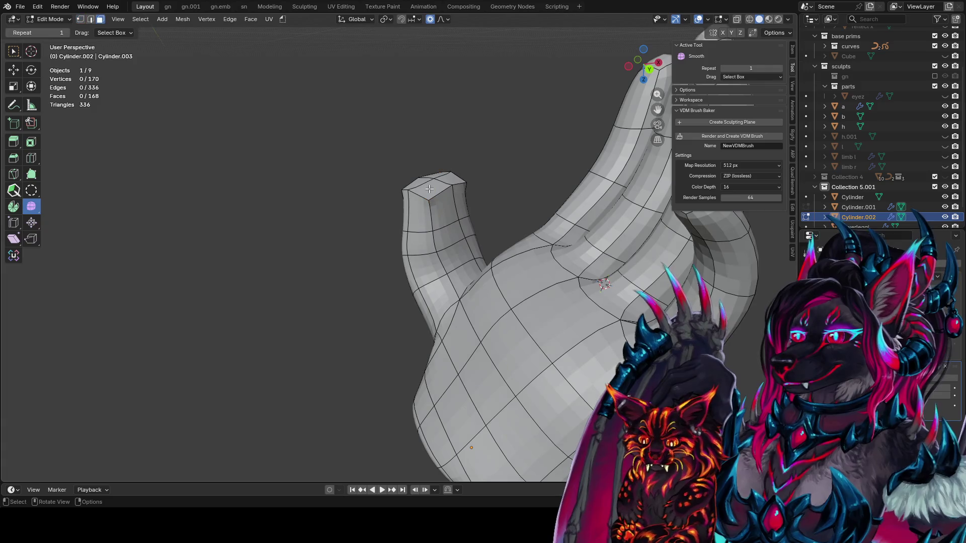
key("ctrl+KP_Add")
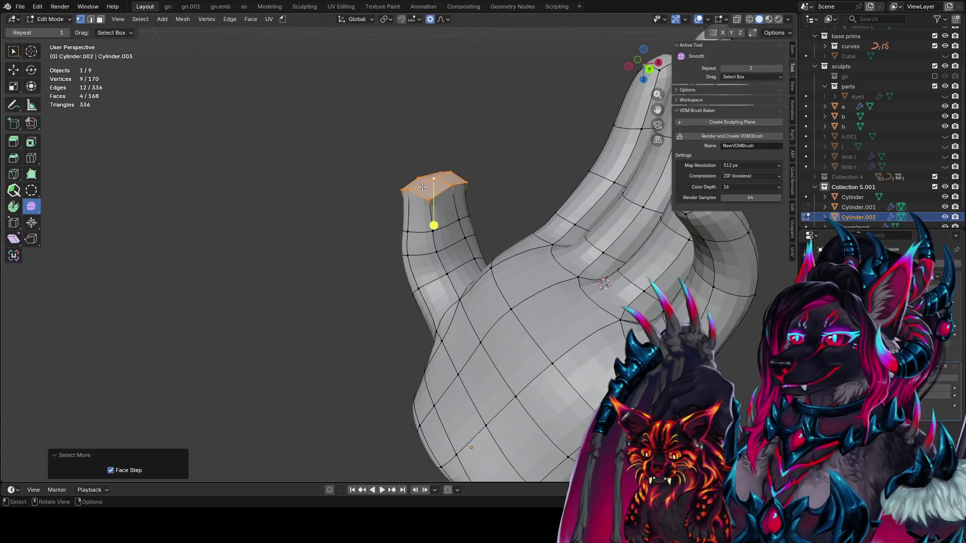
key("ctrl+t")
key("alt+j")
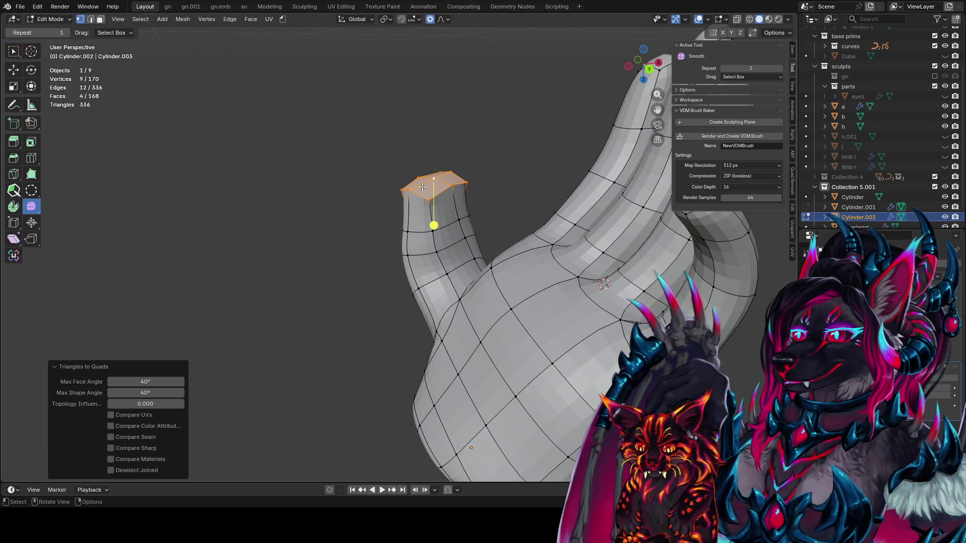
Step: Delete the selected faces at the finger's end, leaving a hole
mouse_move(422, 186)
middle_mouse_down()
mouse_move(610, 191)
mouse_move(256, 65)
middle_mouse_up()
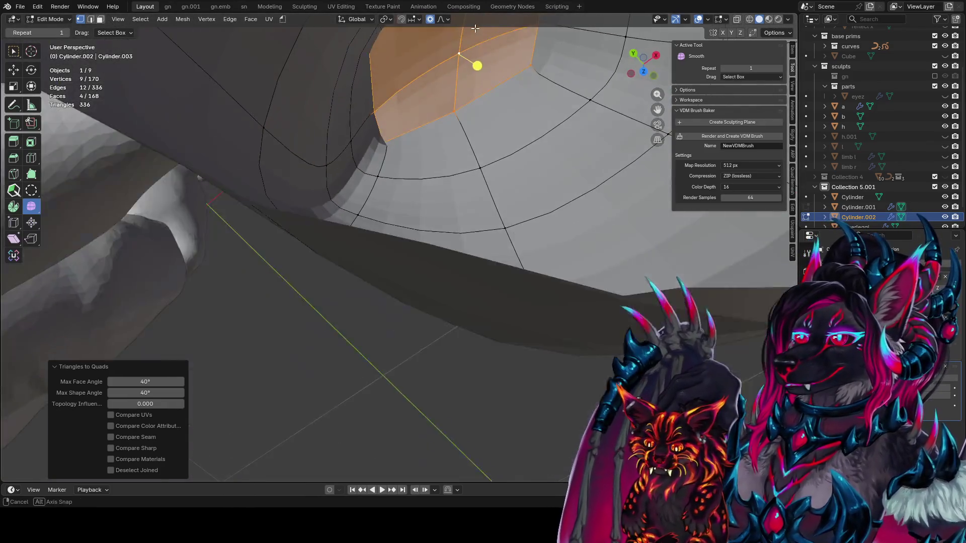
middle_click_drag(256, 65, 493, 143)
key("x")
left_click(444, 161)
Step: Grid-fill the hole's boundary loop with four new faces
key("2")
left_click(468, 107, "alt")
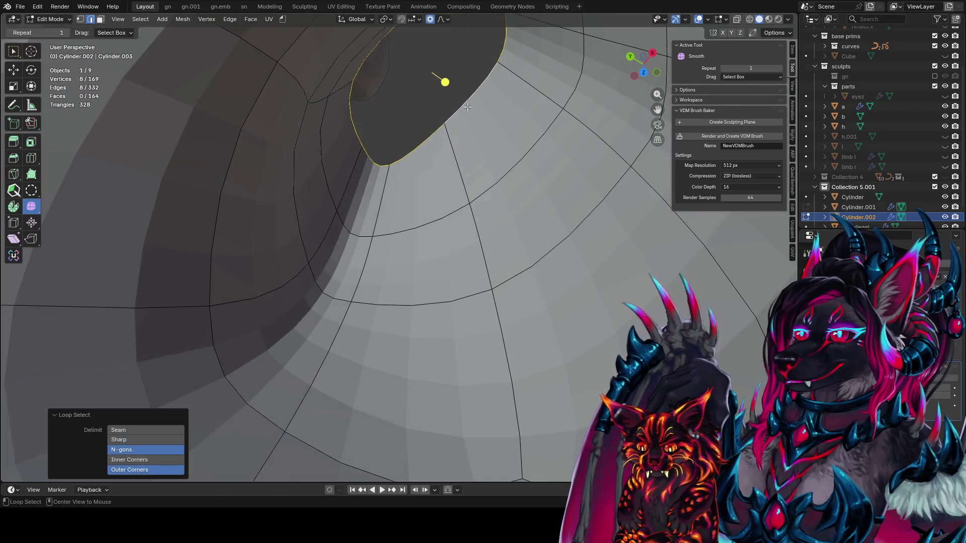
key("ctrl+f")
mouse_move(468, 107)
middle_mouse_down()
mouse_move(281, 261)
mouse_move(545, 231)
mouse_move(583, 312)
mouse_move(428, 204)
mouse_move(478, 187)
middle_mouse_up()
left_click(281, 261)
Step: Slide a single vertex of the fill along its edge
left_click(441, 179)
key("shift+v")
left_click(512, 214)
middle_click_drag(513, 214, 457, 167)
Step: Round the fingertip's boundary loop into a circle with LoopTools, then return to Object Mode
key("3")
left_click(415, 127)
middle_click_drag(415, 127, 461, 177)
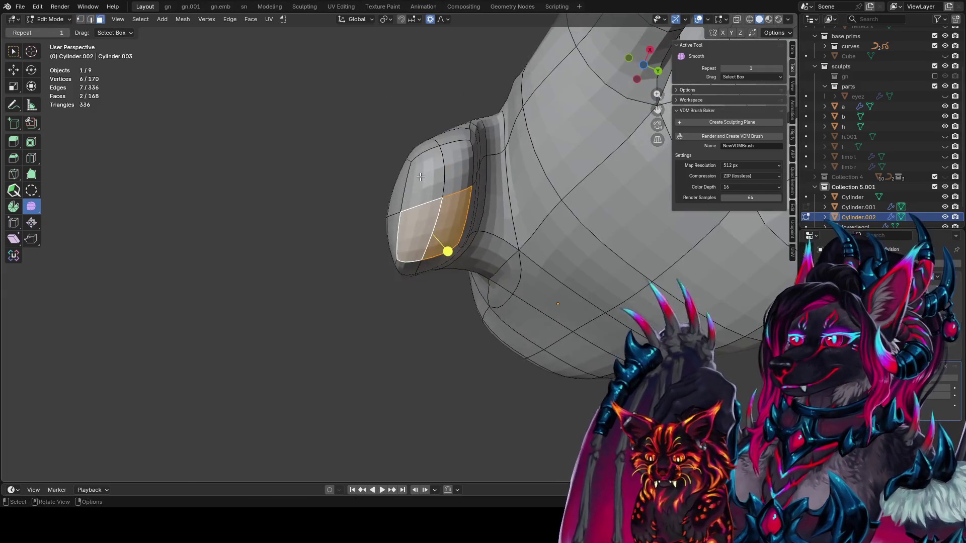
key("q")
left_click(461, 177)
left_click_drag(462, 177, 455, 177)
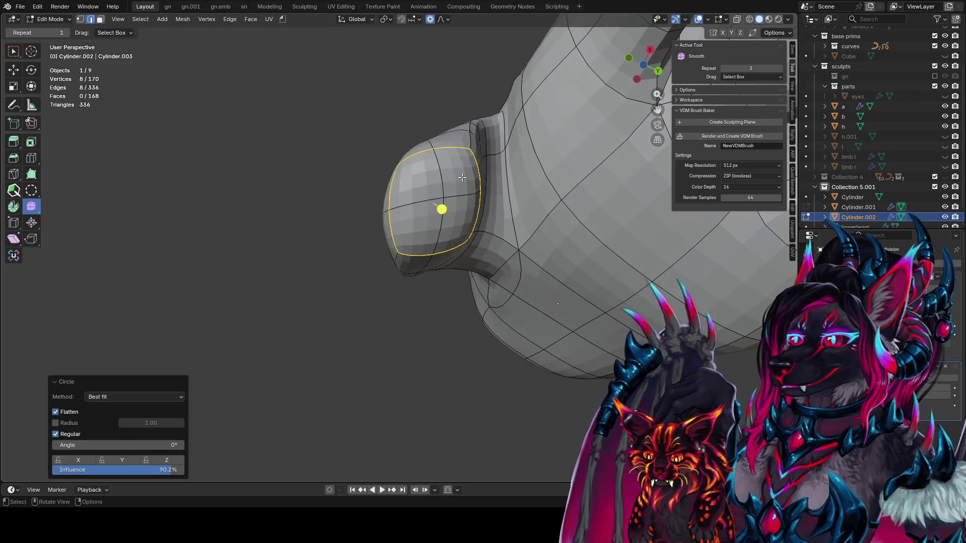
middle_click_drag(456, 177, 453, 151)
key("Tab")
mouse_move(321, 115)
middle_mouse_down()
mouse_move(518, 103)
mouse_move(449, 173)
middle_mouse_up()
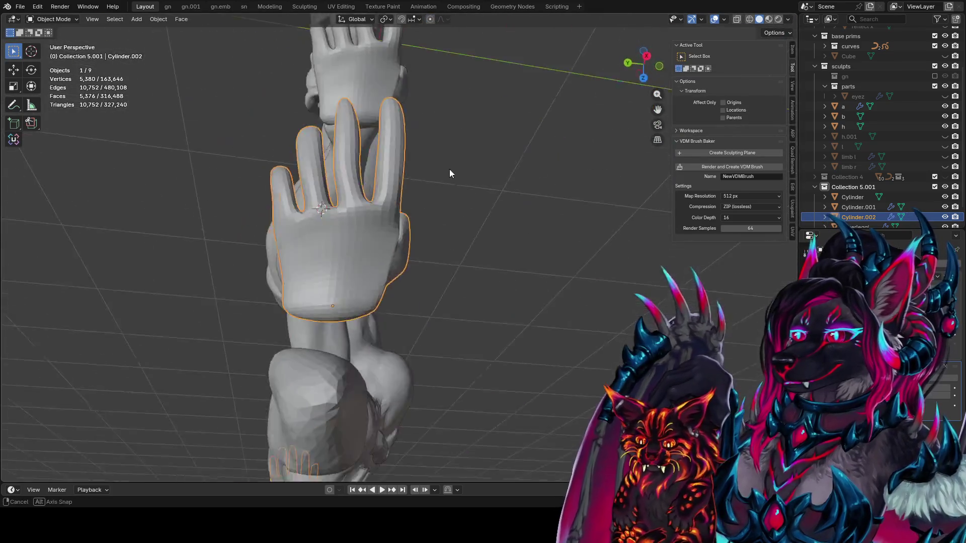
Step: Switch to the front orthographic view framed on the figure, with nothing selected
scroll(439, 235, "down", 4)
mouse_move(440, 235)
middle_mouse_down()
mouse_move(632, 291)
mouse_move(628, 267)
mouse_move(480, 304)
middle_mouse_up()
key("KP_1")
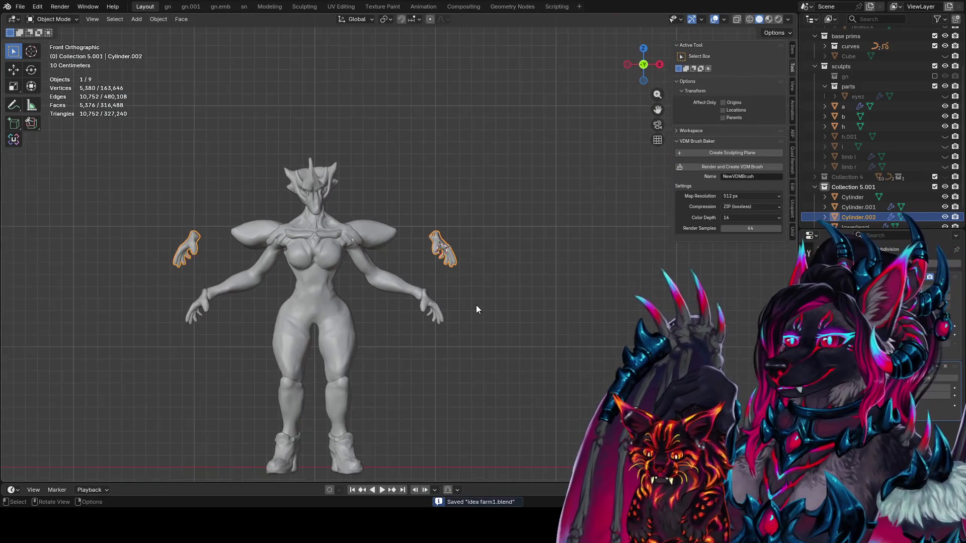
scroll(476, 305, "down", 2)
middle_click_drag(355, 281, 424, 225, "shift")
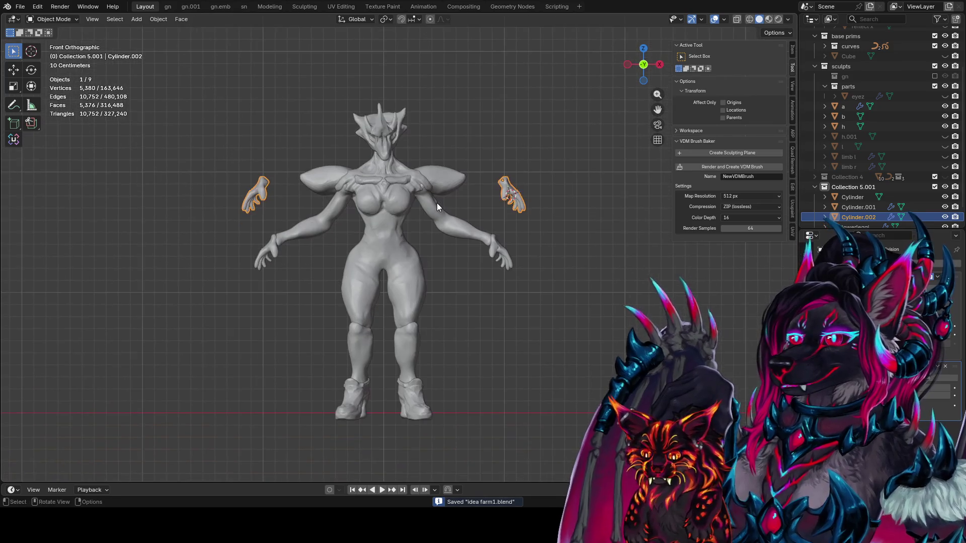
left_click(436, 195)
left_click(484, 318)
Step: Add a cylinder, shrink it into a small box and place it over the figure's head
key("shift+a")
mouse_move(482, 324)
left_click(519, 343)
key("Tab")
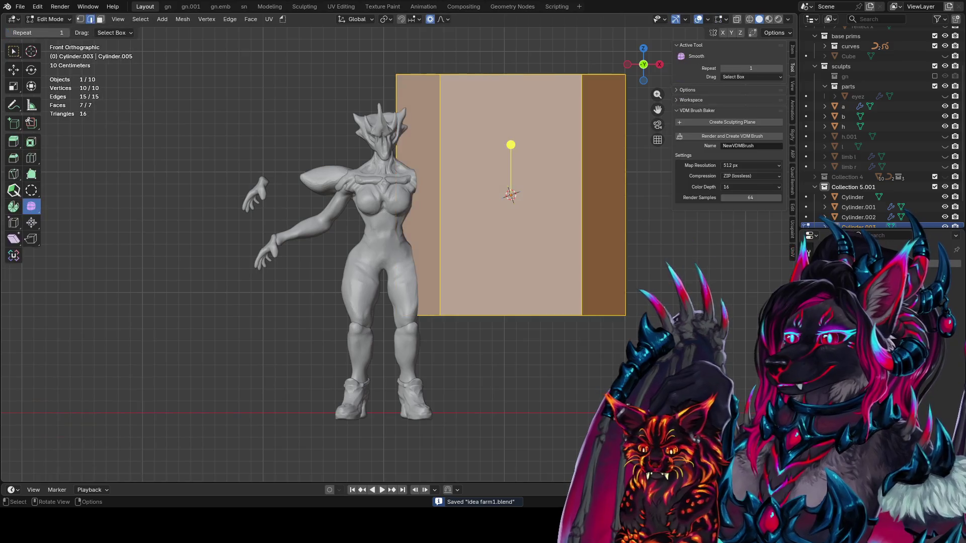
key("s")
left_click(567, 277)
key("Tab")
key("g")
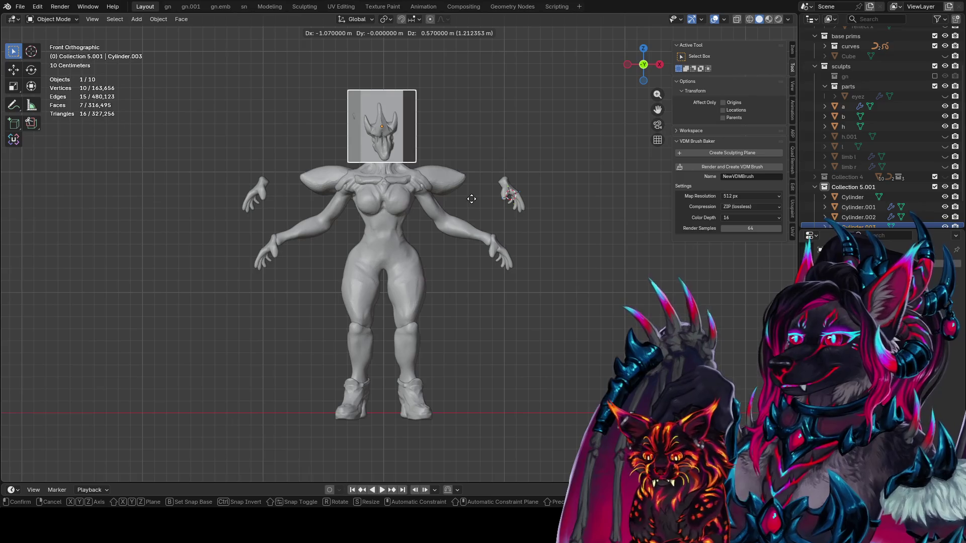
left_click(471, 179)
Step: Raise the box mesh in Edit Mode, lower the object along Z, and save the file
key("Tab")
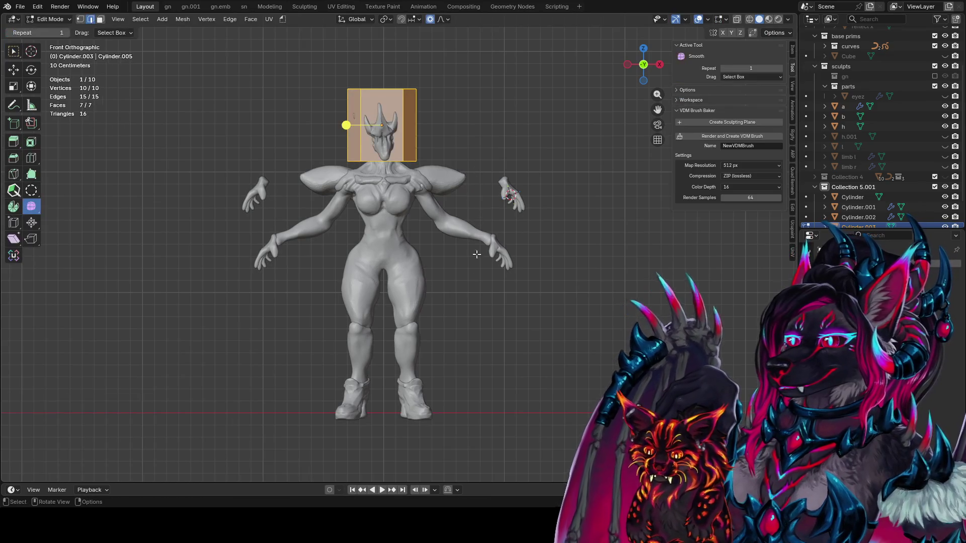
key("g")
key("z")
left_click(476, 261)
key("Tab")
key("g")
key("z")
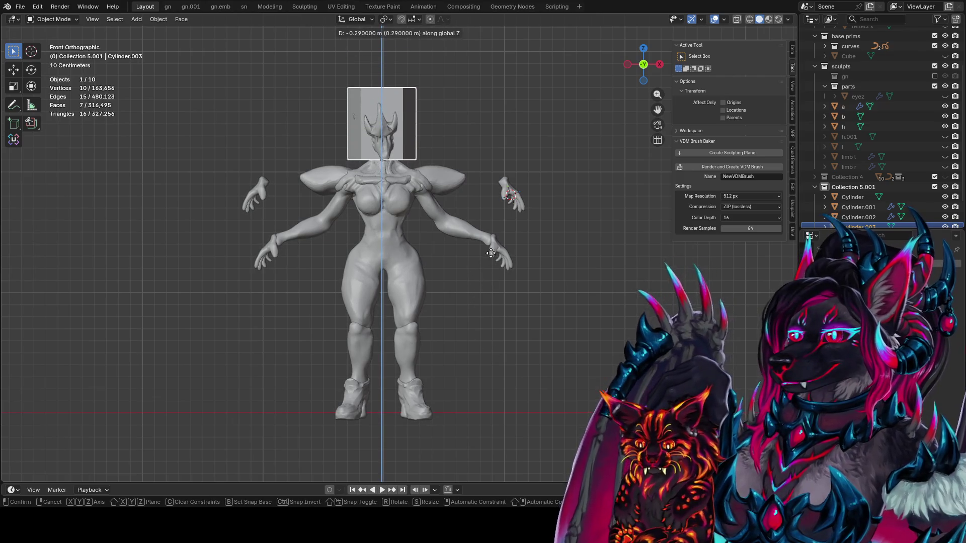
left_click(493, 95)
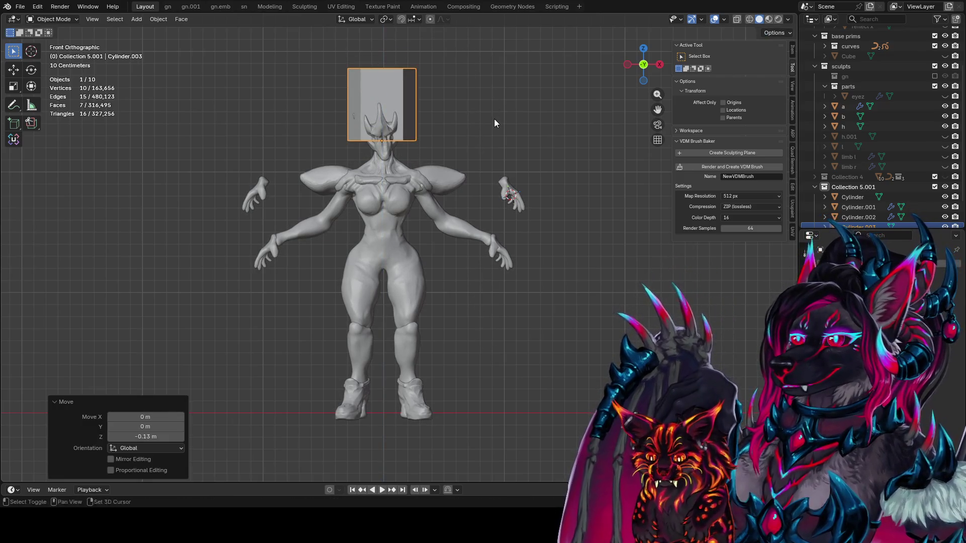
middle_click_drag(495, 119, 441, 216)
key("ctrl+s")
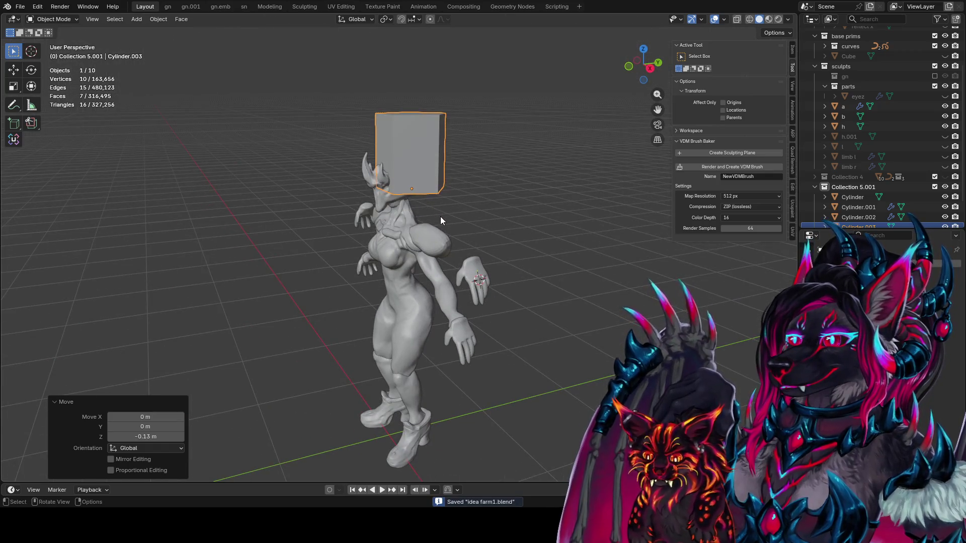
Step: Lower Cylinder.003 by 0.3 m along Z in front view and hide it in the outliner
key("KP_1")
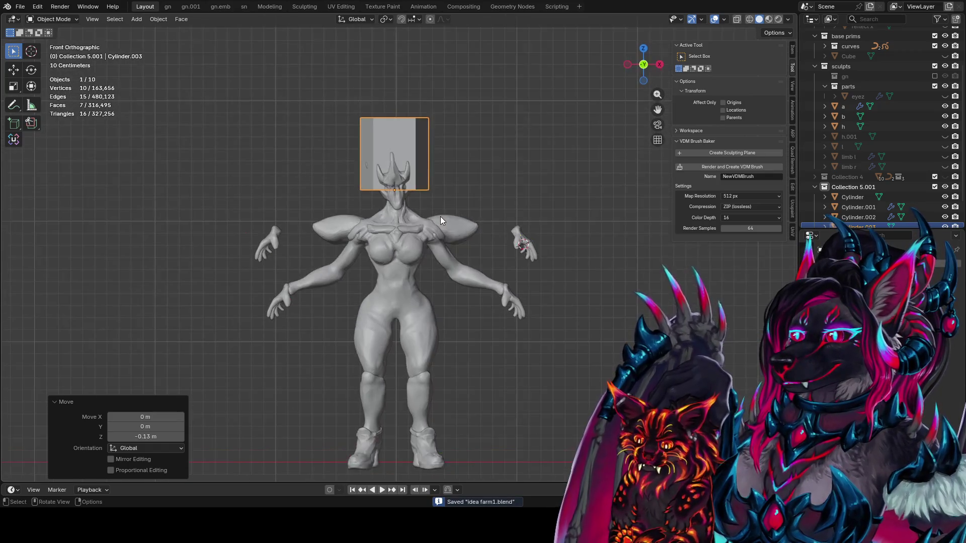
key("g")
key("z")
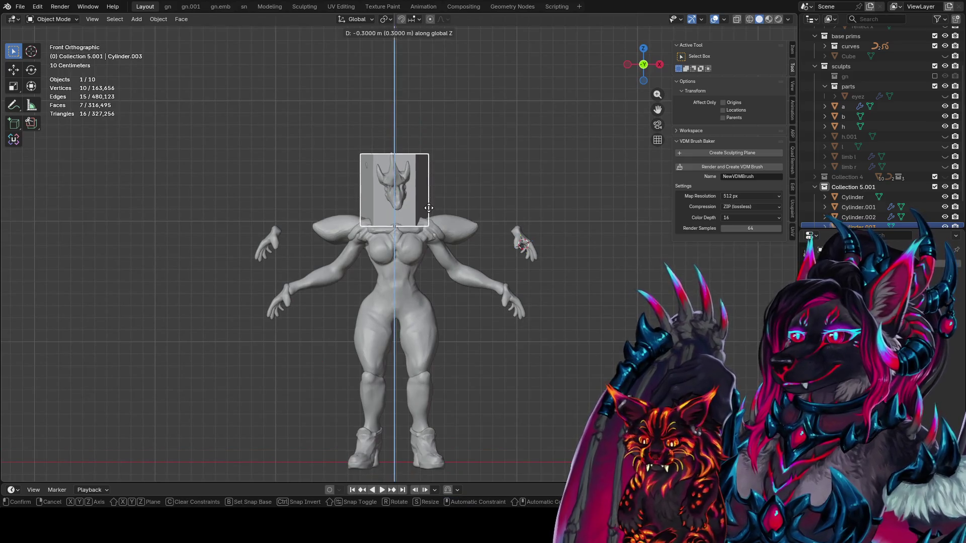
left_click(428, 208)
scroll(879, 208, "down", 2)
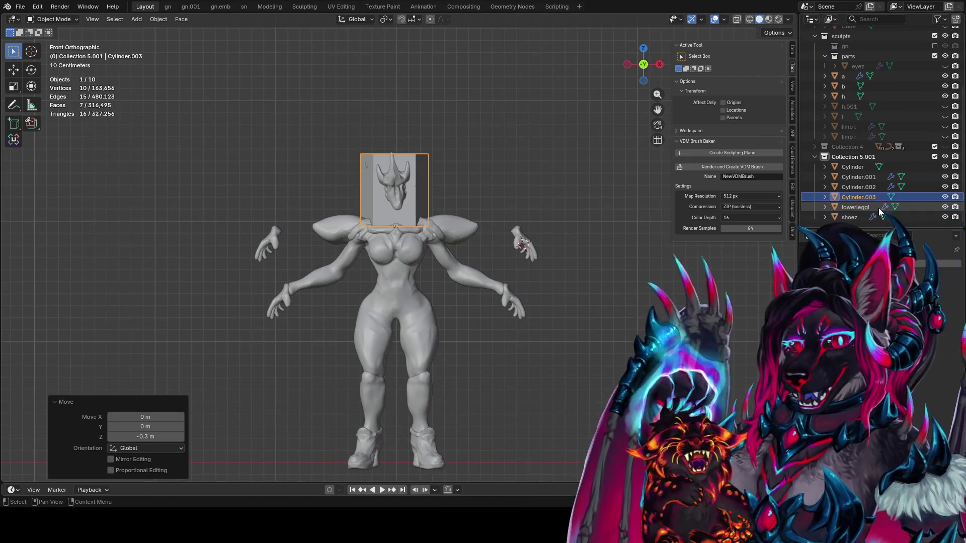
left_click(945, 196)
key("shift+a")
key("space")
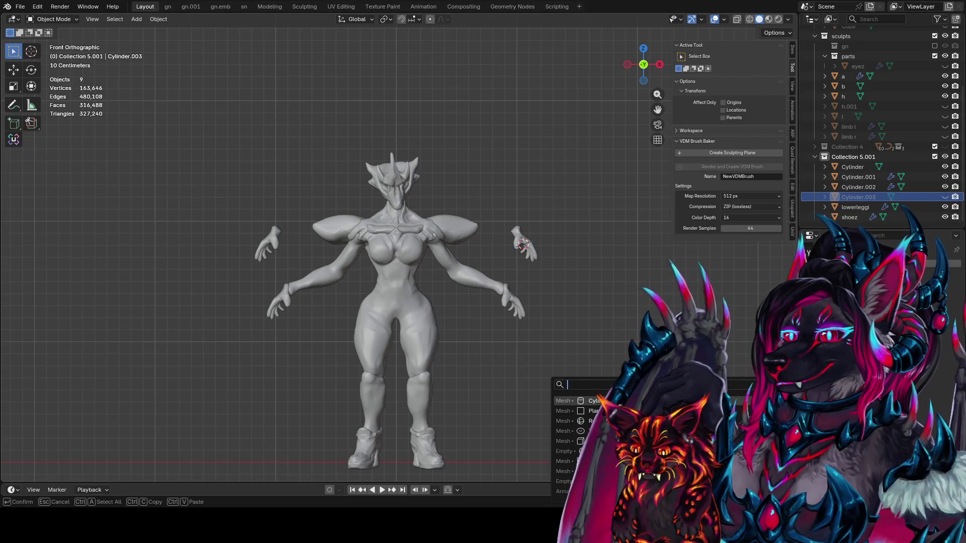
Step: Add a plane at location 0, 0, 0 and save the file
left_click(594, 411)
scroll(547, 328, "down", 3)
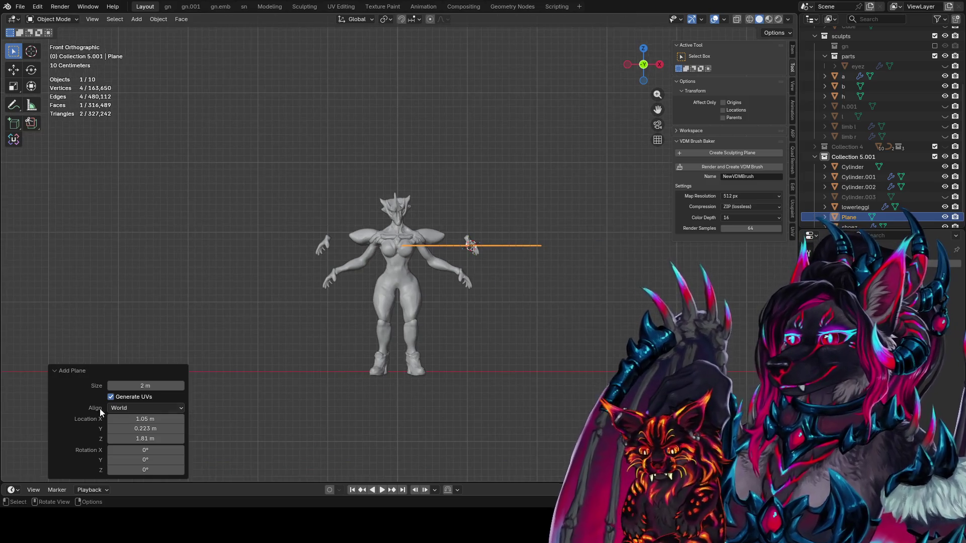
left_click_drag(146, 419, 145, 439)
type("0")
key("Return")
middle_click_drag(602, 361, 498, 357)
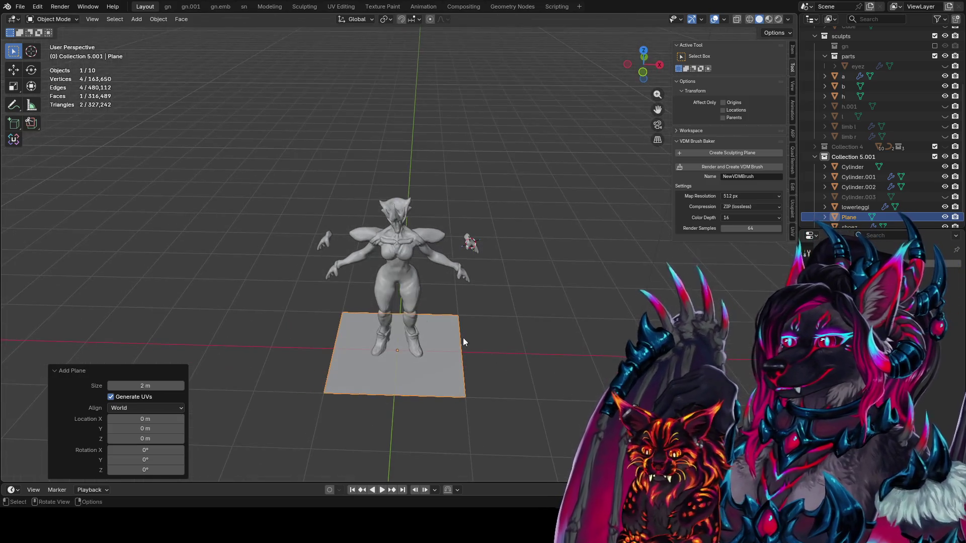
key("ctrl+s")
Step: In the gn workspace, give the plane a new Geometry Nodes.001 node tree
left_click(167, 6)
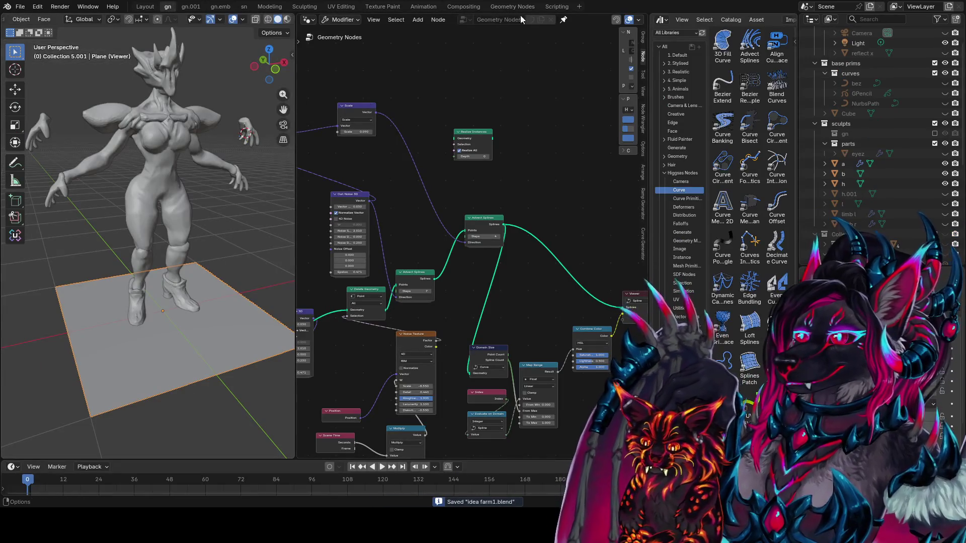
left_click(564, 19)
left_click(500, 20)
scroll(270, 210, "down", 3)
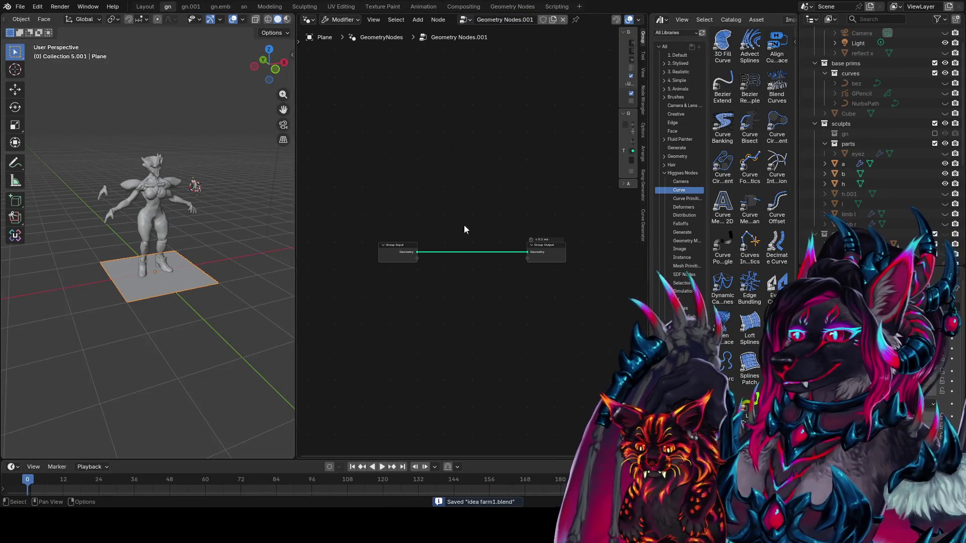
scroll(159, 158, "up", 2)
middle_click_drag(118, 222, 174, 194)
scroll(173, 161, "up", 2)
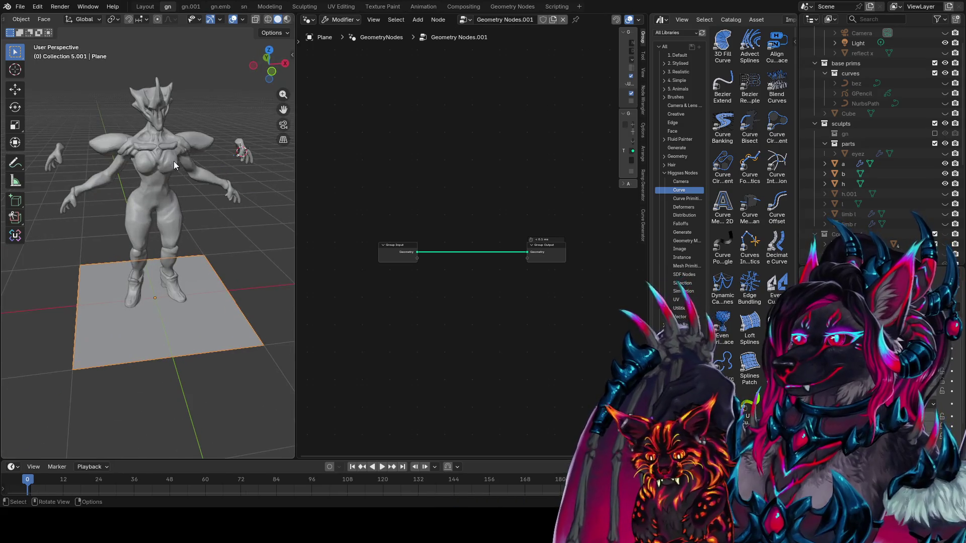
Step: Start moving the plane along Z, then cancel to keep it on the ground
key("g")
key("z")
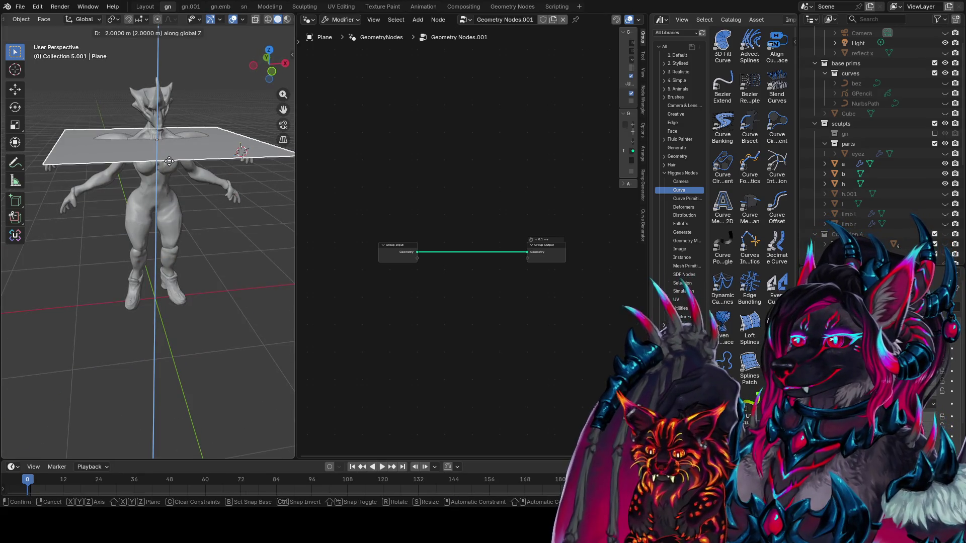
mouse_move(211, 316)
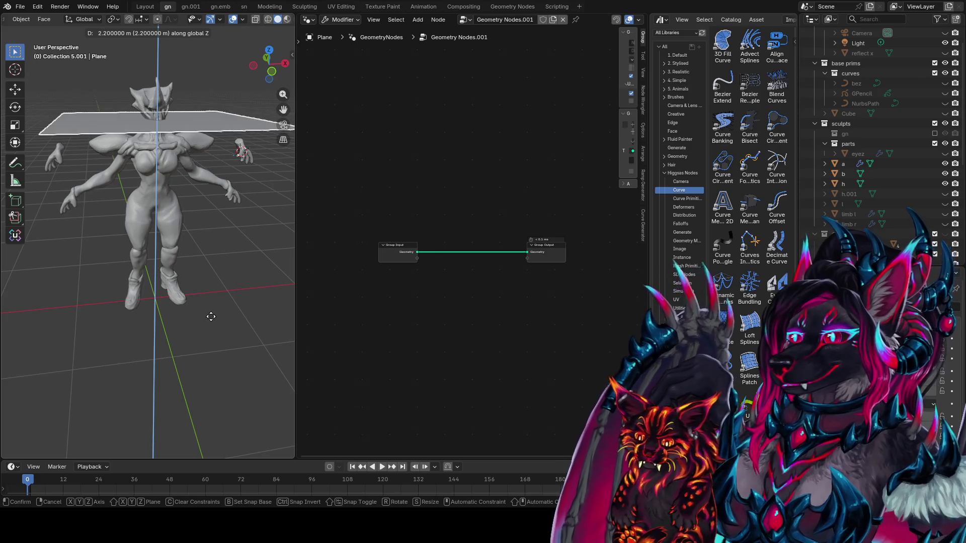
right_click(198, 382)
middle_click_drag(422, 306, 403, 311)
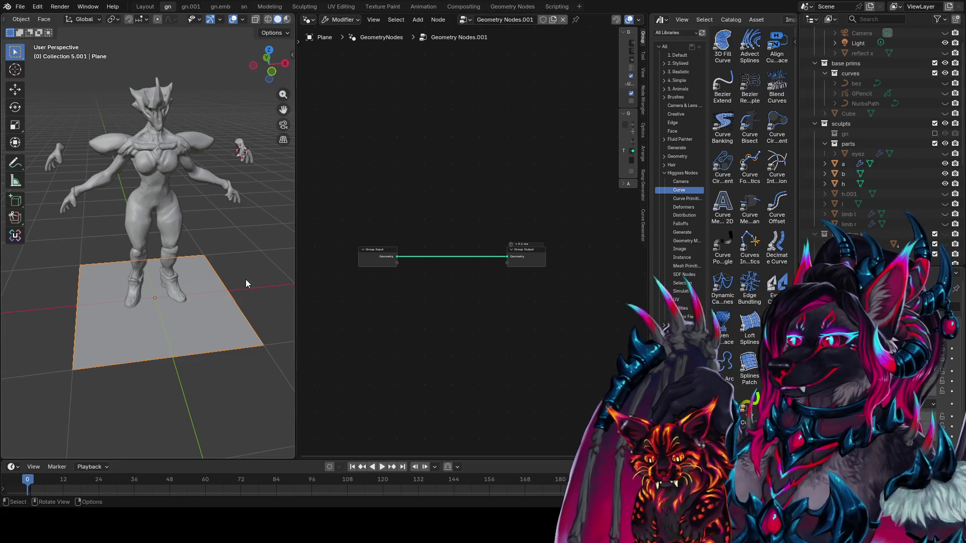
key("F3")
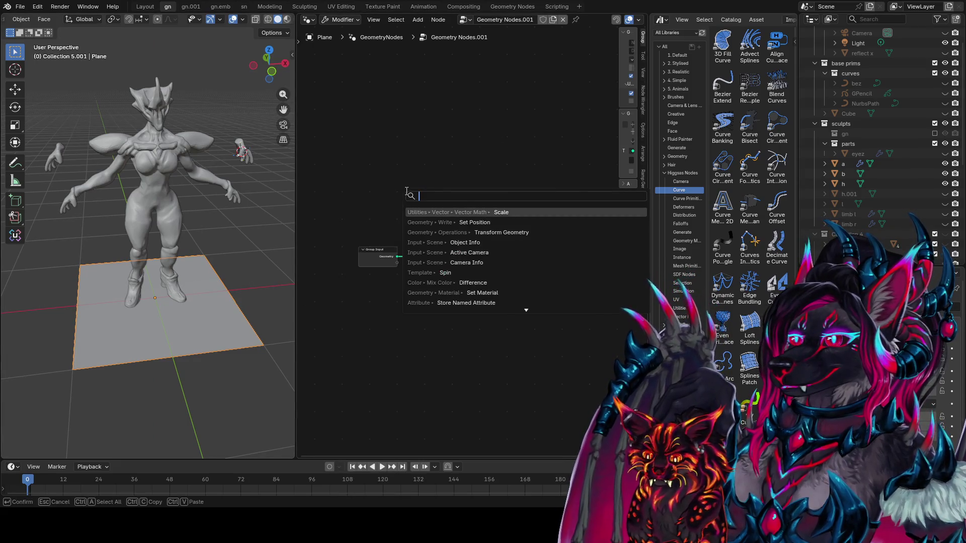
Step: Add a Noise Texture node and an SDF to Mesh node placed up and to its right
type("noise")
key("Return")
right_click(406, 191)
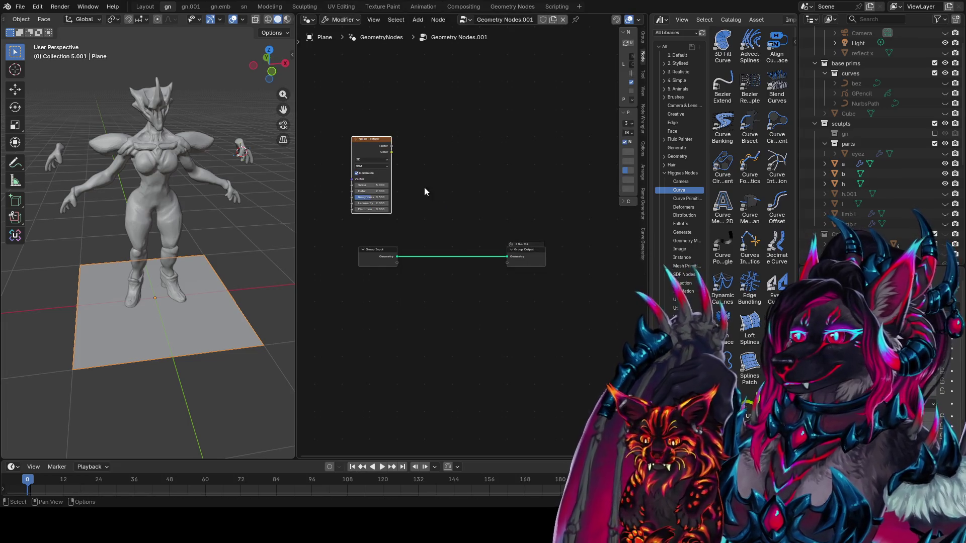
key("shift+a")
type("st")
key("BackSpace")
type("d")
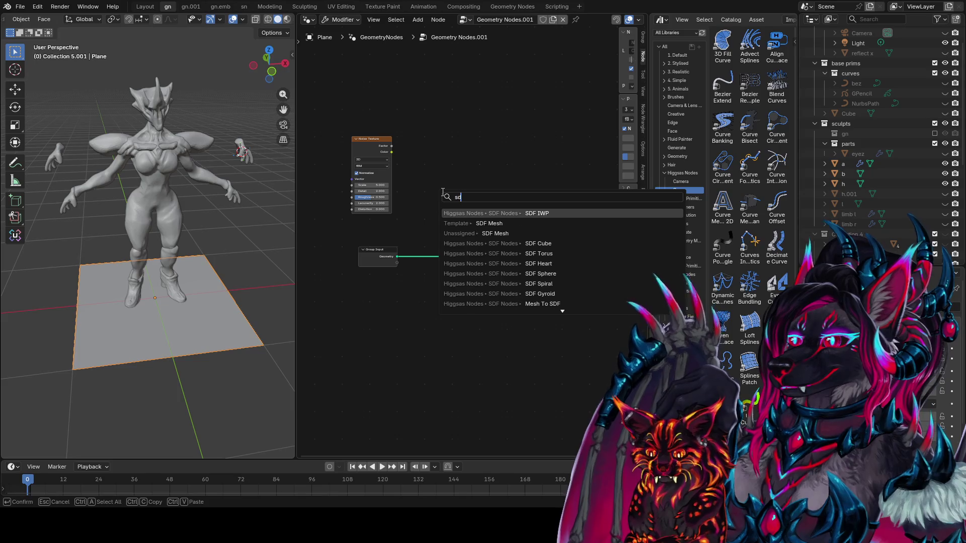
type("f to mesh")
key("Return")
left_click(512, 150)
Step: Preview the noise Factor through a Viewer and link it into the SDF to Mesh input
key("shift+a")
type("sdf")
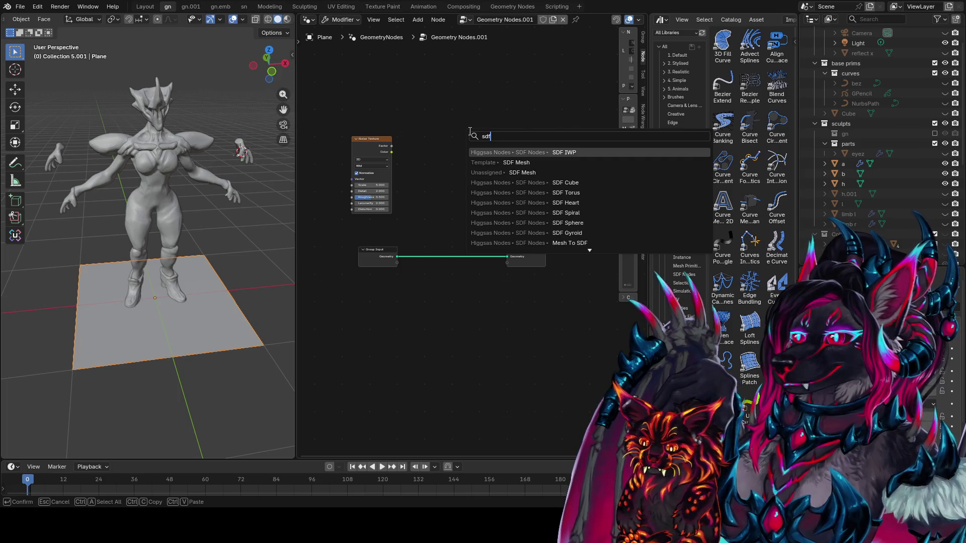
key("Escape")
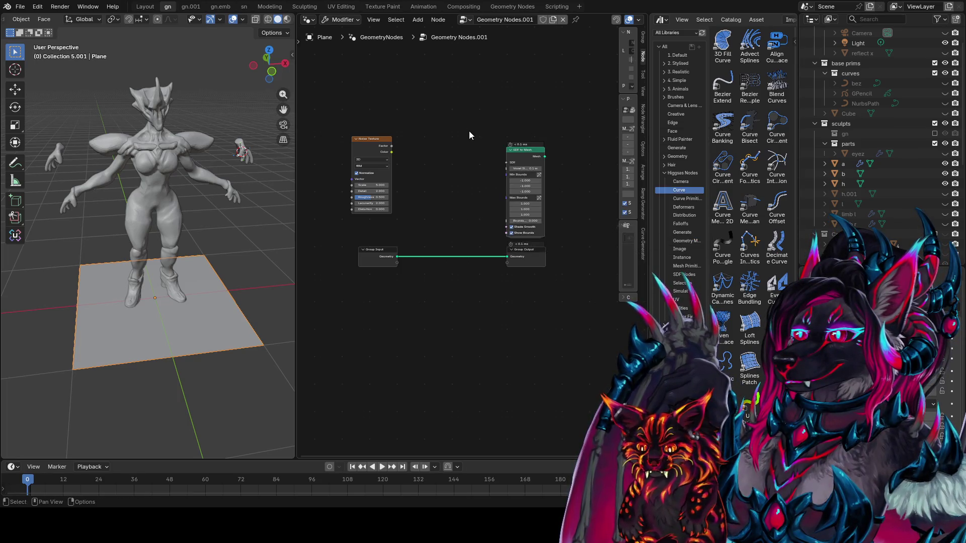
scroll(469, 131, "up", 2)
middle_click_drag(446, 154, 445, 158)
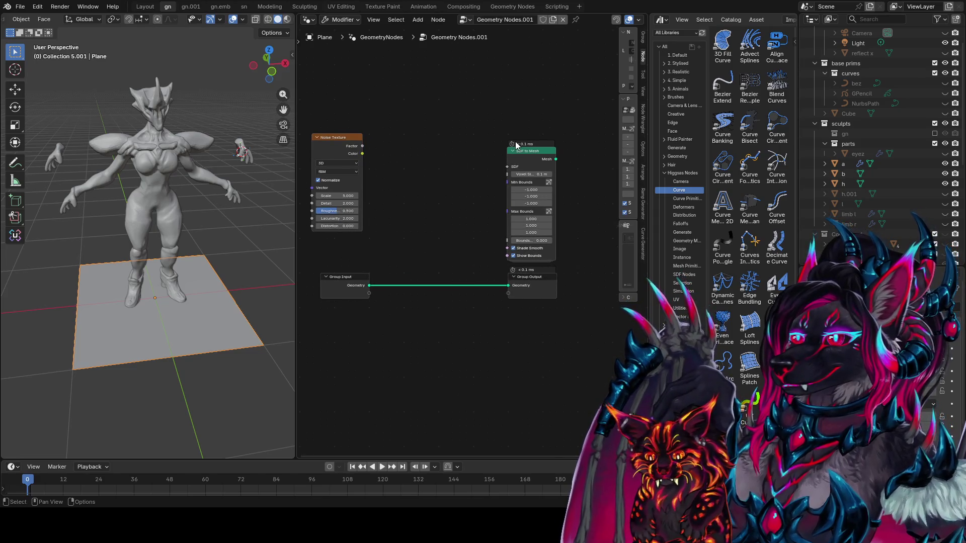
left_click(533, 151)
scroll(469, 98, "left", 5, "ctrl")
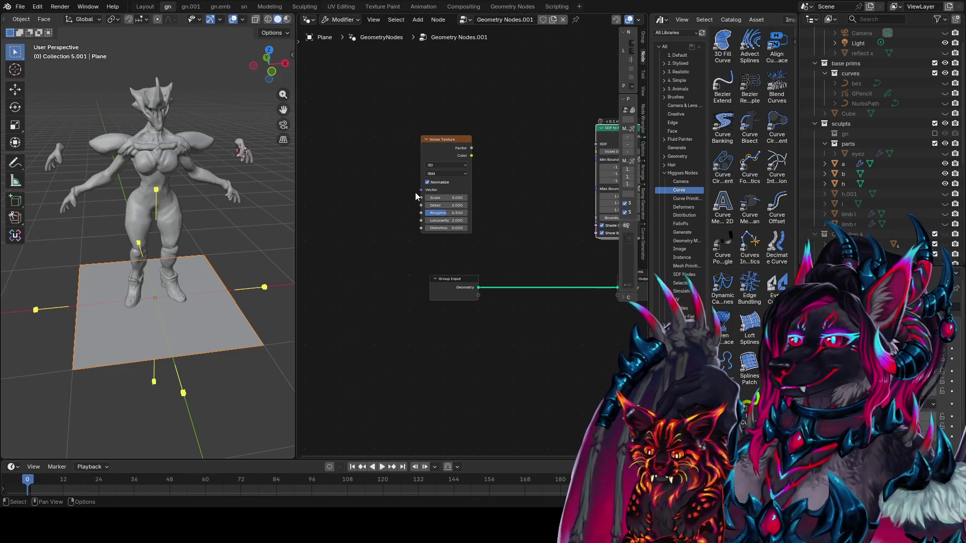
scroll(453, 184, "right", 1, "ctrl")
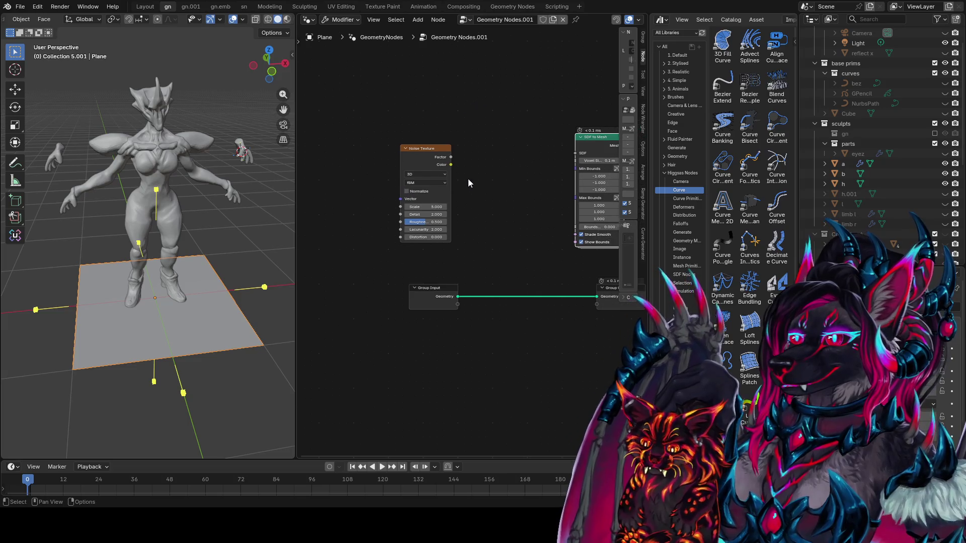
left_click(445, 161, "ctrl+shift")
mouse_move(452, 157)
left_mouse_down()
mouse_move(575, 153)
mouse_move(495, 302)
left_mouse_up()
scroll(526, 171, "right", 5, "ctrl")
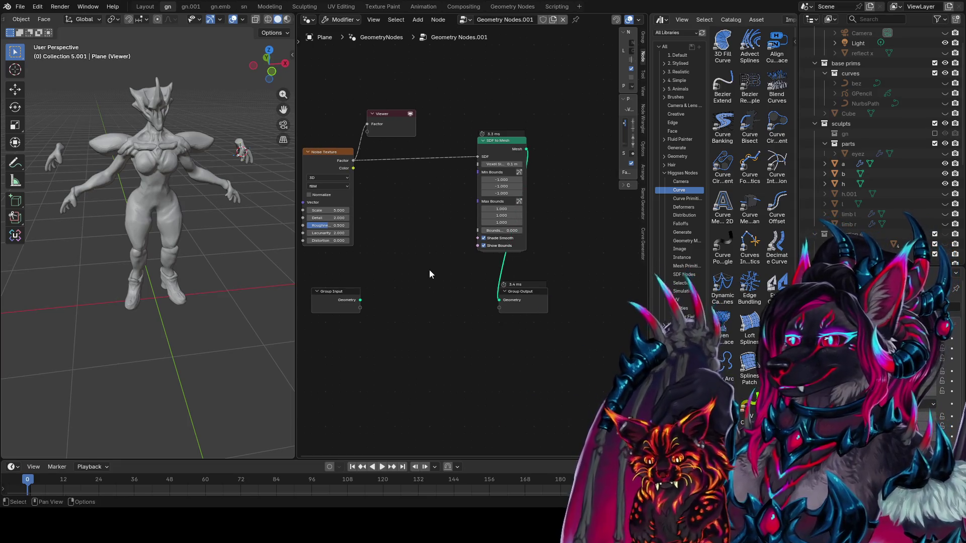
Step: Save the file and preview the SDF to Mesh output in the viewport
key("ctrl+s")
left_click(483, 182, "ctrl+shift")
middle_click_drag(420, 207, 459, 212)
scroll(173, 219, "up", 4)
middle_click_drag(174, 218, 71, 222)
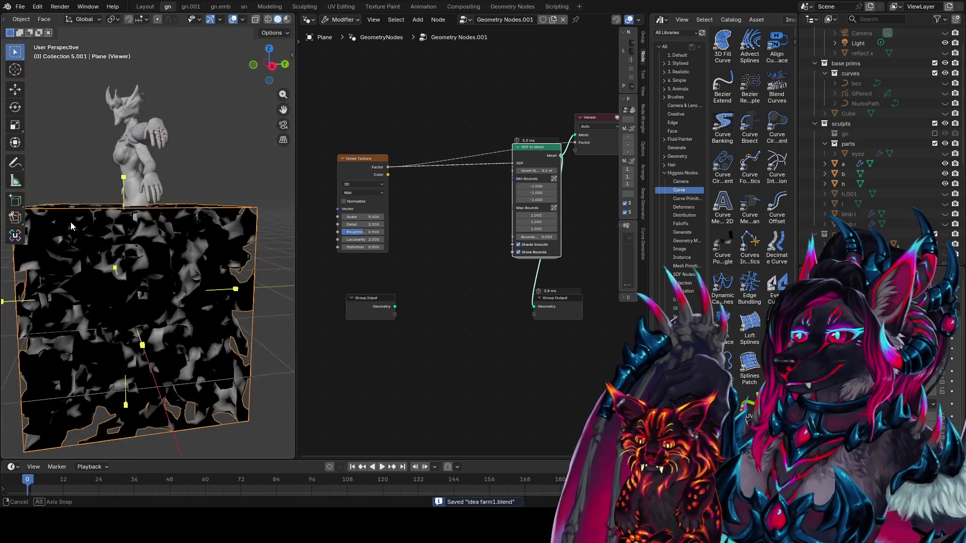
scroll(71, 222, "up", 3)
middle_click_drag(468, 244, 398, 254)
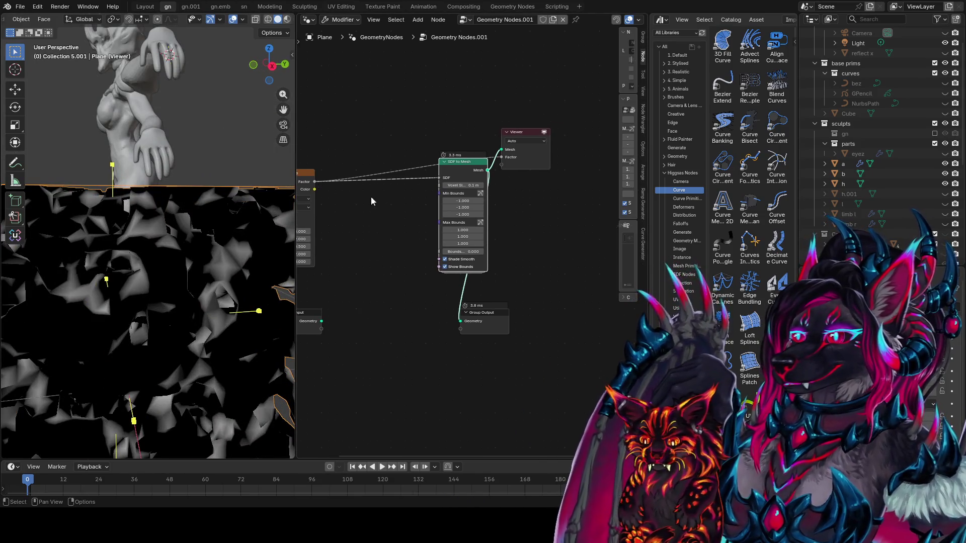
middle_click_drag(414, 217, 501, 229)
Step: Lower the SDF to Mesh Voxel Size from 0.1 m to 0.05 m, then 0.025 m
left_click(555, 195)
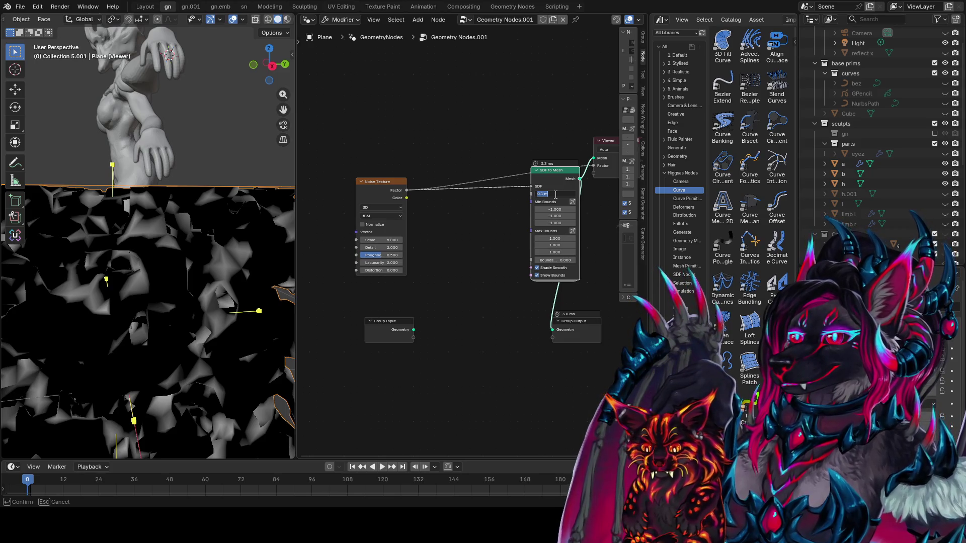
key("Return")
middle_click_drag(549, 181, 475, 203)
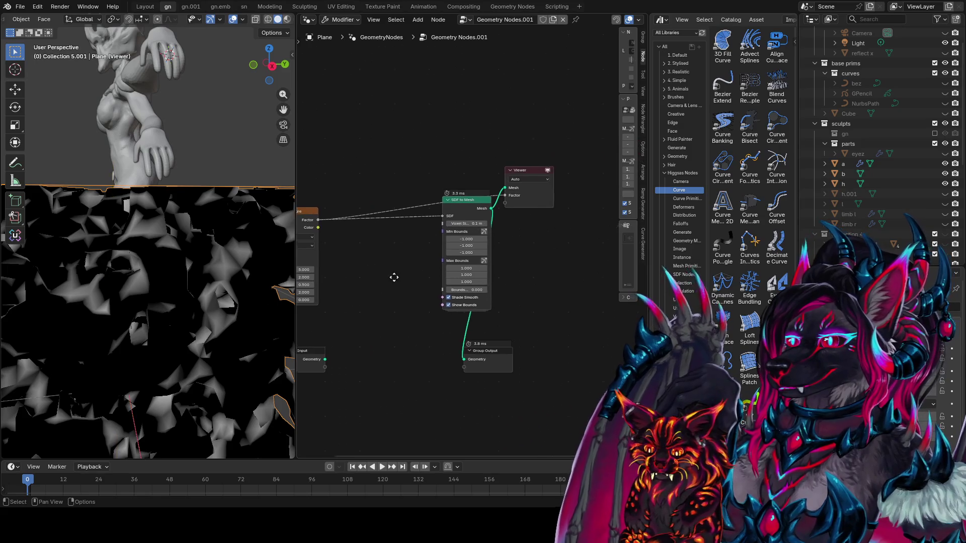
left_click(478, 216)
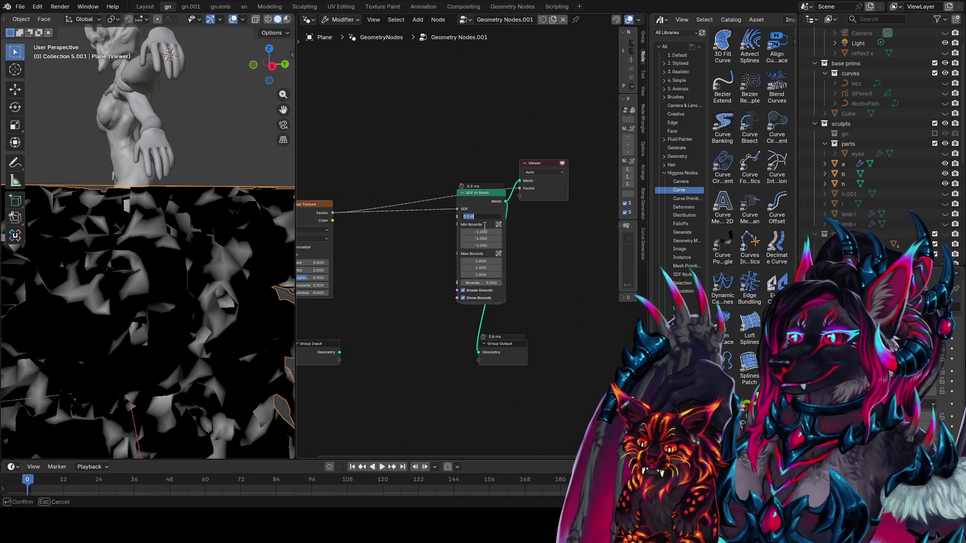
type("5")
key("Return")
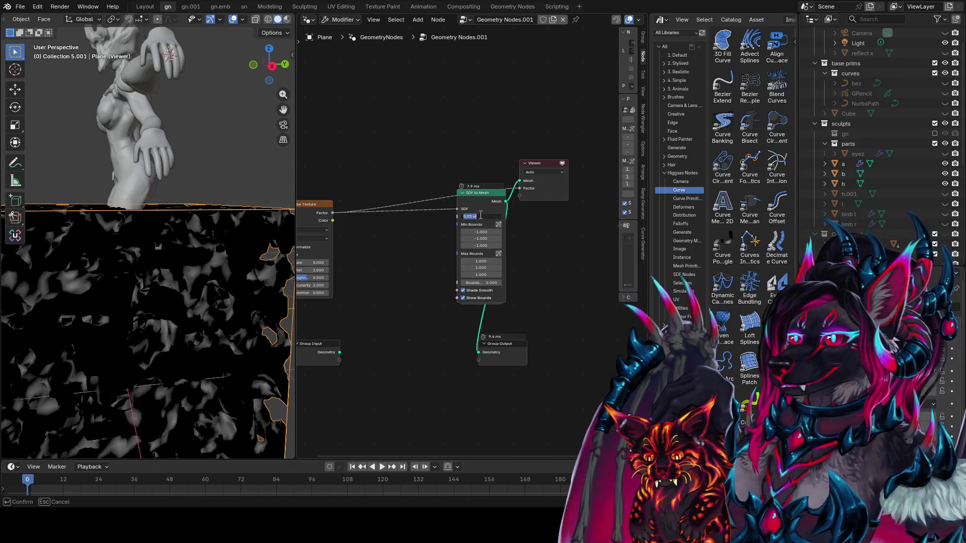
middle_click_drag(166, 282, 196, 308)
scroll(196, 307, "down", 3)
mouse_move(241, 381)
middle_mouse_down()
mouse_move(254, 314)
mouse_move(238, 327)
middle_mouse_up()
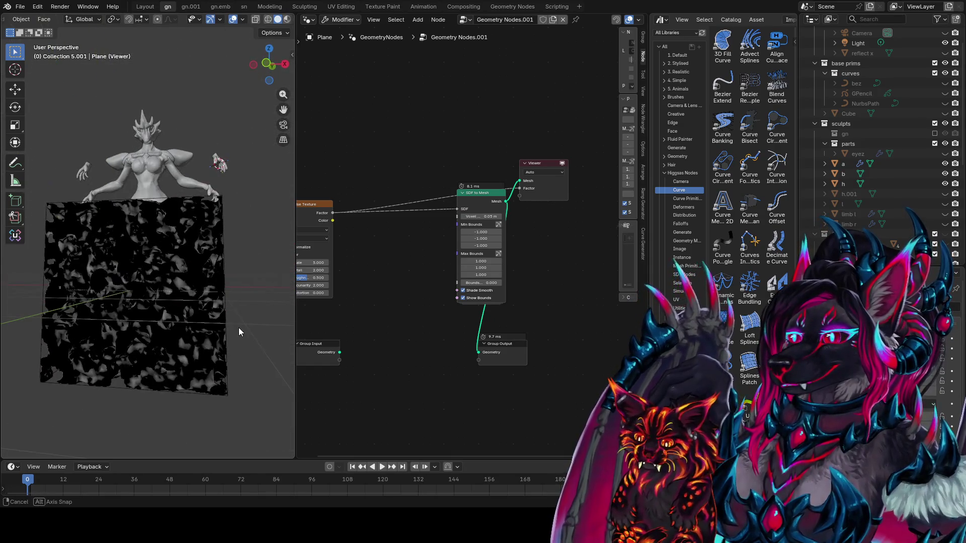
left_click(484, 217)
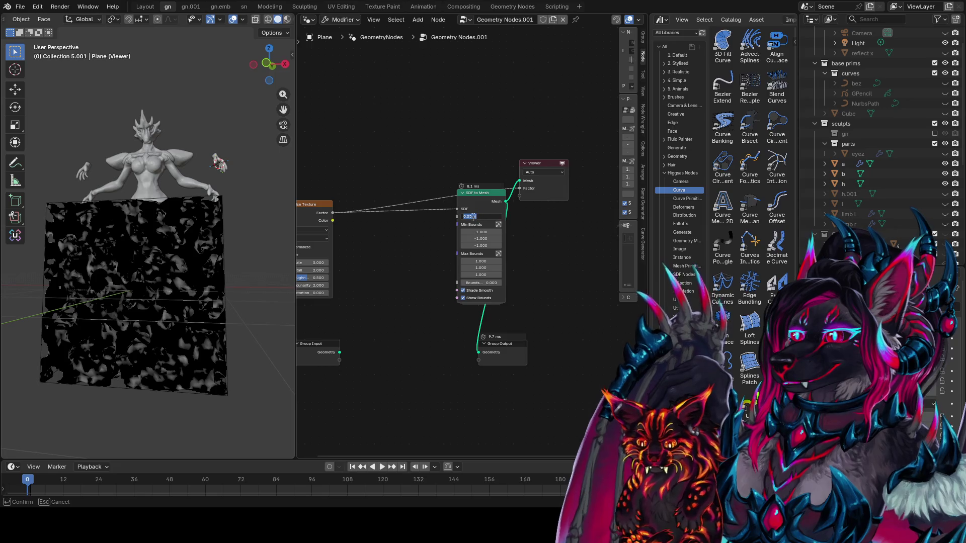
key("Return")
Step: Stop previewing the Factor field and bring the Noise Texture node into view
middle_click_drag(201, 291, 235, 330)
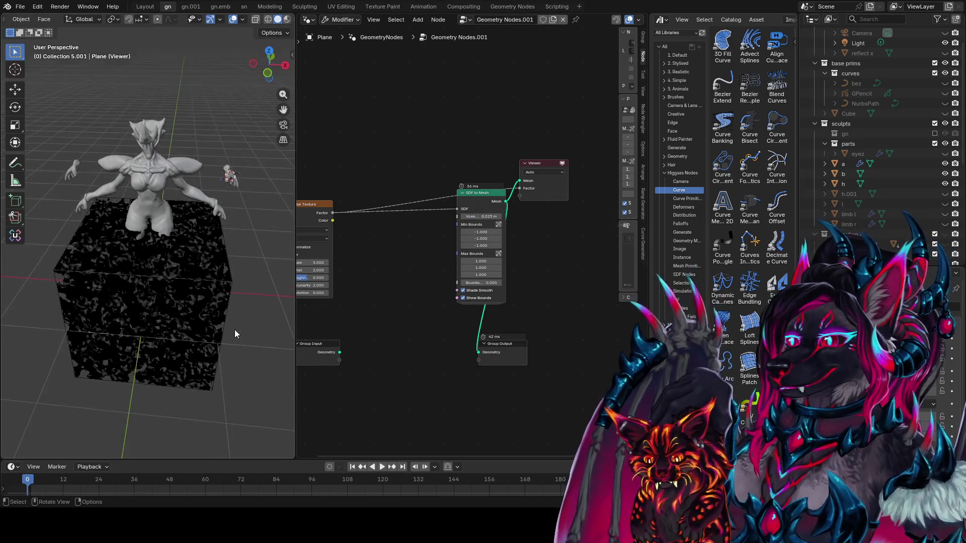
scroll(234, 317, "up", 4)
left_click(462, 292, "ctrl+shift")
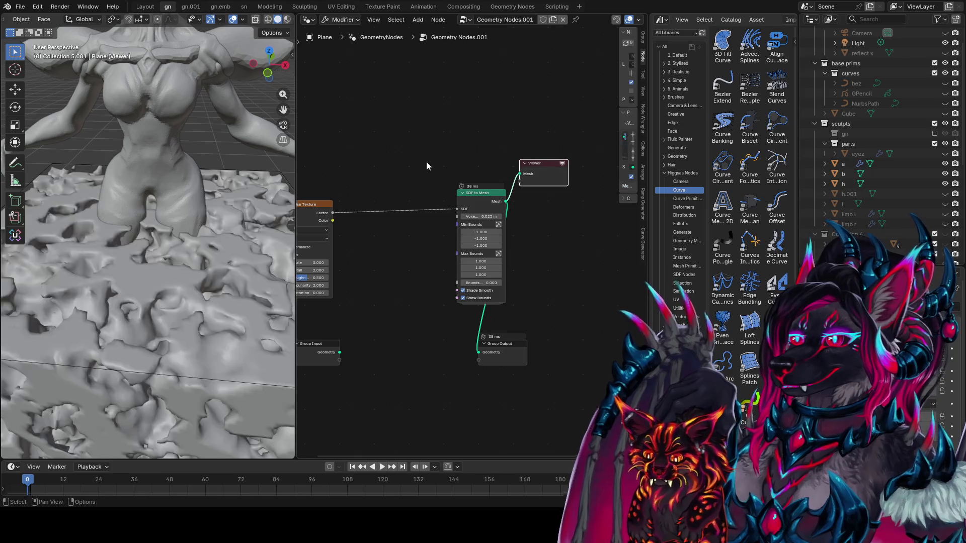
scroll(204, 299, "down", 3)
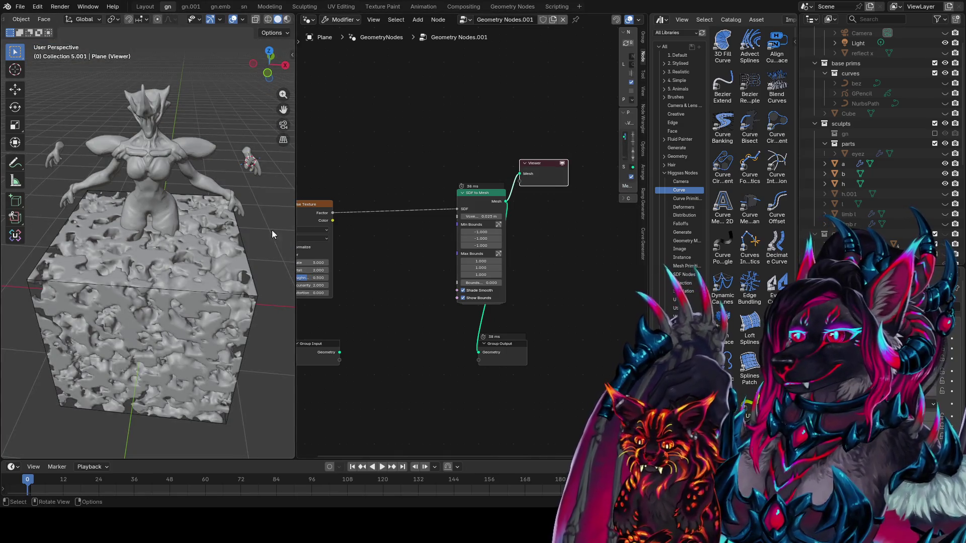
middle_click_drag(375, 214, 450, 193)
Step: Add a vector Scale node to the left of the Noise Texture
key("shift+a")
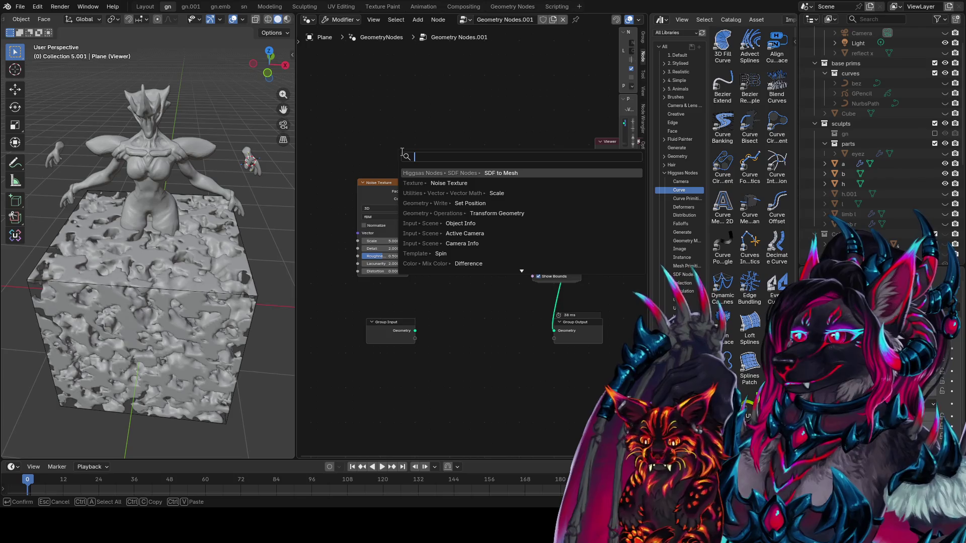
type("mix")
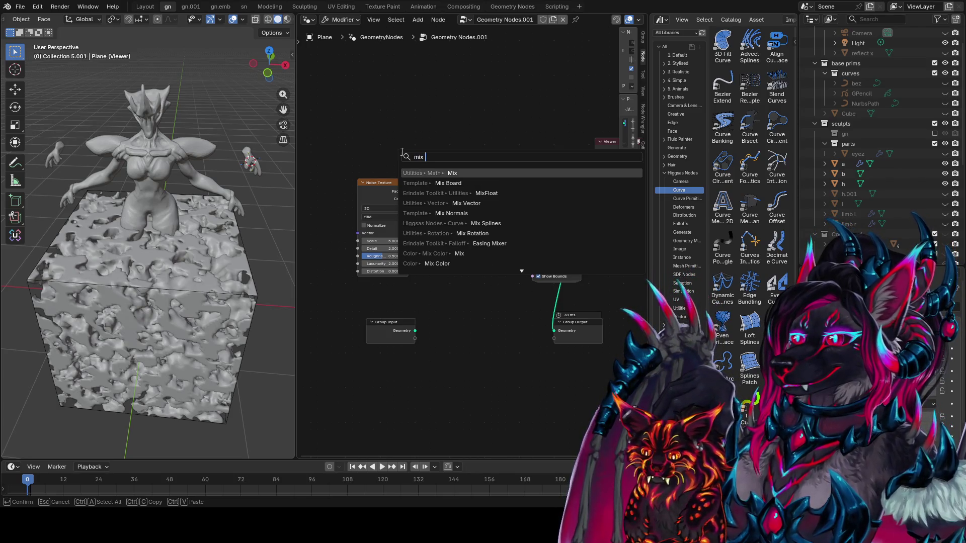
key("BackSpace")
key("BackSpace")
key("BackSpace")
type("s")
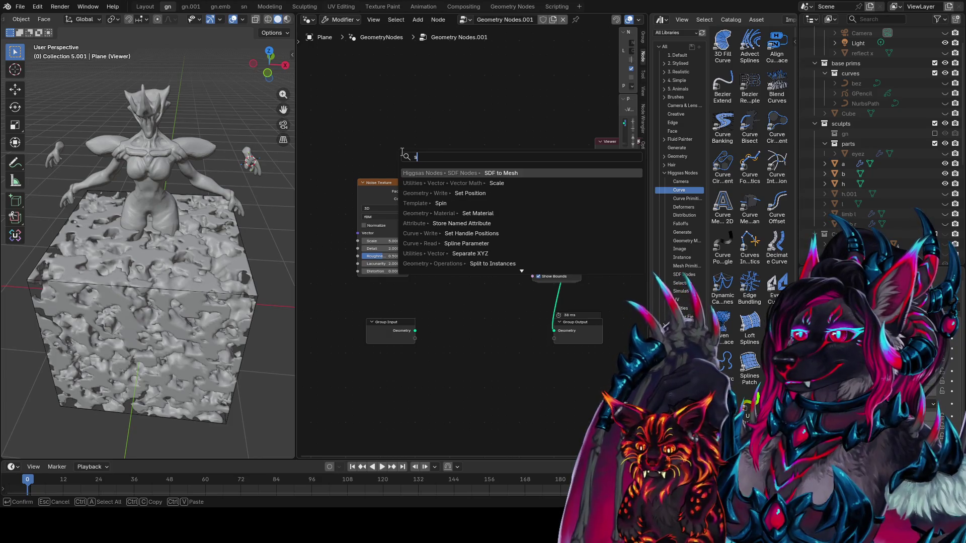
type("cal")
key("Return")
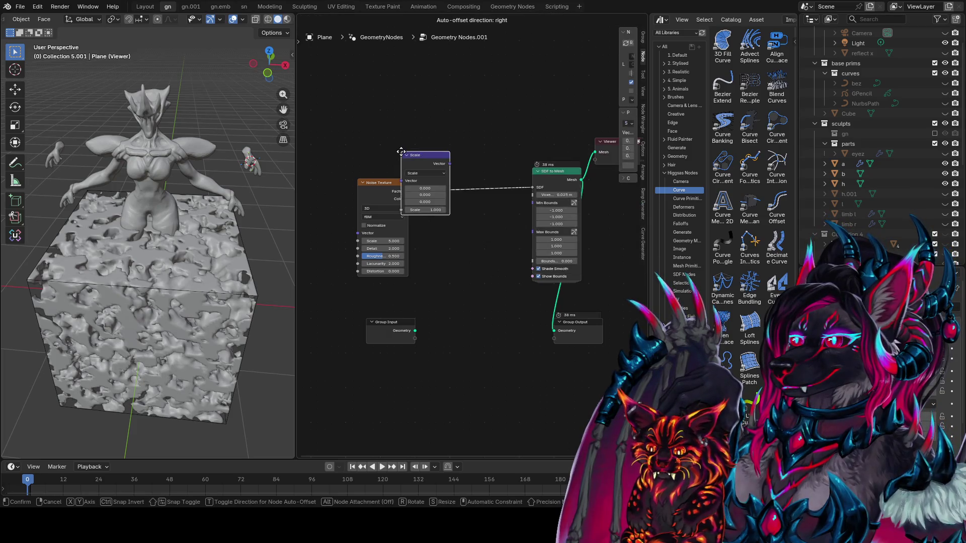
left_click(388, 169)
Step: Add a Position node and feed it into the Scale node's vector
key("shift+a")
type("pos")
key("Return")
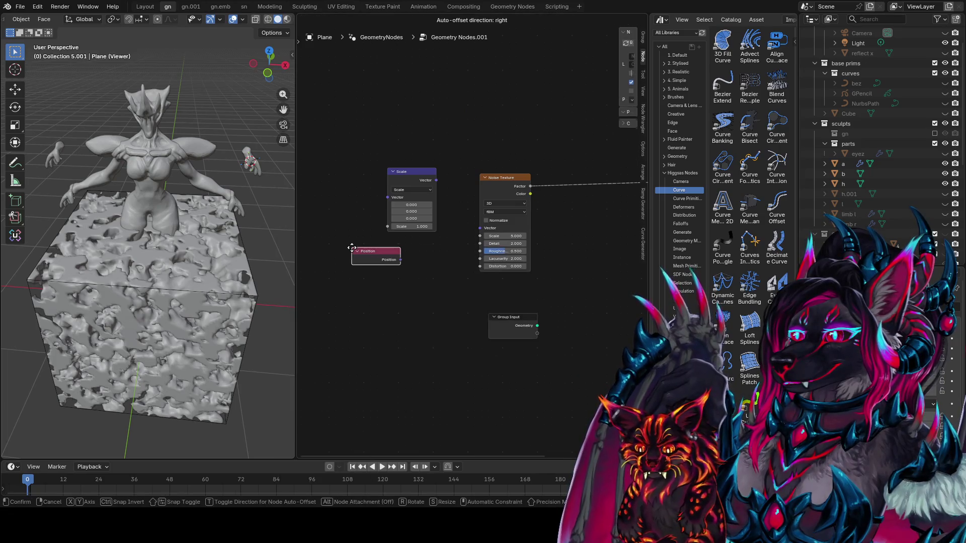
left_click(352, 248)
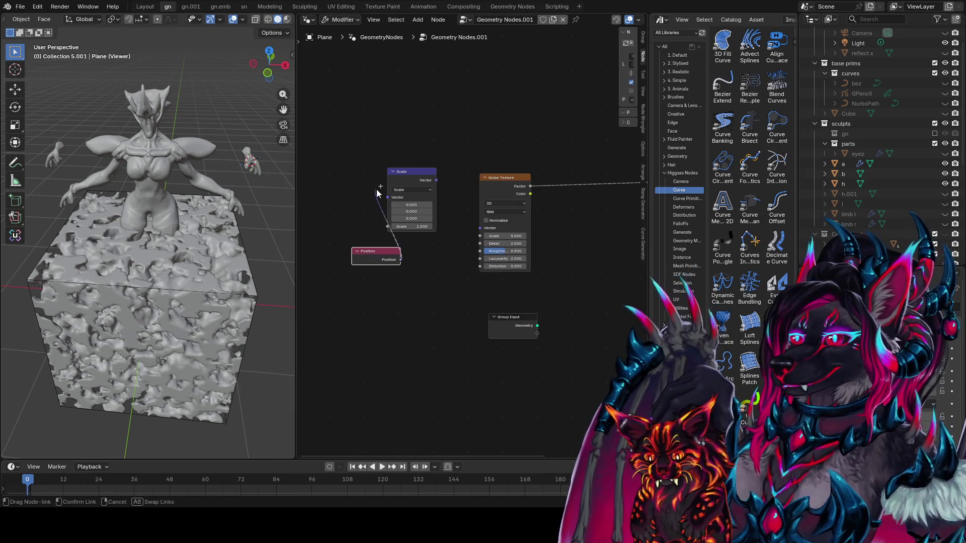
left_click_drag(400, 260, 387, 197)
left_click_drag(379, 255, 296, 193)
Step: Add a Distance node below the Scale node, discarding a mistaken Homogeneous Sphere, and save
key("shift+a")
type("d")
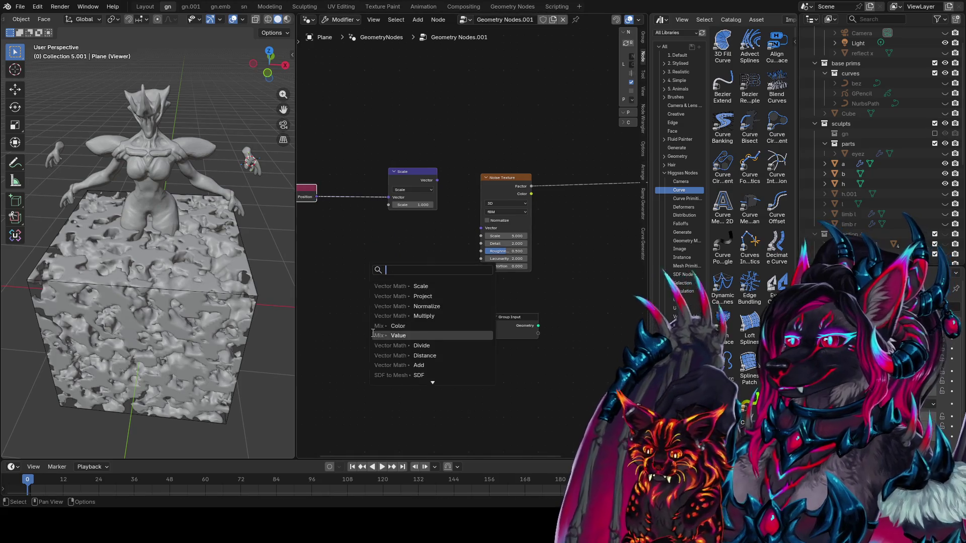
type("ista")
left_click(373, 334)
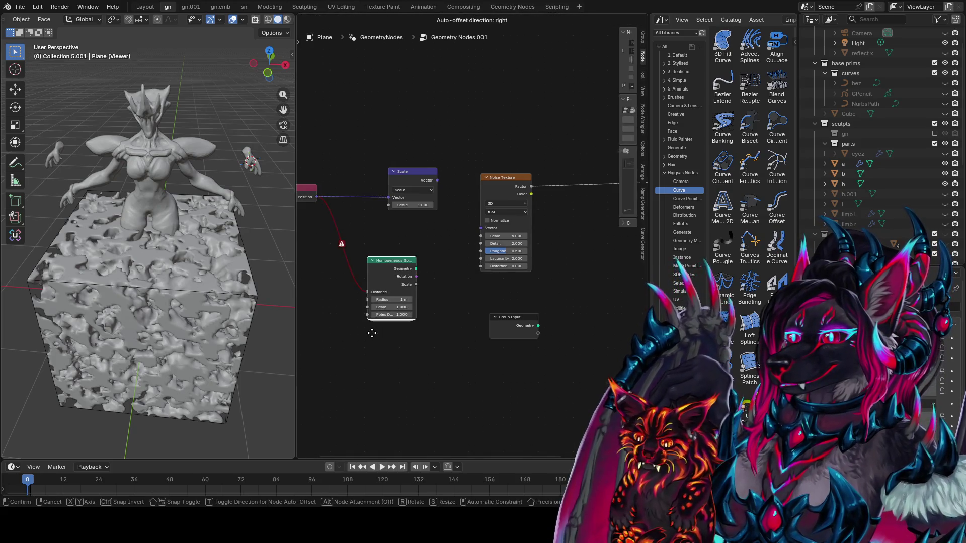
key("Escape")
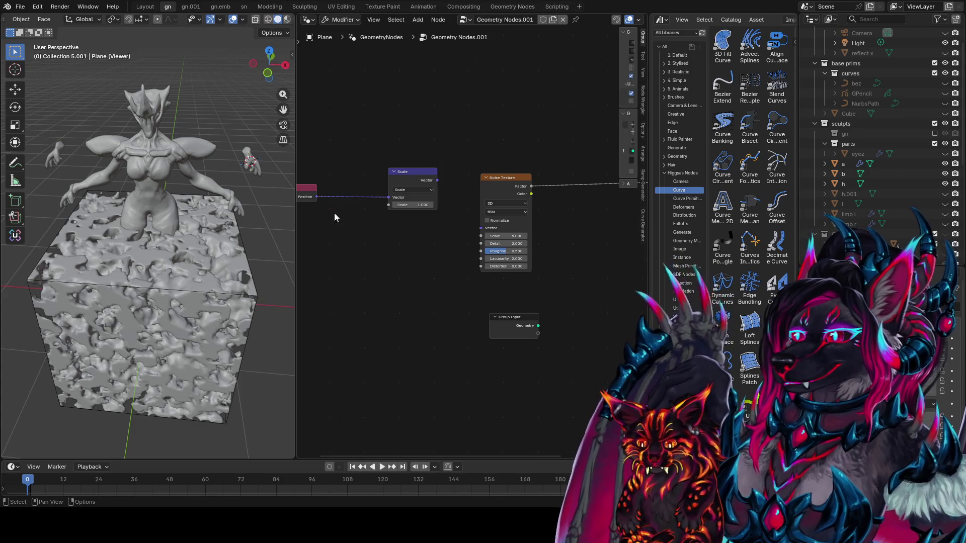
key("shift+a")
type("dist")
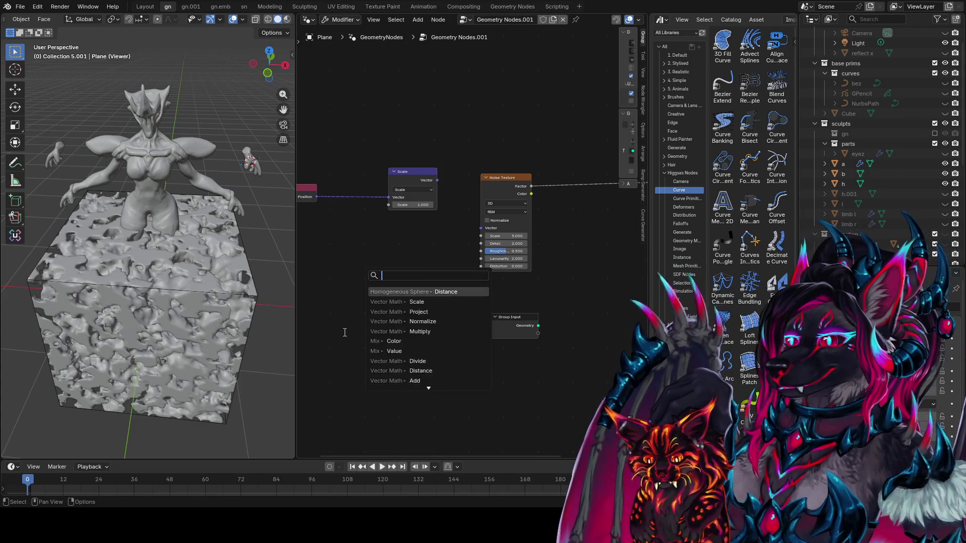
key("Return")
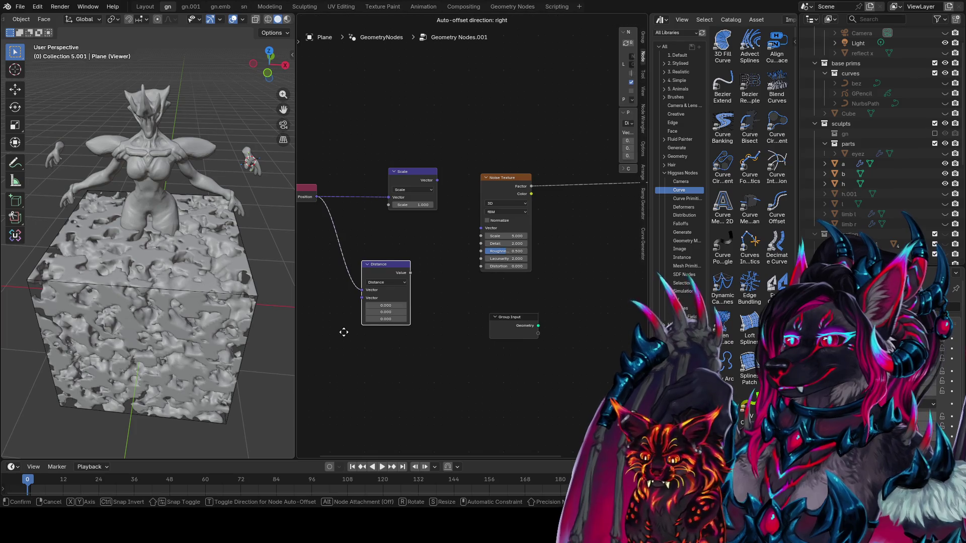
left_click(343, 332)
middle_click_drag(446, 292, 399, 298)
key("ctrl+s")
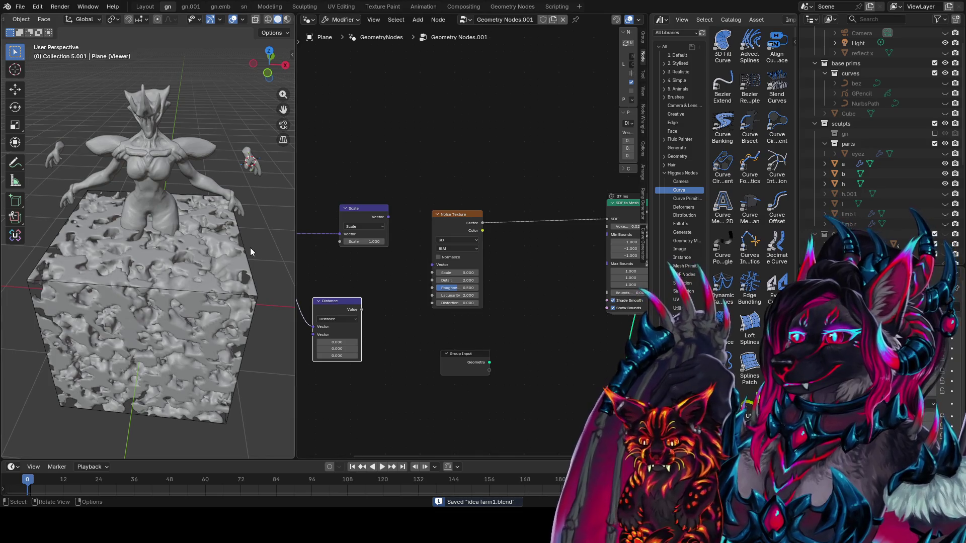
Step: Link the Distance value toward the Scale node and move the Distance node left
middle_click_drag(188, 283, 138, 249)
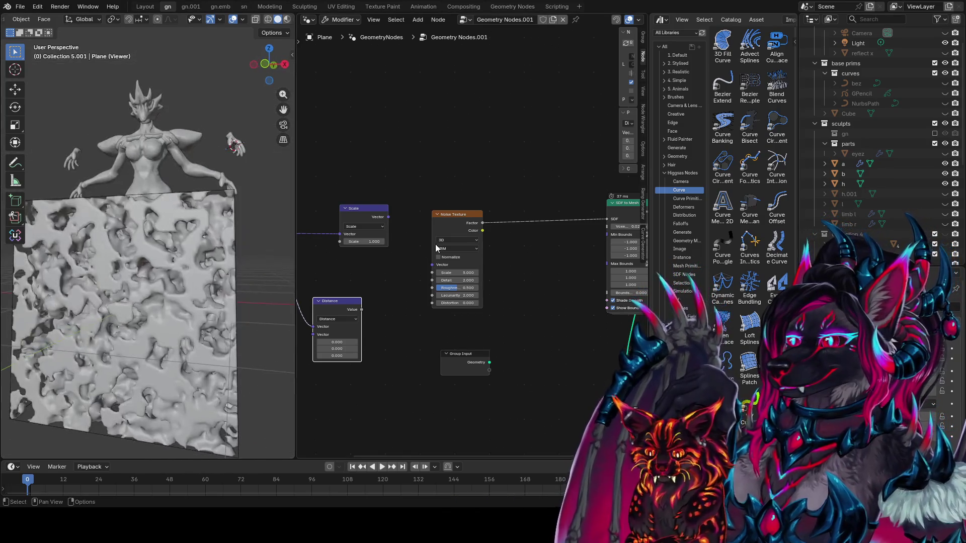
middle_click_drag(358, 301, 429, 283)
mouse_move(434, 291)
left_mouse_down()
mouse_move(415, 217)
mouse_move(409, 229)
left_mouse_up()
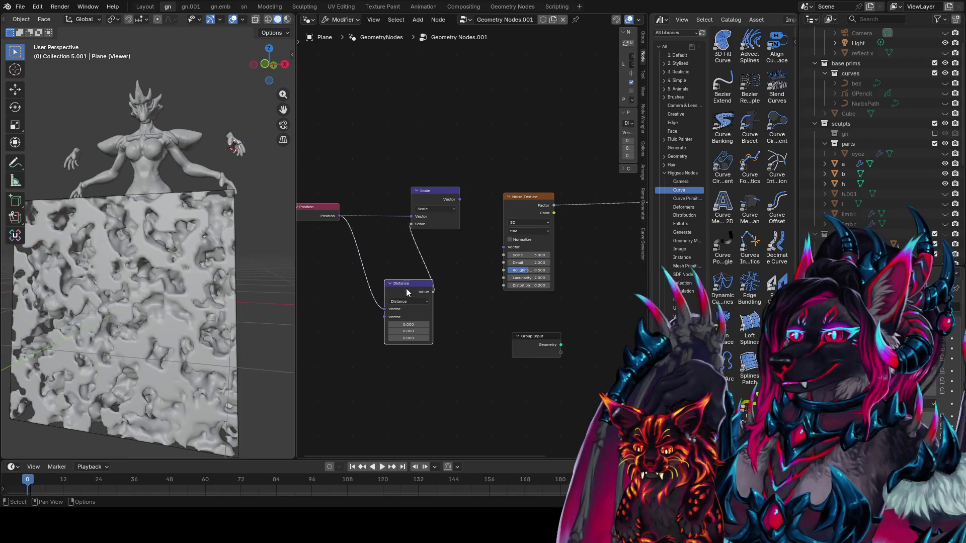
left_click_drag(398, 302, 297, 274)
middle_click_drag(357, 282, 424, 292)
Step: Add a Multiply math node taking Distance and driving the Scale amount
key("shift+a")
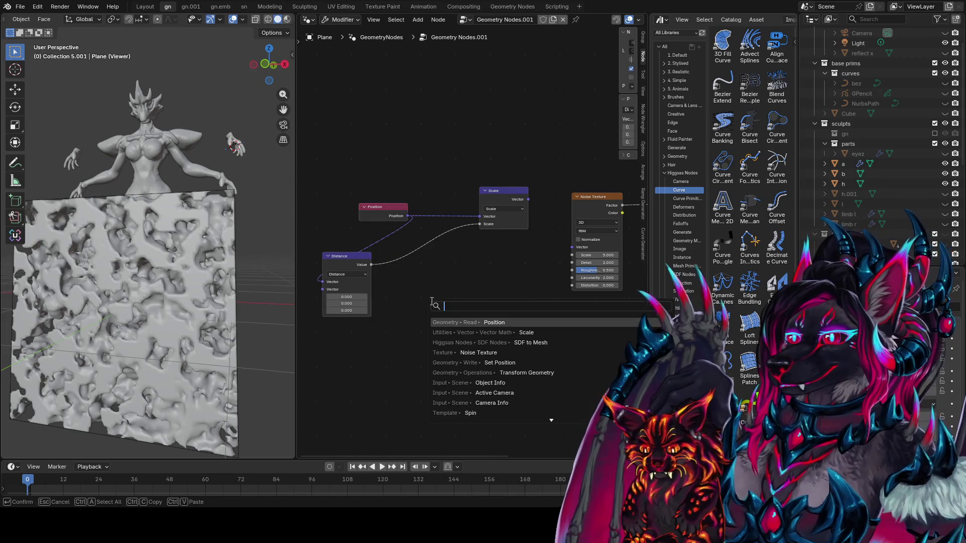
type("mult")
key("Return")
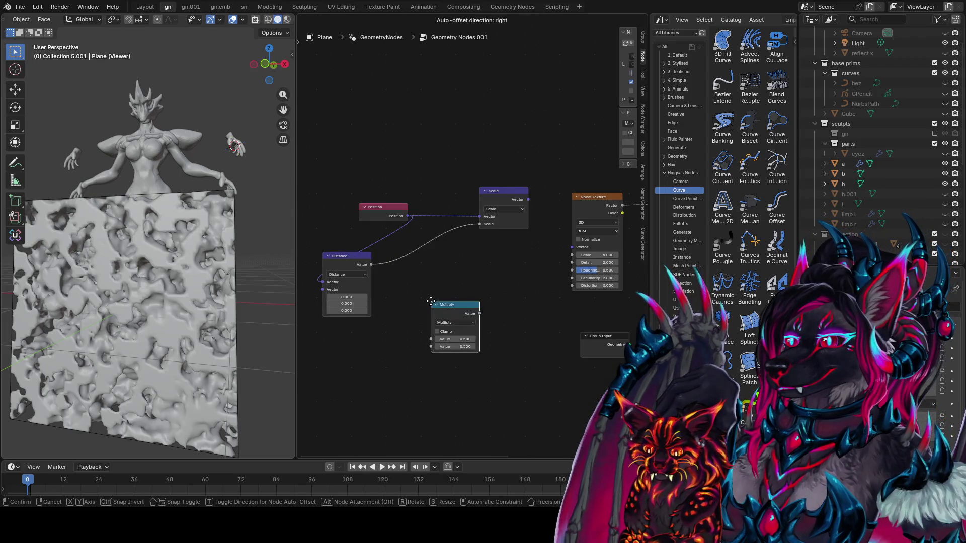
left_click(431, 301)
left_click_drag(371, 265, 439, 341)
left_click_drag(481, 313, 479, 224)
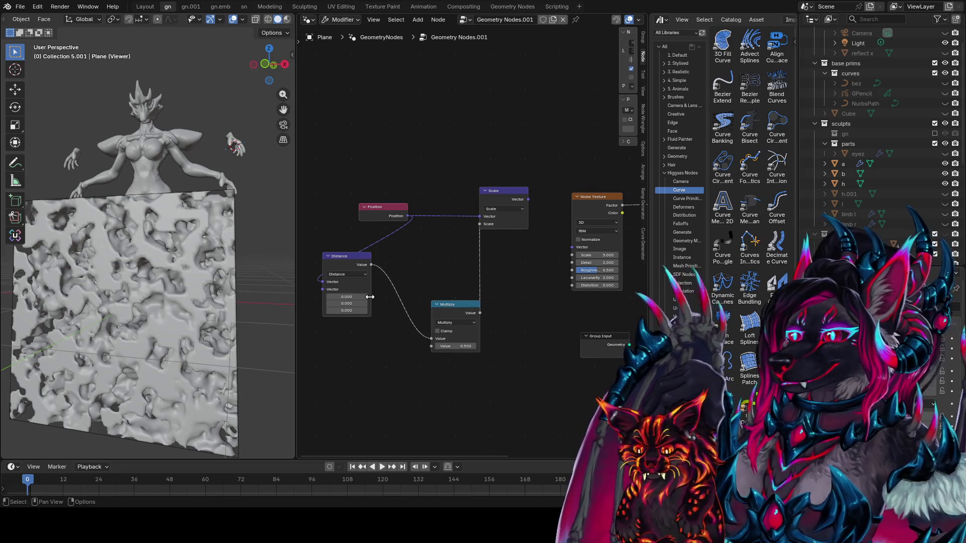
Step: Insert a Color Ramp between Distance and the Multiply node
left_click_drag(371, 265, 400, 387)
type("colo r")
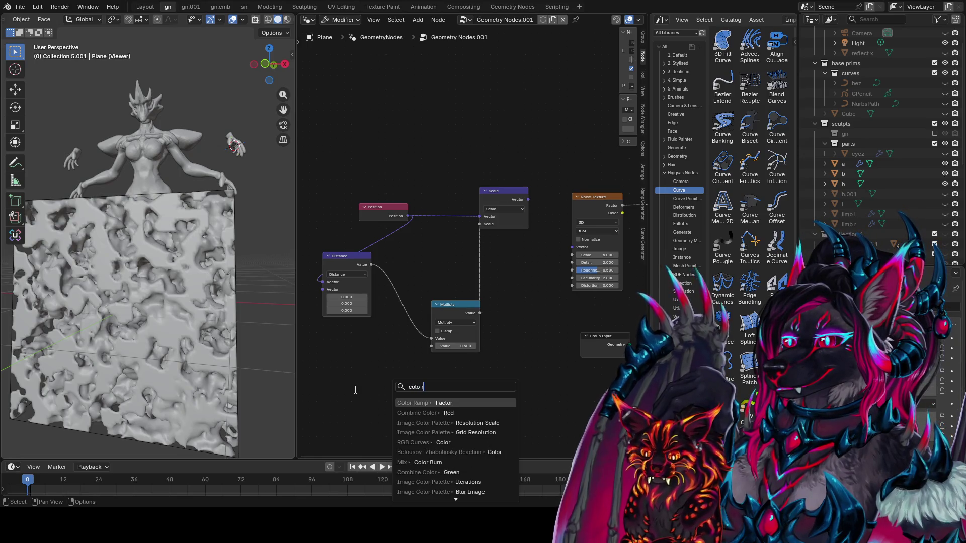
key("Return")
left_click(414, 363)
mouse_move(435, 372)
left_mouse_down()
mouse_move(447, 370)
mouse_move(432, 339)
left_mouse_up()
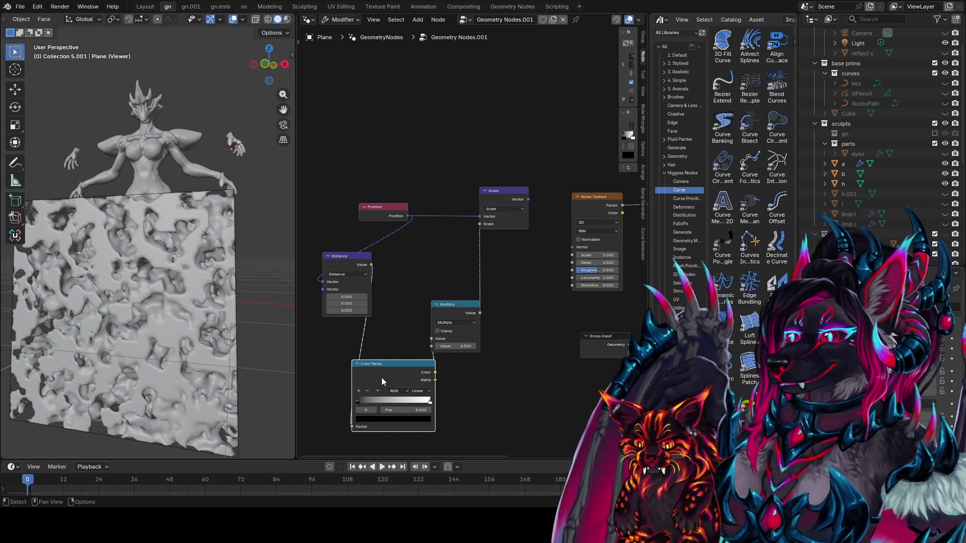
left_click_drag(382, 378, 340, 343)
Step: Feed the scaled vector into the Noise Texture Vector and set Multiply to 1.820
middle_click_drag(511, 301, 467, 315)
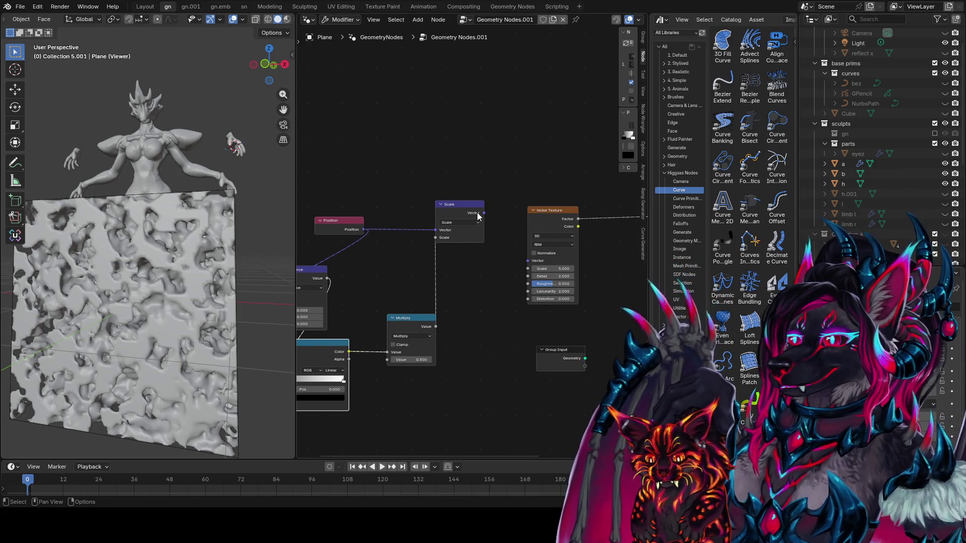
left_click_drag(483, 212, 527, 261)
middle_click_drag(419, 319, 469, 300)
left_click_drag(460, 340, 498, 340)
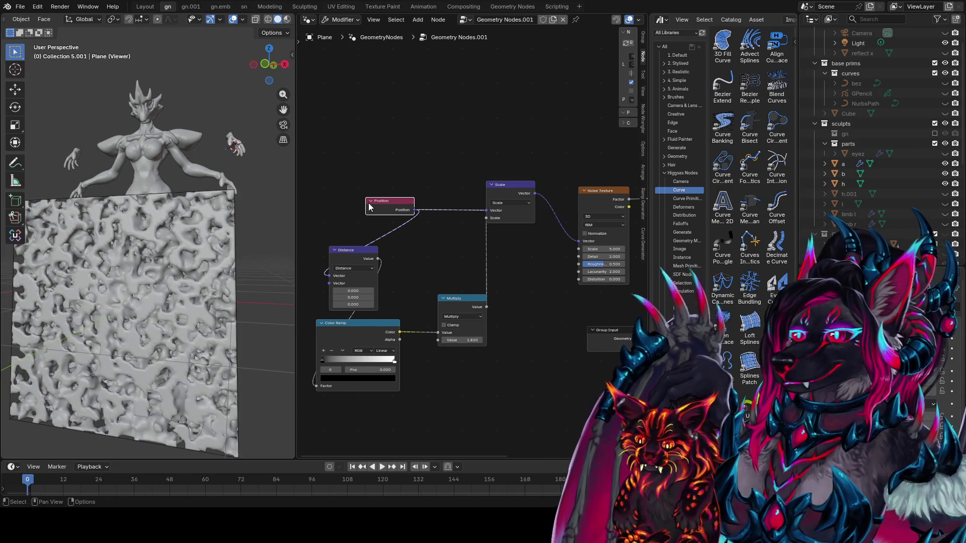
Step: Move the Position node aside and search for a Combine node
left_click_drag(369, 207, 341, 215)
key("shift+a")
type("combin")
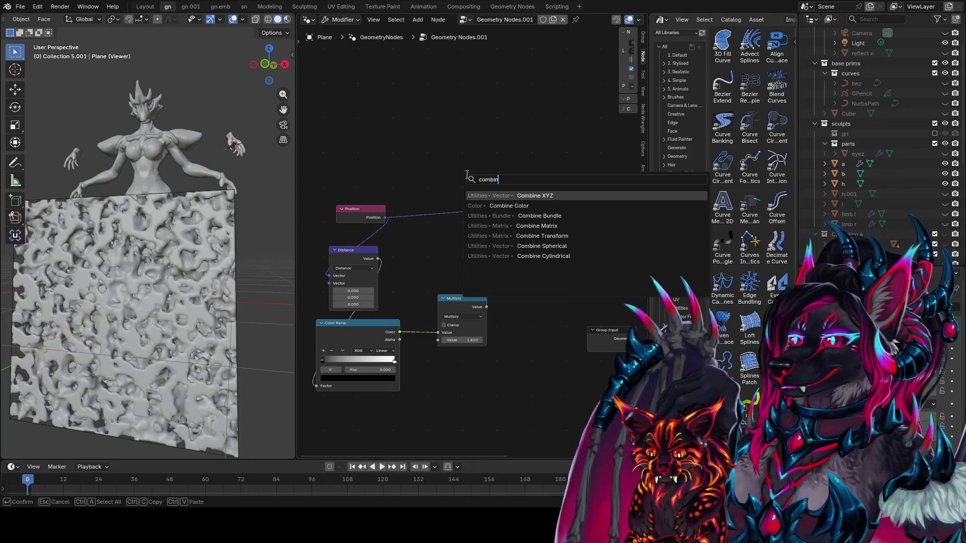
Step: Add Combine XYZ and Separate XYZ, splitting Position and passing X and Y into Combine XYZ
key("Return")
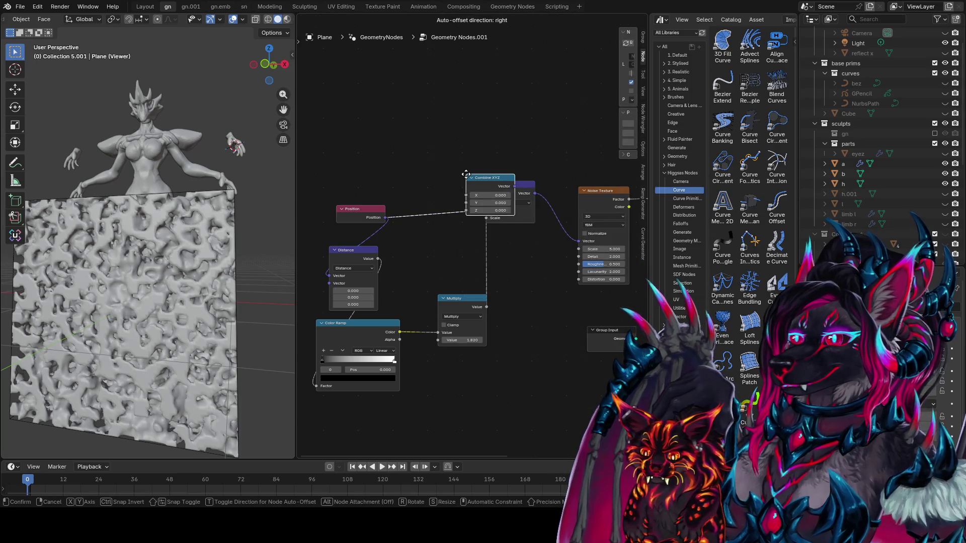
left_click(451, 125)
key("shift+a")
type("sepa")
key("Return")
left_click(392, 147)
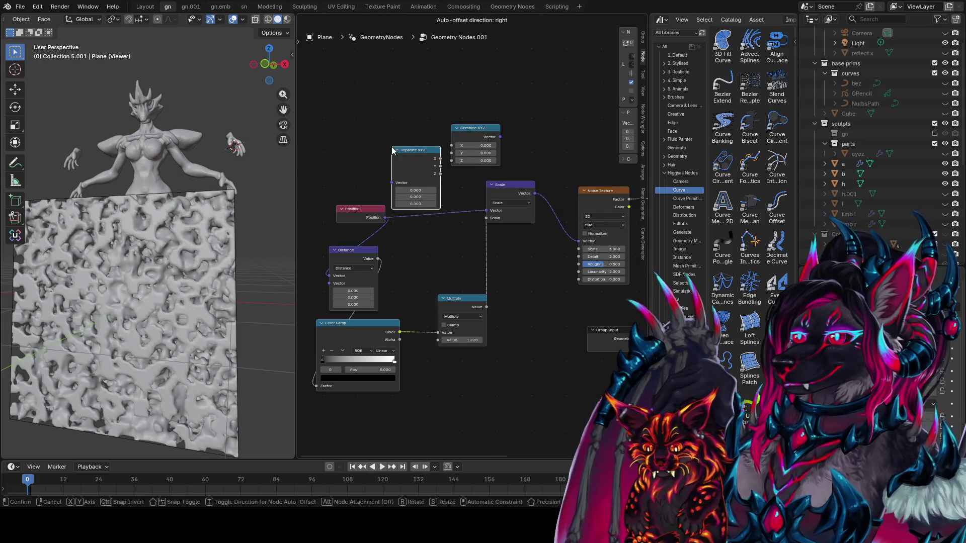
mouse_move(367, 209)
left_mouse_down()
mouse_move(364, 223)
mouse_move(393, 209)
mouse_move(392, 183)
left_mouse_up()
left_click_drag(410, 149, 392, 127)
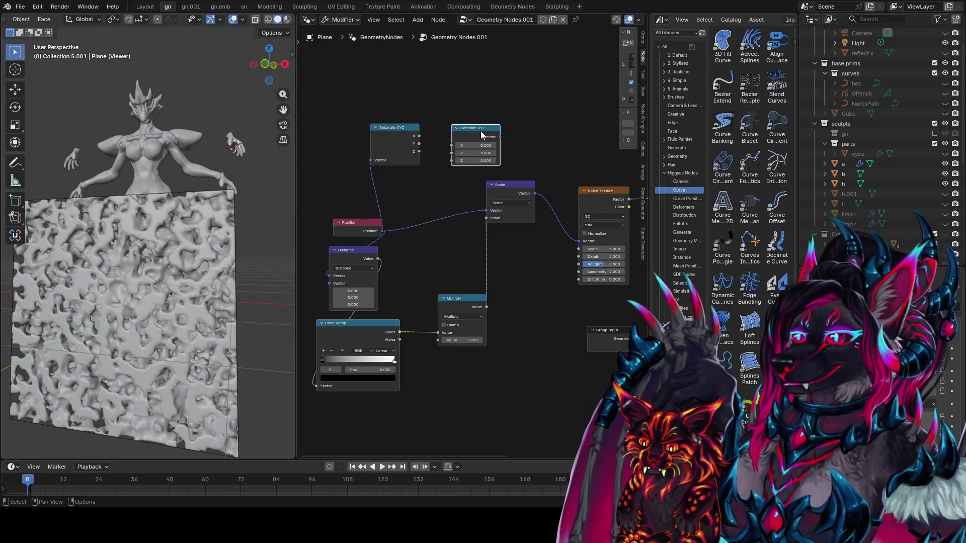
left_click_drag(452, 138, 492, 130)
left_click_drag(419, 136, 492, 137)
left_click_drag(419, 143, 493, 145)
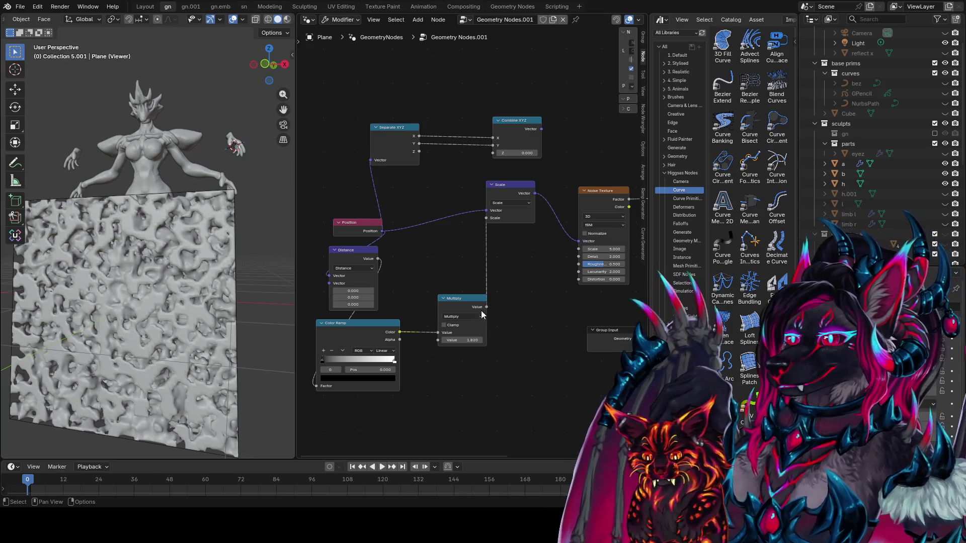
Step: Duplicate Multiply, feed it the Z height, set factor 2.050, switch to Multiply Add, uncheck Clamp
left_click_drag(457, 297, 490, 326)
key("shift+d")
left_click(445, 253)
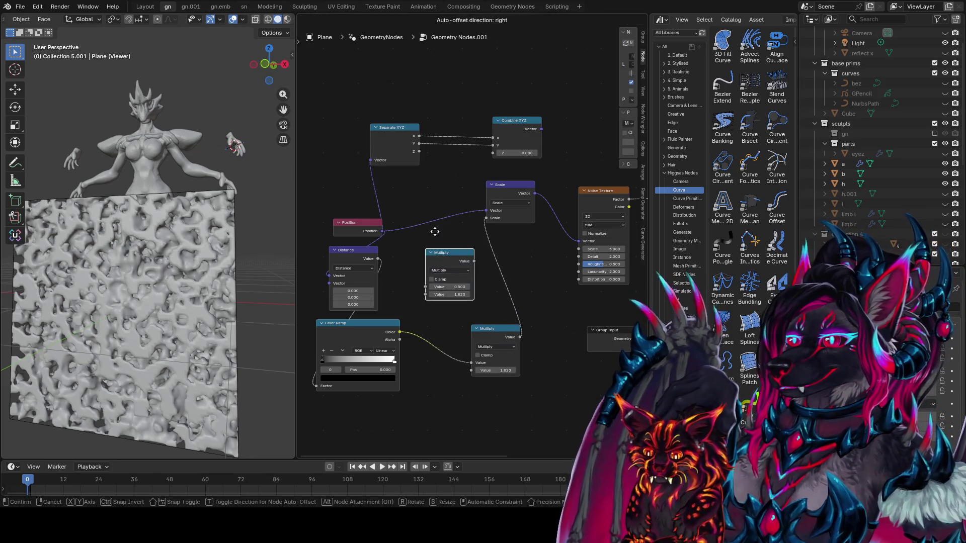
left_click_drag(418, 151, 425, 287)
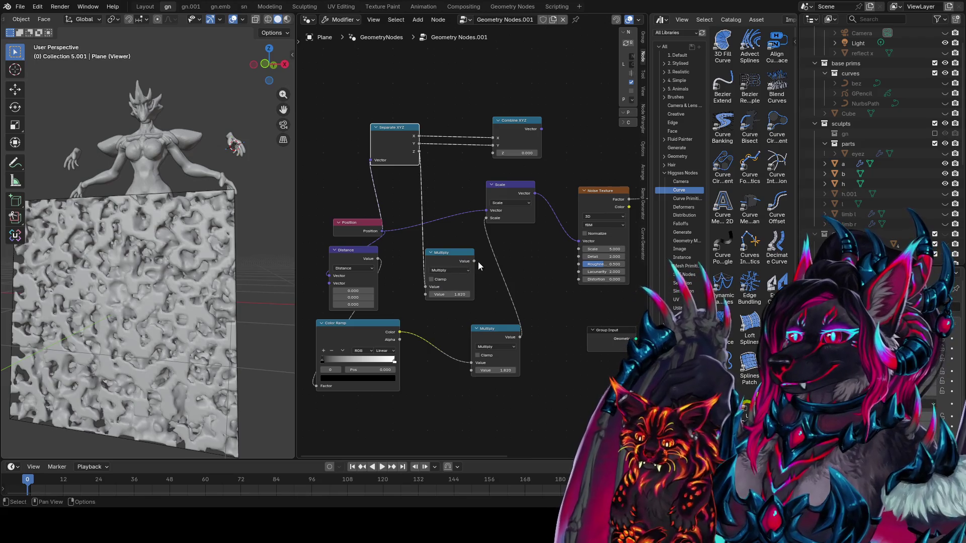
left_click_drag(474, 261, 471, 370)
left_click_drag(449, 294, 461, 295)
middle_click_drag(385, 257, 408, 264)
left_click(478, 278)
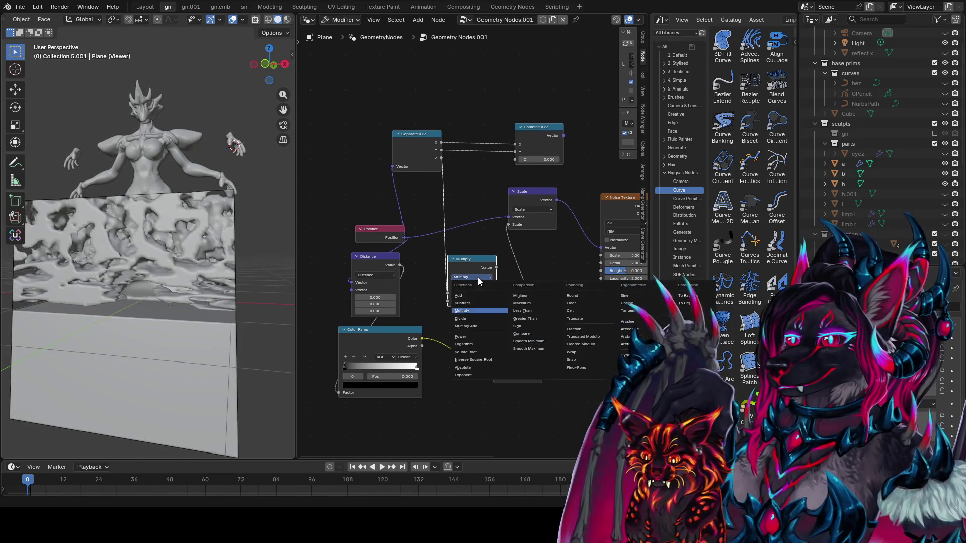
left_click(479, 326)
left_click(455, 286)
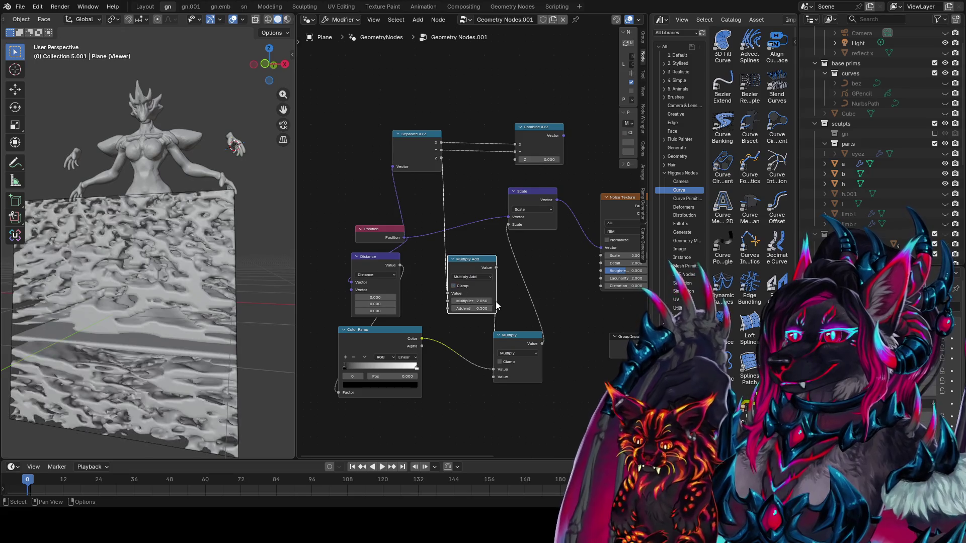
Step: Set the SDF to Mesh minimum Z bound to 0
scroll(227, 292, "down", 5)
mouse_move(242, 292)
middle_mouse_down()
mouse_move(273, 286)
mouse_move(213, 303)
middle_mouse_up()
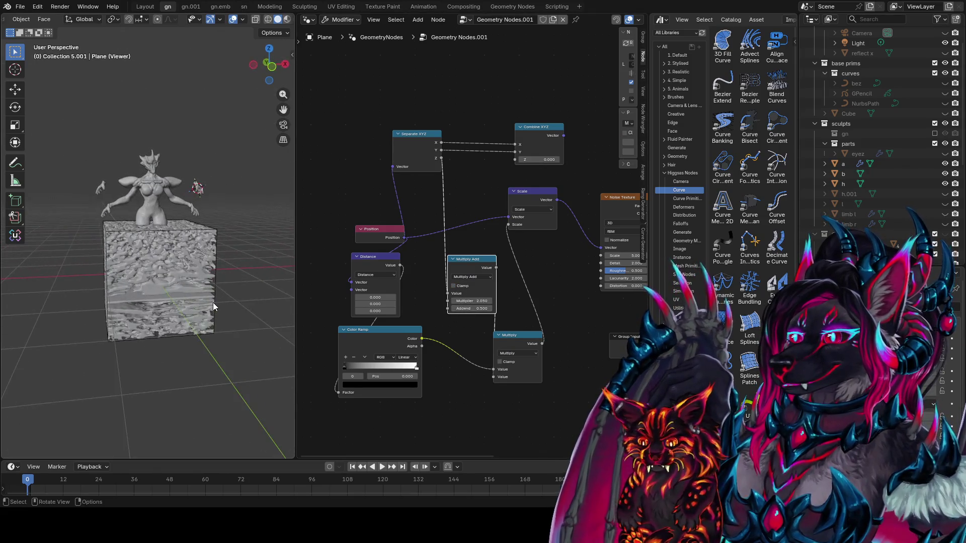
middle_click_drag(547, 324, 352, 327)
left_click(544, 231)
type("000")
key("Return")
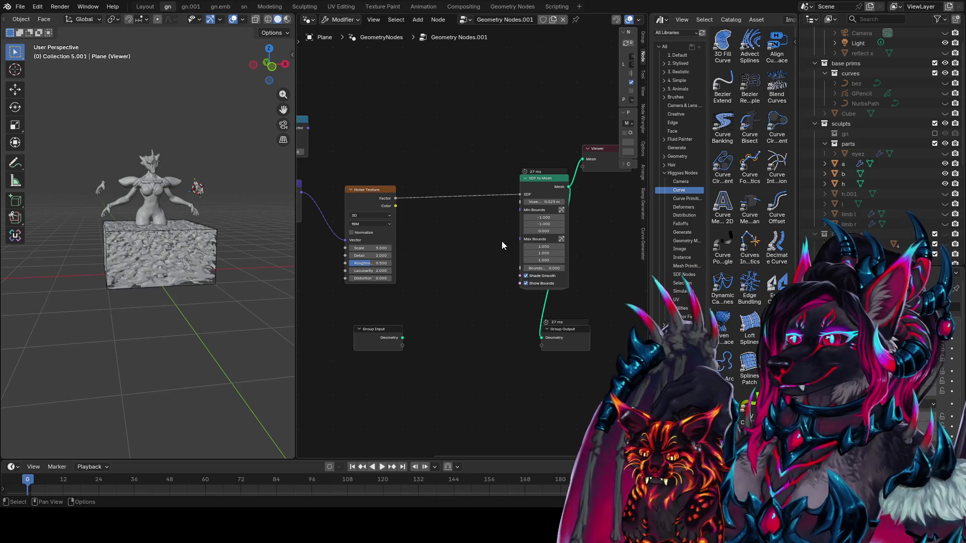
Step: Set the SDF to Mesh maximum Z bound to 2
left_click(544, 260)
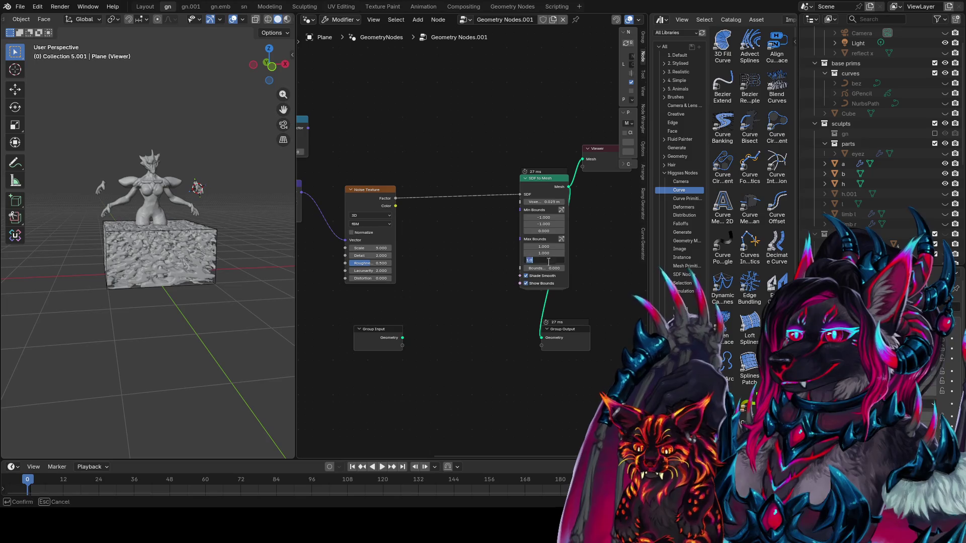
type("2")
key("Return")
scroll(192, 241, "up", 4)
mouse_move(192, 241)
middle_mouse_down()
mouse_move(166, 262)
mouse_move(207, 203)
mouse_move(130, 227)
mouse_move(267, 232)
mouse_move(177, 256)
mouse_move(206, 326)
middle_mouse_up()
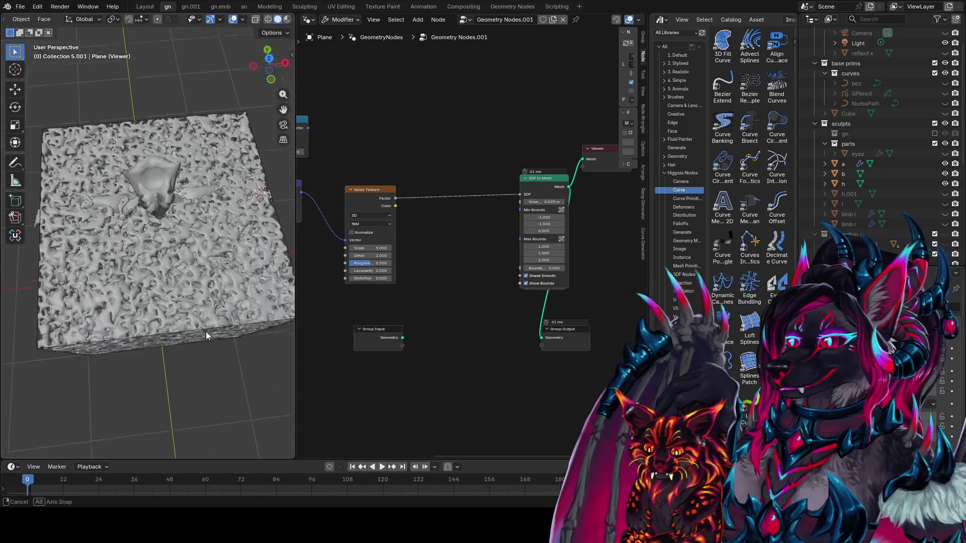
Step: Preview the Noise Texture factor in the viewport and save the file
middle_click_drag(428, 327, 535, 335)
middle_click_drag(430, 297, 469, 297)
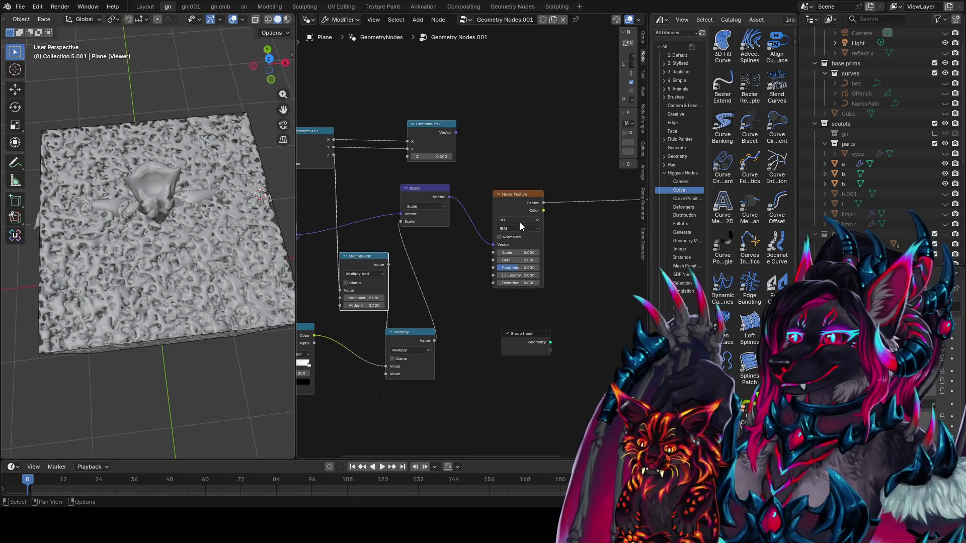
left_click_drag(521, 194, 502, 180)
mouse_move(427, 194)
middle_mouse_down()
mouse_move(433, 230)
mouse_move(501, 216)
middle_mouse_up()
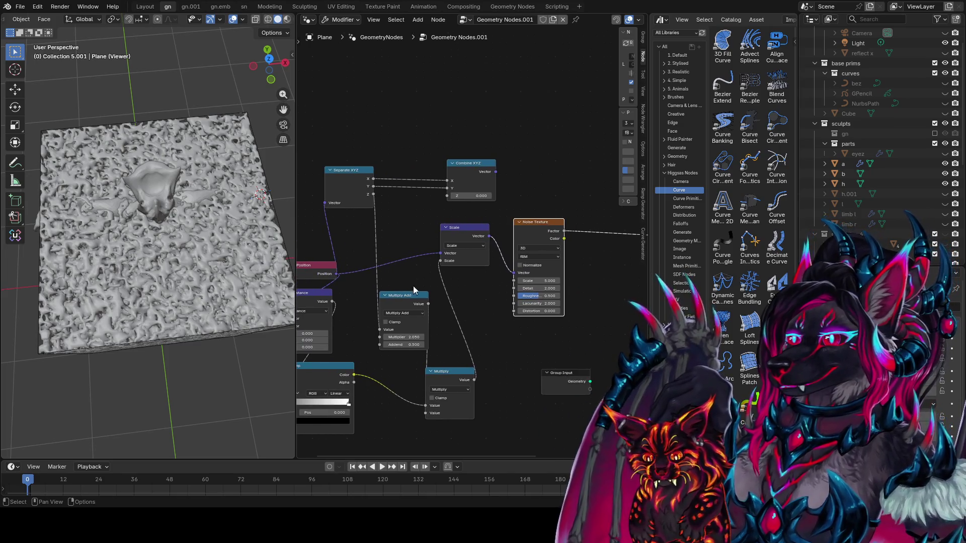
left_click(528, 242, "ctrl+shift")
middle_click_drag(462, 258, 415, 200)
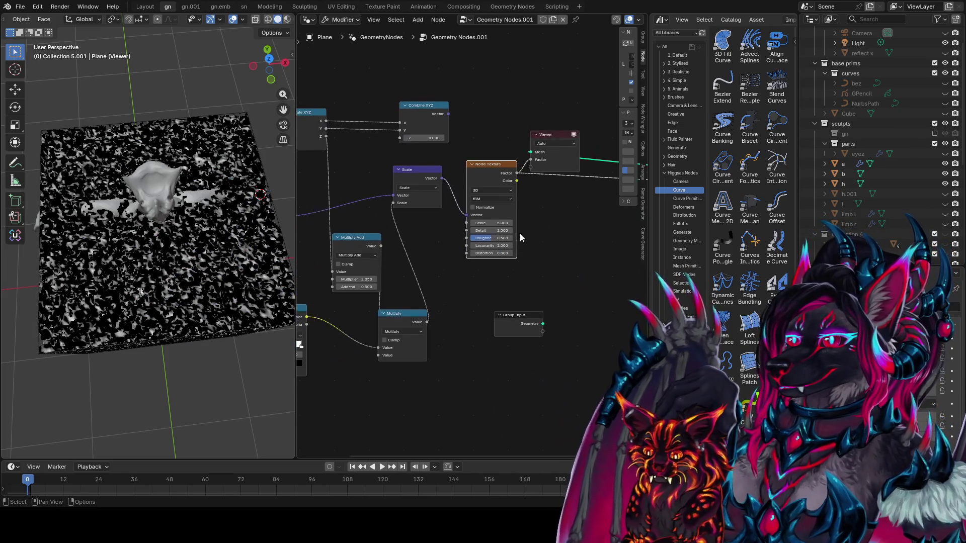
key("ctrl+s")
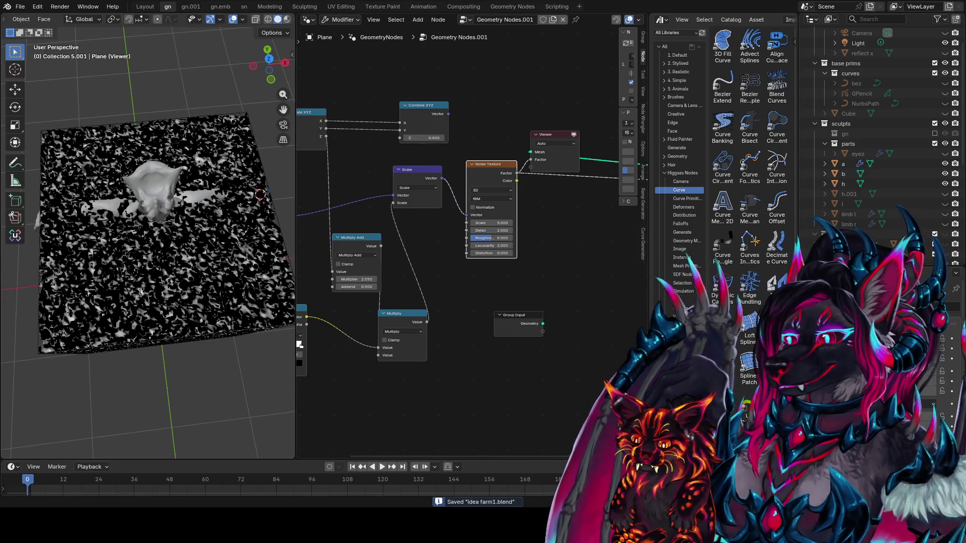
Step: Reduce the SDF to Mesh maximum Z bound to 1.000
middle_click_drag(151, 226, 166, 191)
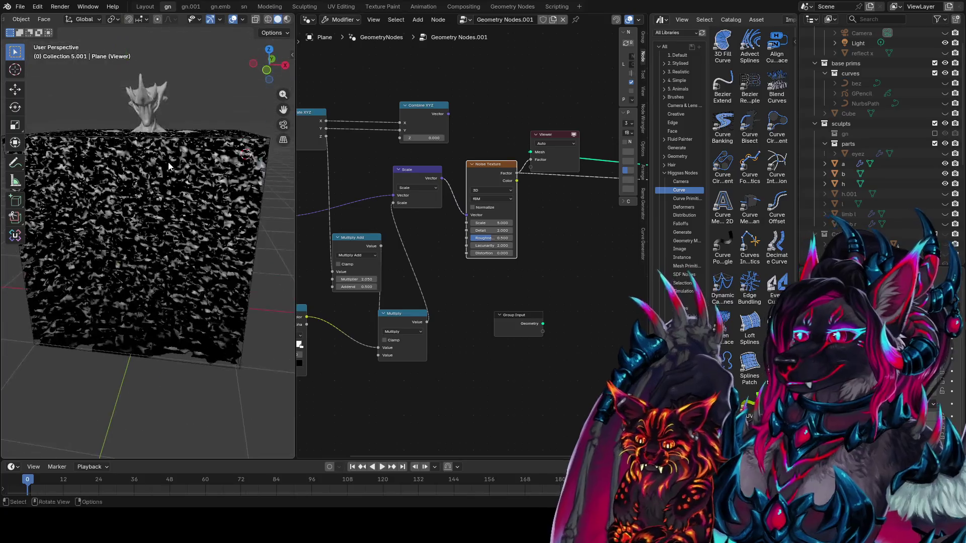
middle_click_drag(594, 227, 497, 248)
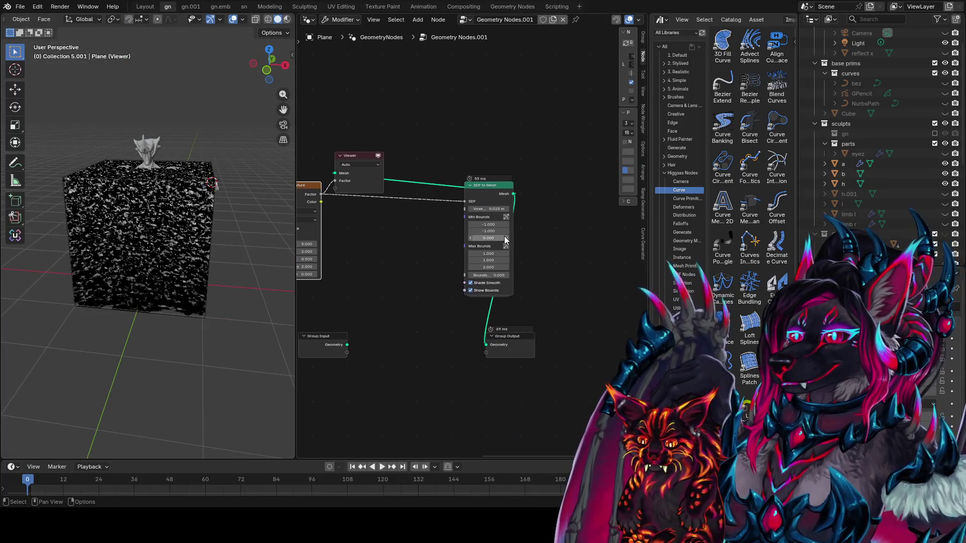
left_click_drag(489, 267, 486, 270)
left_click(486, 270)
type("1")
key("Return")
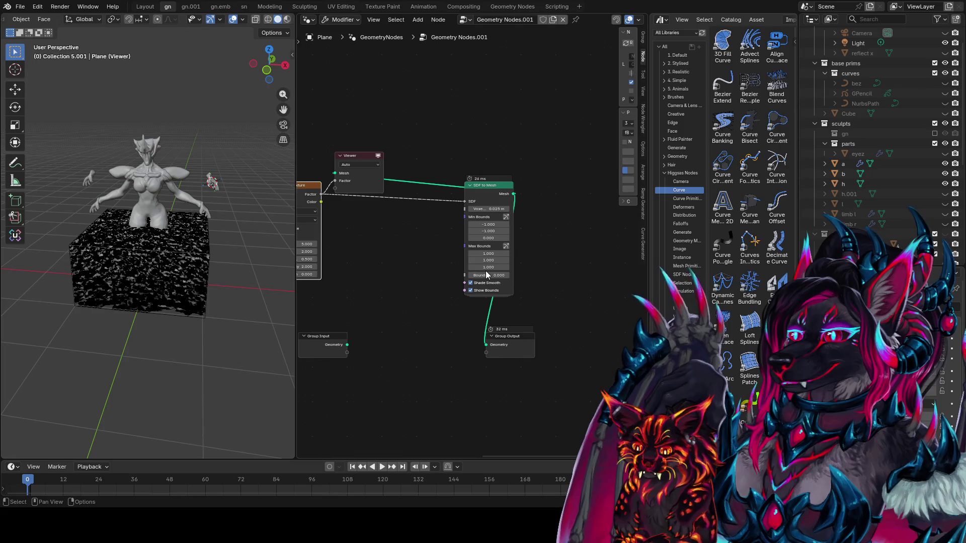
scroll(470, 247, "up", 1)
scroll(191, 275, "up", 2)
middle_click_drag(191, 275, 216, 272)
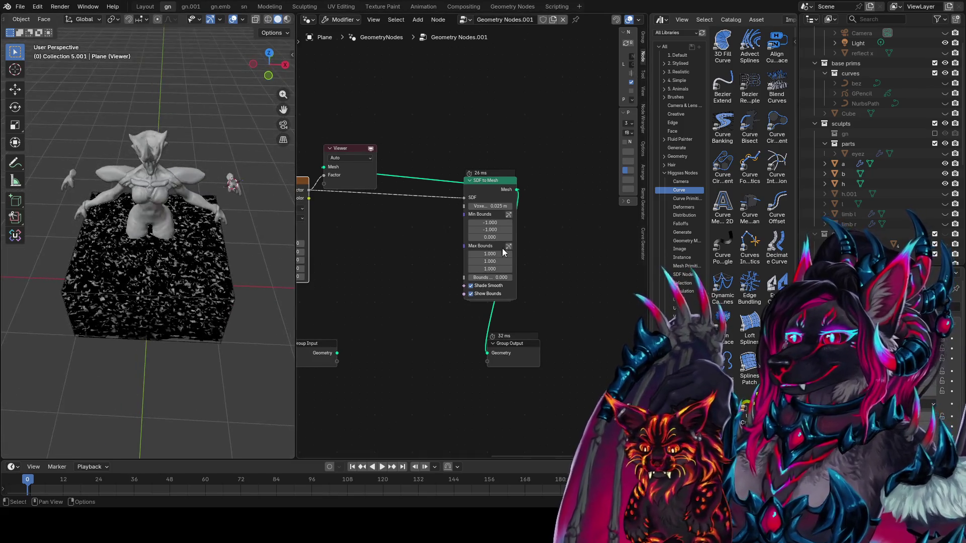
Step: Set the X and Y bounds to run from -0.500 to 0.500
left_click(502, 221)
type("-")
key("Return")
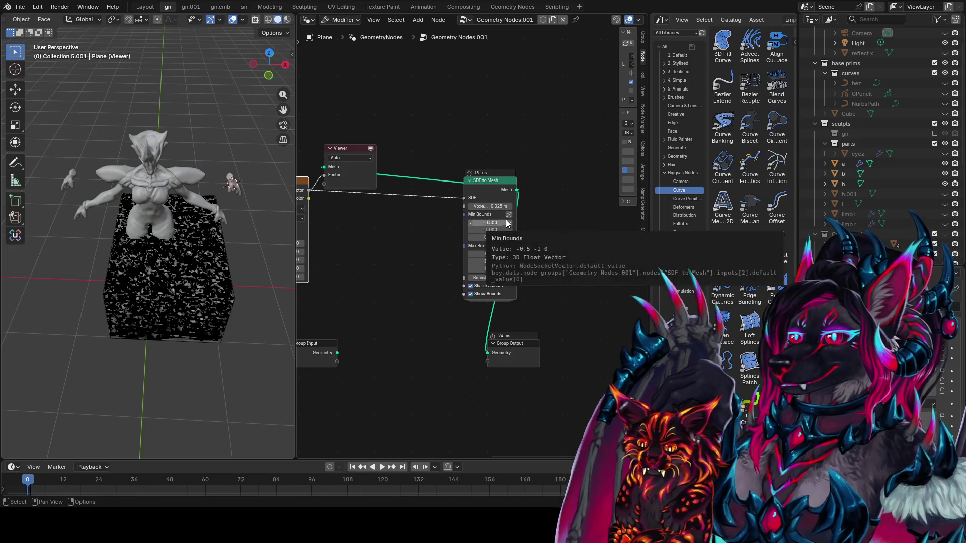
left_click(499, 253)
type(".5")
key("Return")
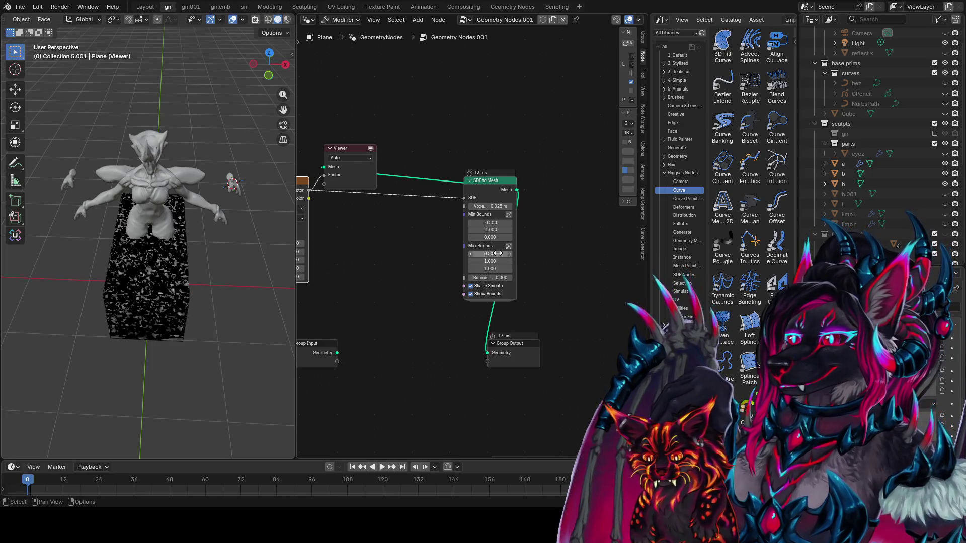
left_click(491, 229)
type("-0.5")
key("Return")
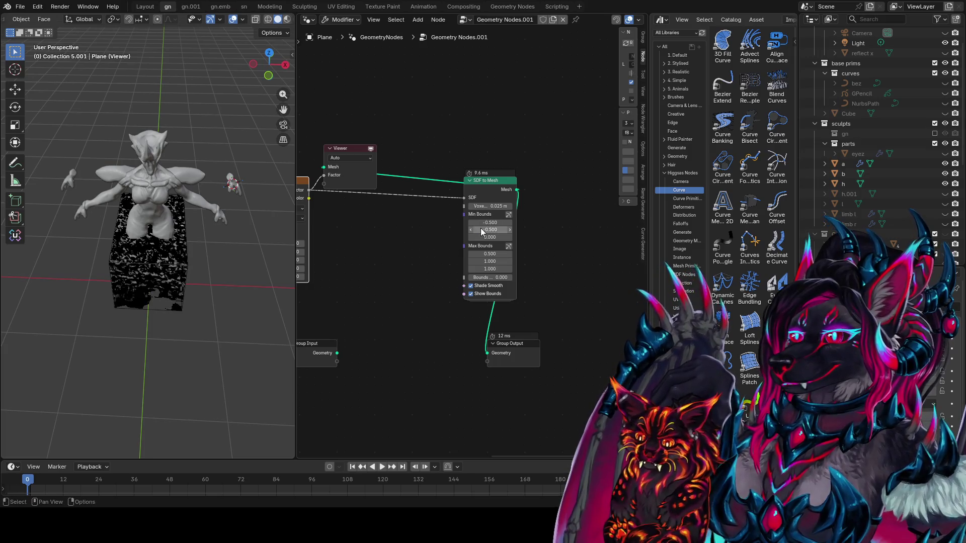
left_click(489, 262)
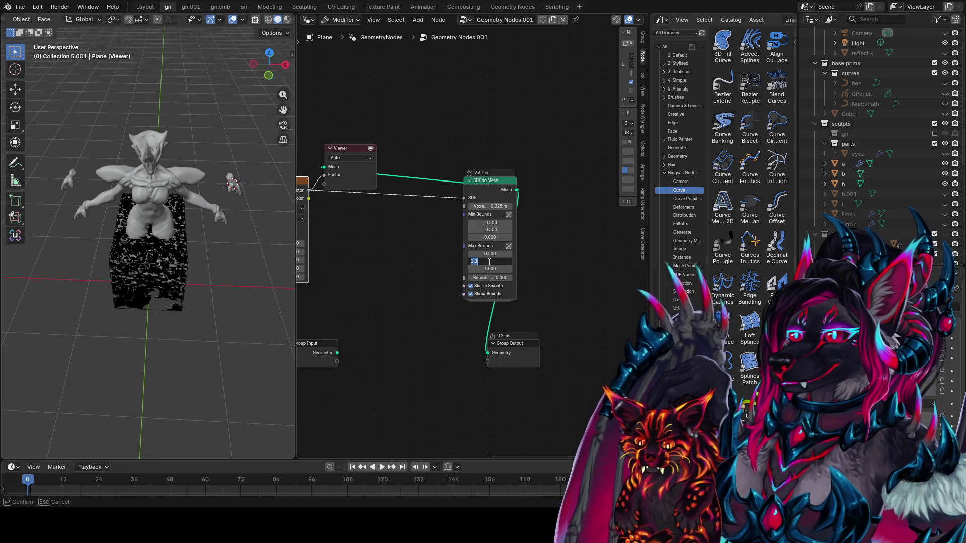
type(".5")
key("Return")
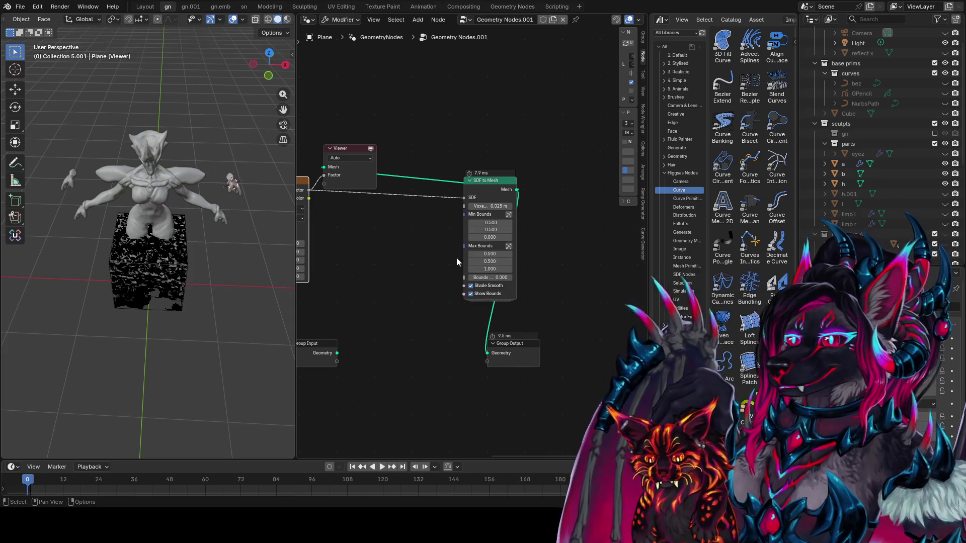
Step: Turn off the noise preview to show the compact rocky block mesh
middle_click_drag(292, 347, 116, 328)
mouse_move(186, 350)
middle_mouse_down()
mouse_move(209, 349)
mouse_move(197, 362)
middle_mouse_up()
left_click(371, 148)
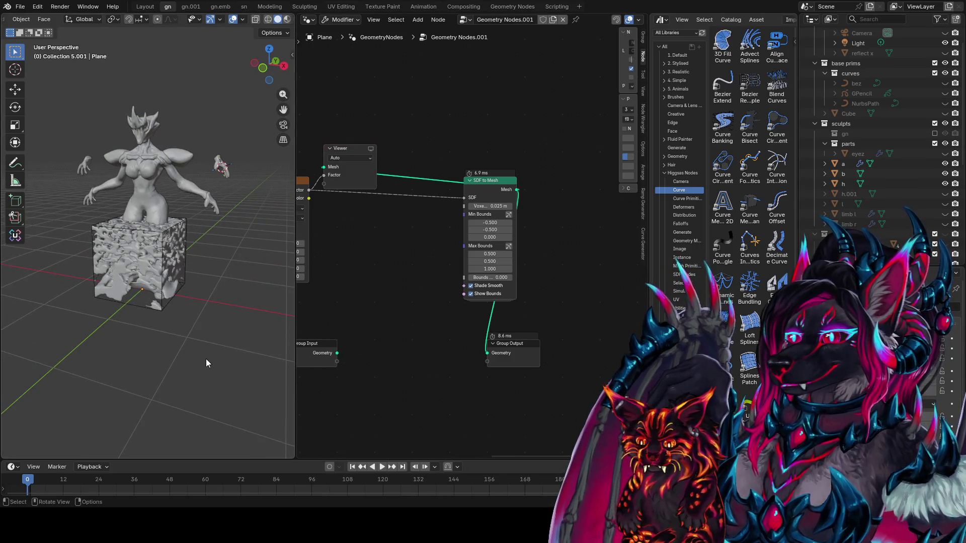
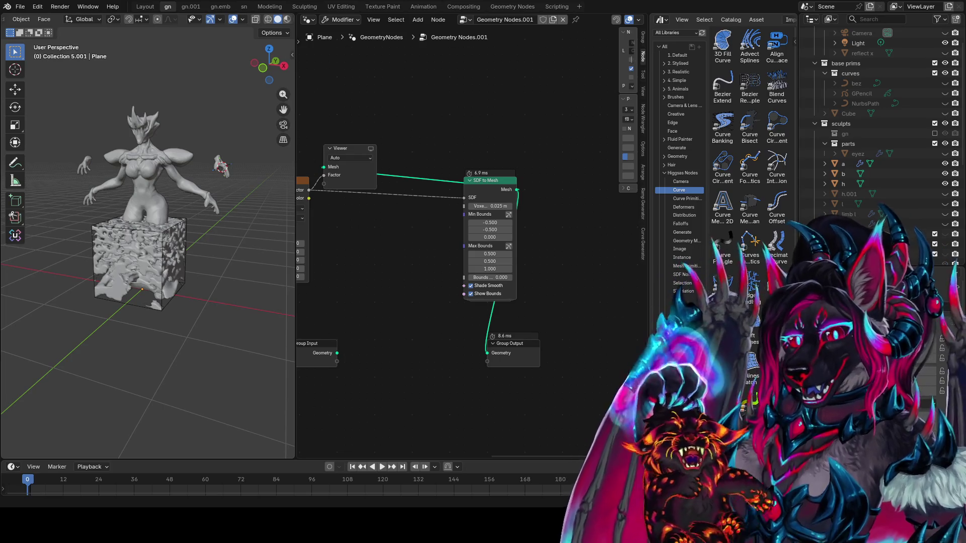
Step: Save the file and preview the noise pattern on the cube, moving the Viewer node up
mouse_move(401, 265)
middle_mouse_down()
mouse_move(401, 300)
mouse_move(466, 298)
middle_mouse_up()
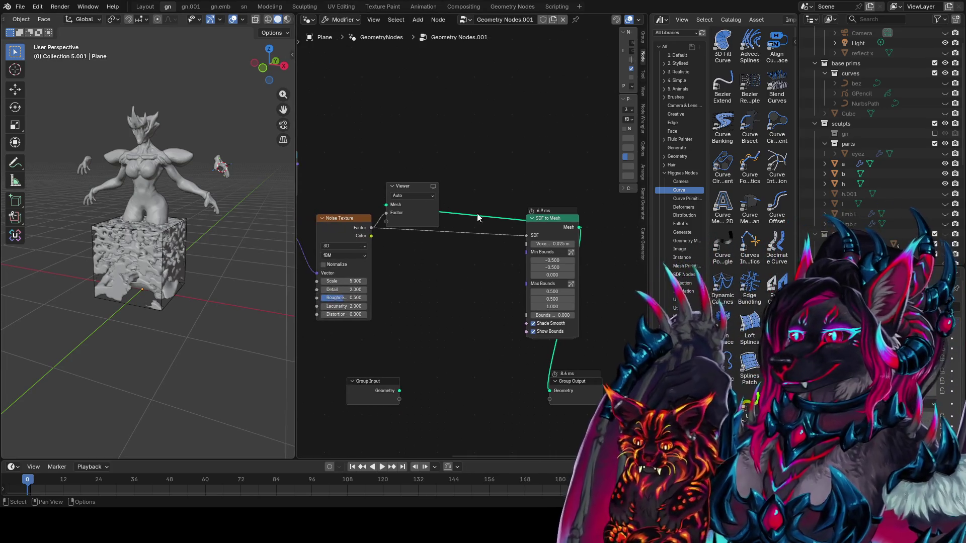
key("ctrl+s")
middle_click_drag(449, 166, 480, 145)
left_click(477, 174)
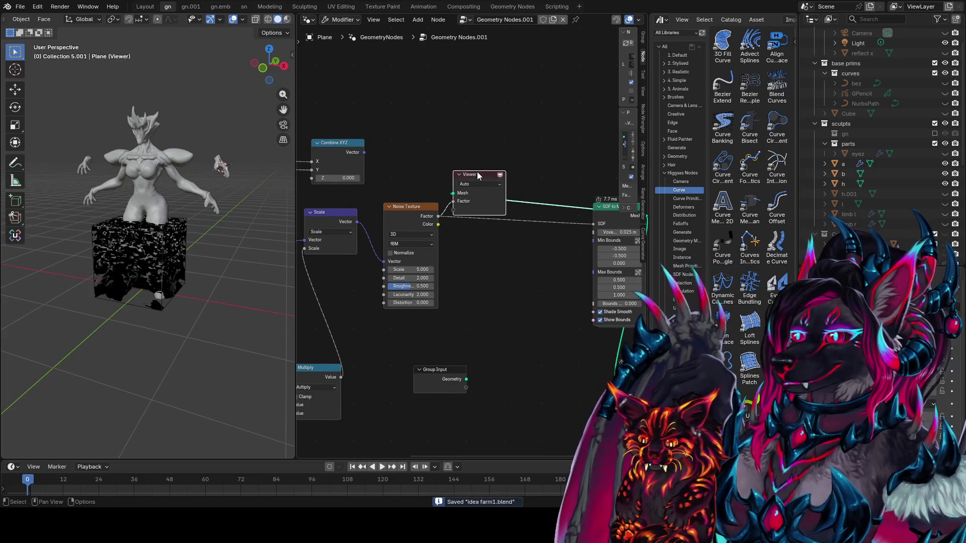
left_click_drag(477, 174, 514, 107)
Step: Connect the Scale node's Vector output to the Viewer for a blue-to-magenta preview
middle_click_drag(405, 212, 486, 216)
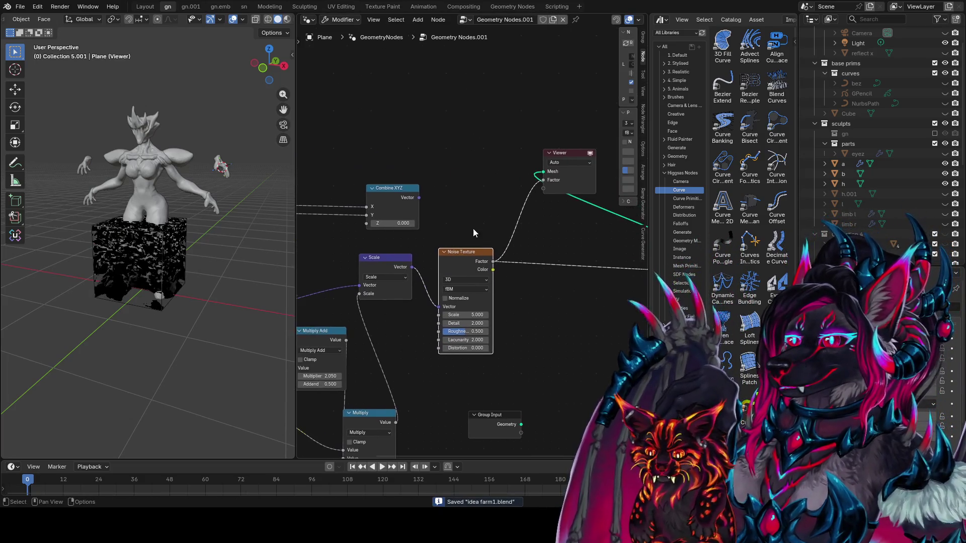
mouse_move(488, 230)
middle_mouse_down()
mouse_move(401, 214)
mouse_move(487, 237)
mouse_move(454, 244)
mouse_move(513, 233)
middle_mouse_up()
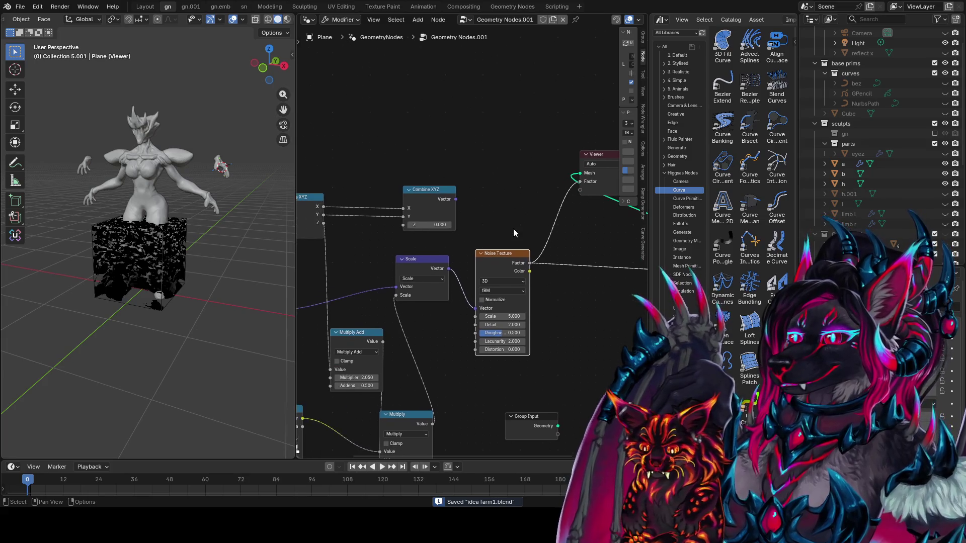
left_click(437, 270, "ctrl+shift")
mouse_move(124, 278)
middle_mouse_down()
mouse_move(151, 271)
mouse_move(147, 210)
middle_mouse_up()
mouse_move(483, 331)
middle_mouse_down()
mouse_move(538, 301)
mouse_move(547, 322)
middle_mouse_up()
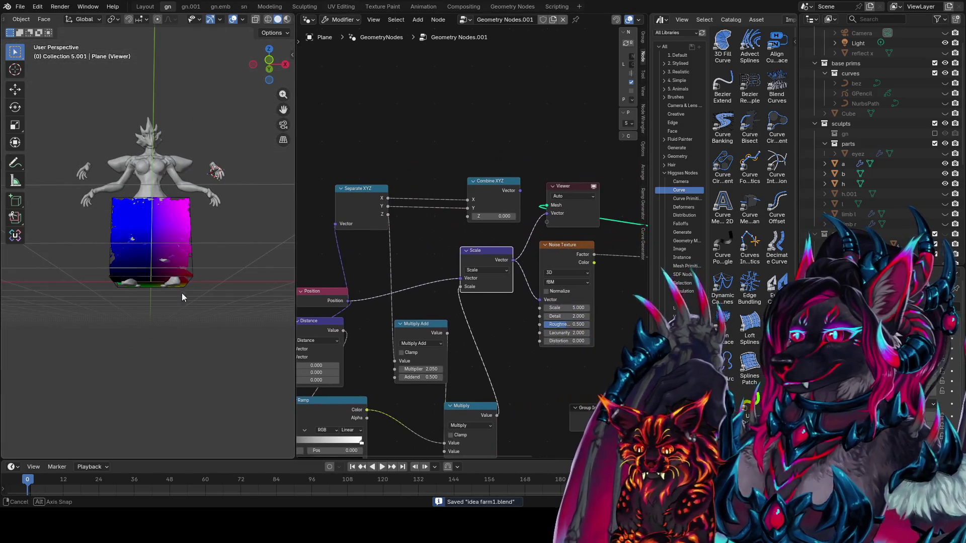
Step: Move the Position node up and to the left in the node graph
middle_click_drag(182, 293, 192, 226)
middle_click_drag(401, 302, 395, 297)
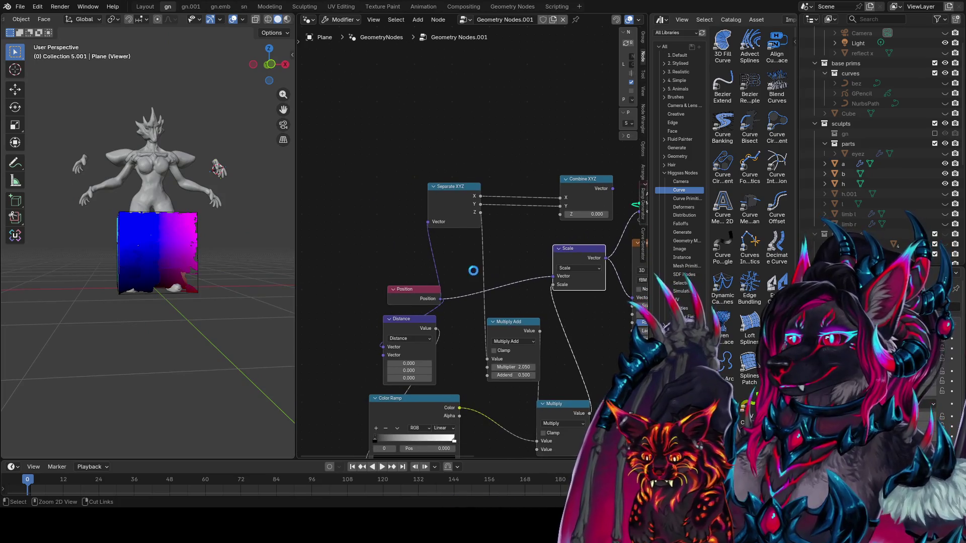
left_click(367, 323)
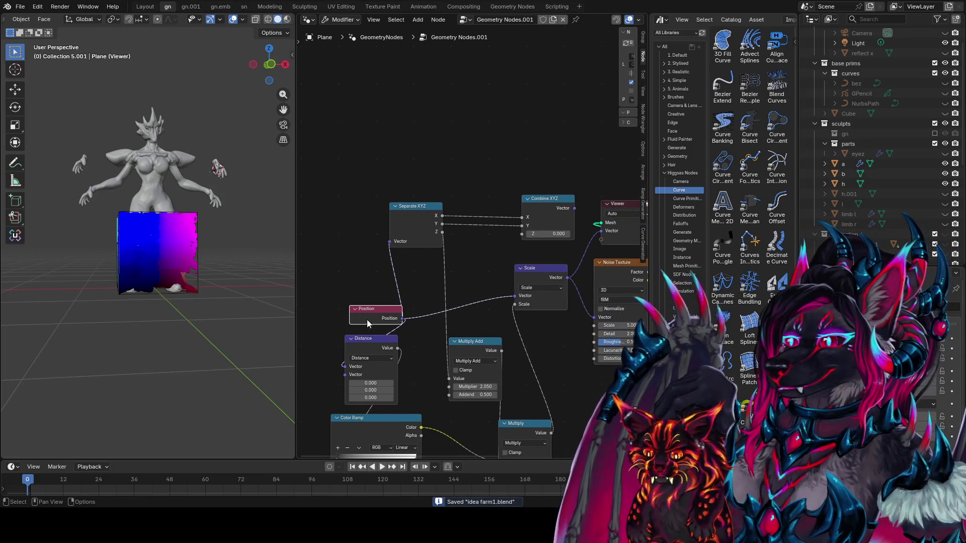
left_click_drag(365, 318, 287, 278)
middle_click_drag(287, 278, 304, 278)
Step: Duplicate the Distance node above, link Position to its Vector, preview it, and set Z to 1
left_click(390, 345)
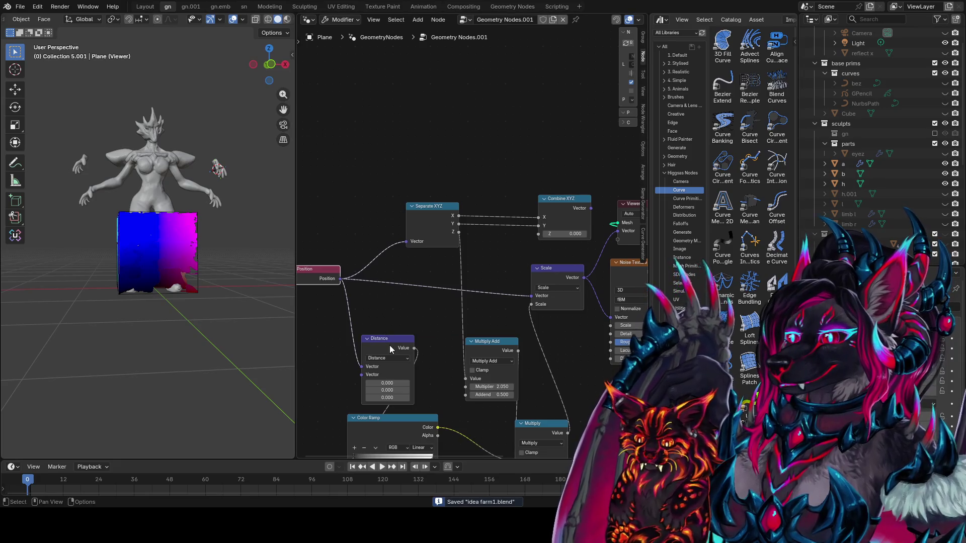
key("shift+d")
left_click(391, 93)
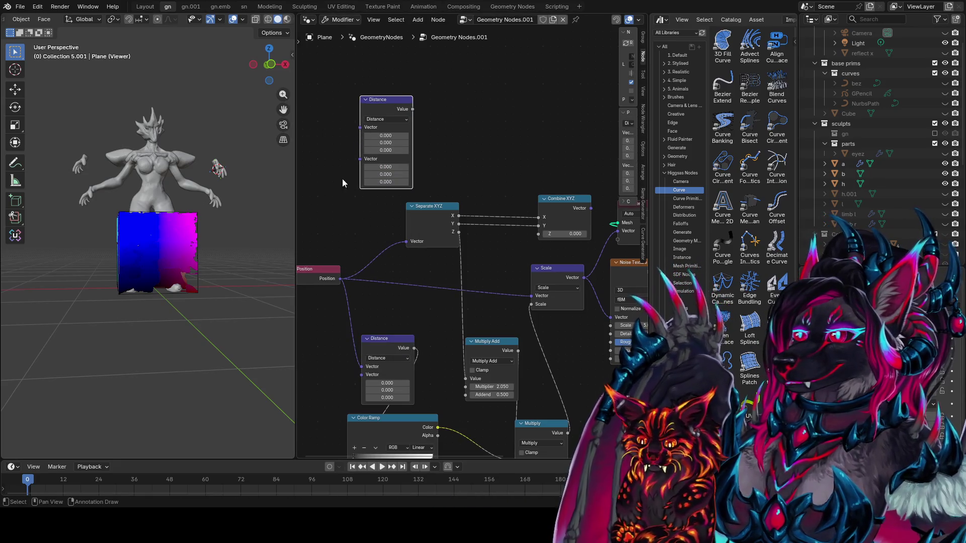
mouse_move(344, 283)
left_mouse_down()
mouse_move(354, 132)
mouse_move(423, 106)
left_mouse_up()
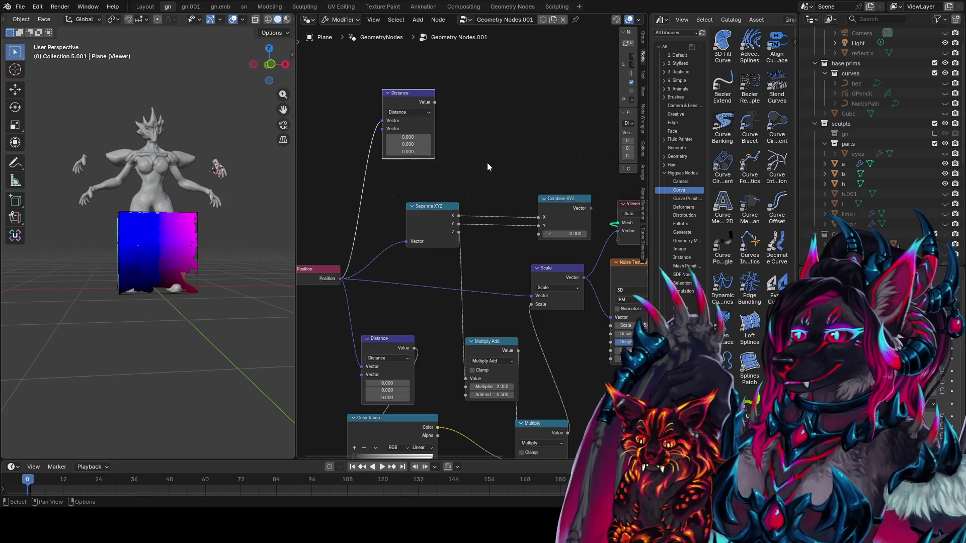
scroll(487, 162, "down", 2)
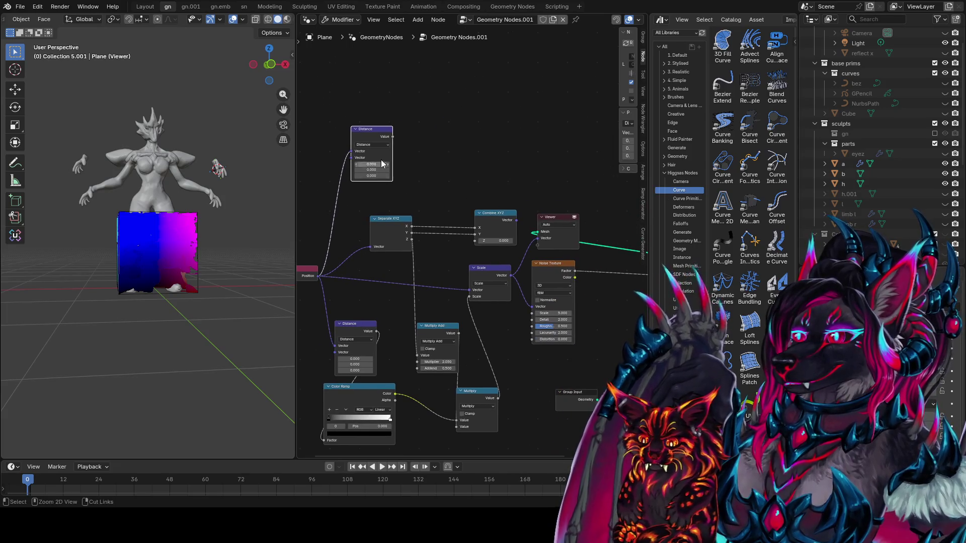
left_click(377, 179, "ctrl+shift")
mouse_move(377, 176)
left_mouse_down()
mouse_move(402, 177)
mouse_move(387, 175)
left_mouse_up()
Step: Insert a copied Color Ramp with black stop 0.423 after the Distance node, whose X is 0
left_click(362, 386)
key("shift+d")
left_click(466, 105)
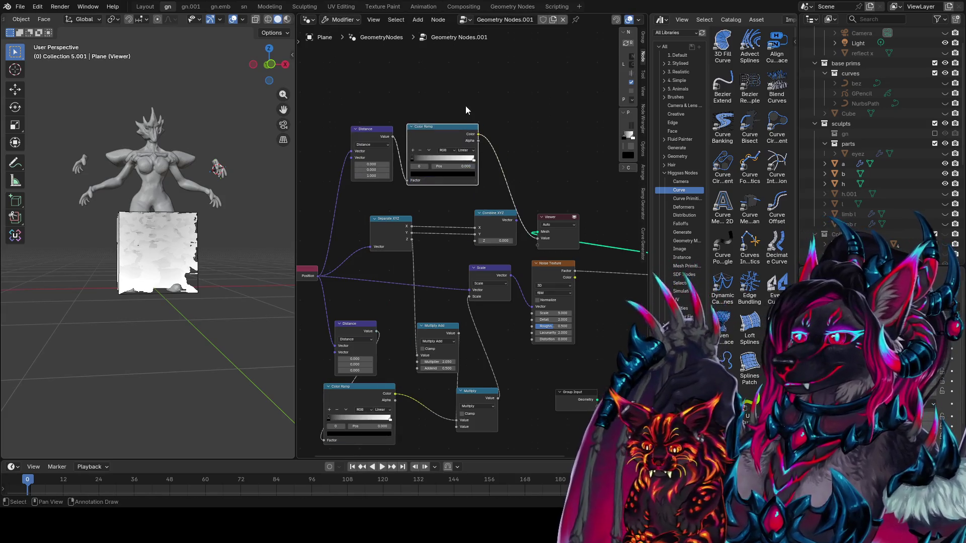
left_click_drag(421, 159, 445, 161)
middle_click_drag(237, 261, 197, 267)
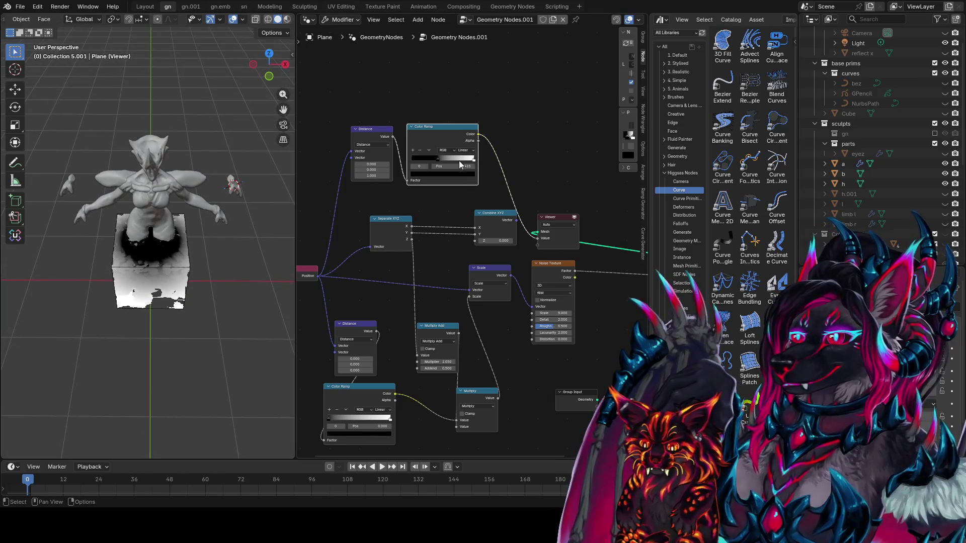
left_click_drag(371, 165, 367, 164)
left_click(372, 164)
key("Return")
Step: Turn a duplicated Multiply node into Logarithm, fed by the Color Ramp, and preview it
left_click(485, 396)
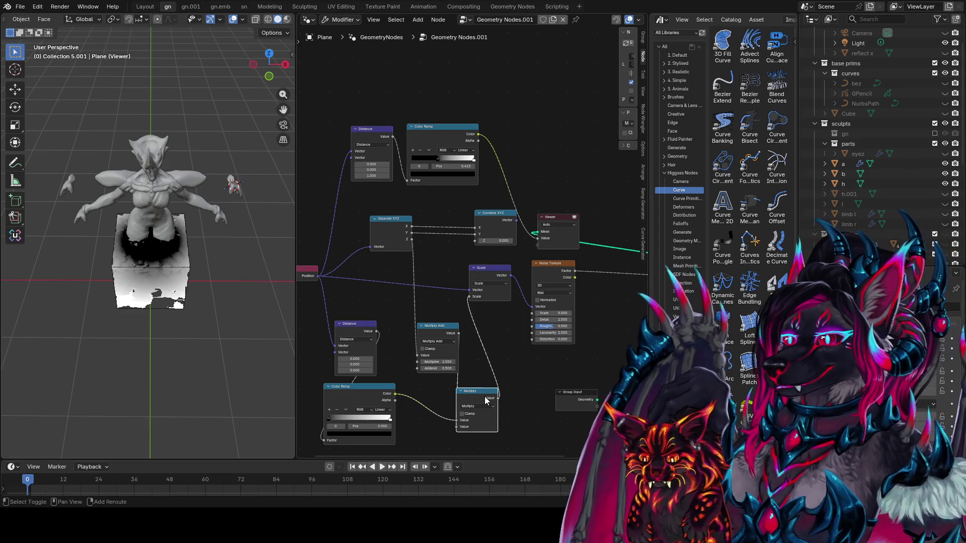
key("shift+d")
left_click(549, 93)
left_click(546, 105)
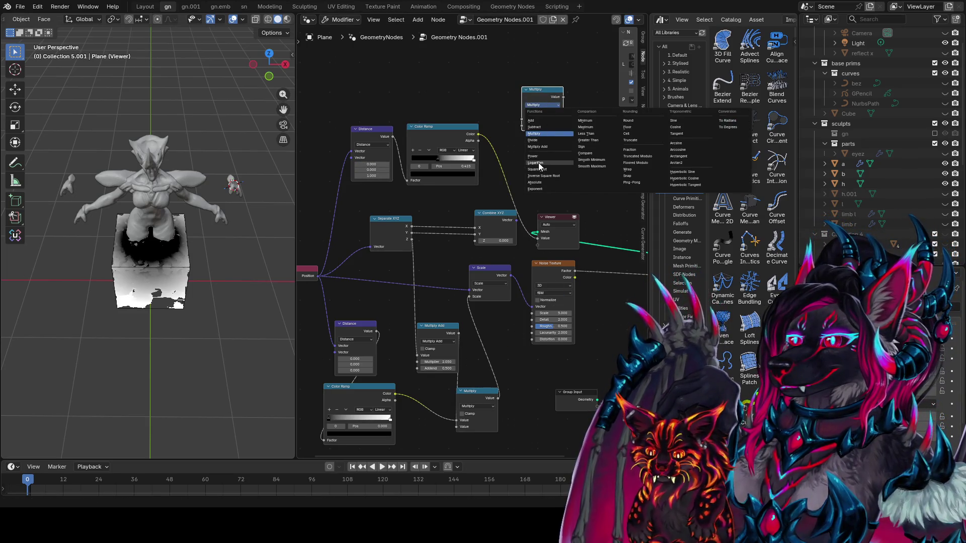
left_click(536, 163)
mouse_move(478, 134)
left_mouse_down()
mouse_move(523, 119)
mouse_move(542, 126)
mouse_move(533, 126)
left_mouse_up()
left_click(547, 105, "ctrl+shift")
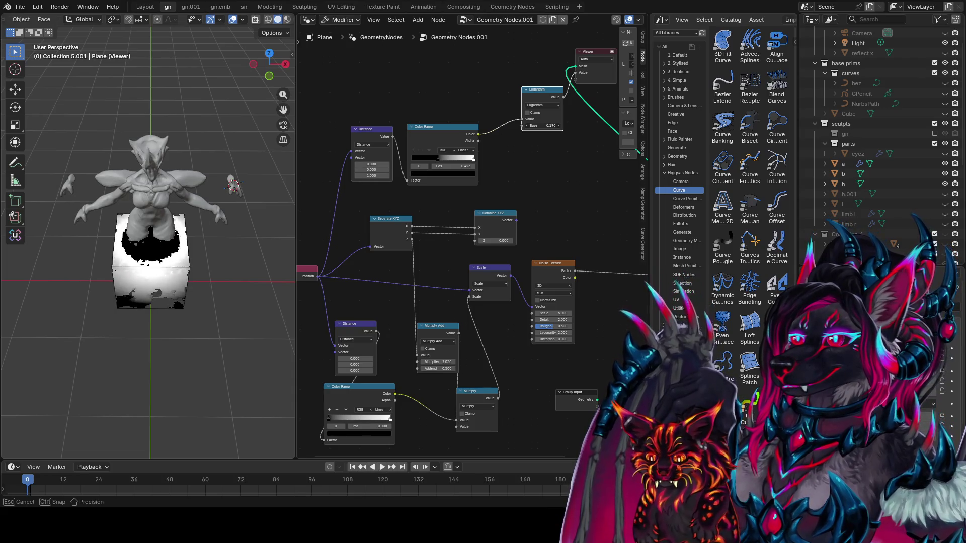
Step: Lower the Logarithm base to 0.110
left_click_drag(534, 126, 526, 125)
middle_click_drag(236, 166, 267, 180)
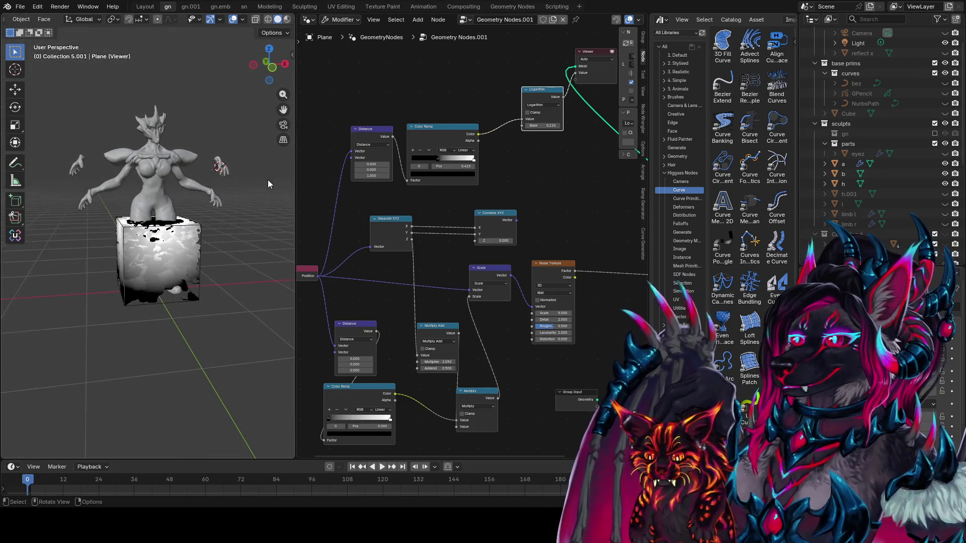
scroll(198, 319, "up", 5)
mouse_move(546, 92)
middle_mouse_down()
mouse_move(476, 227)
mouse_move(574, 197)
middle_mouse_up()
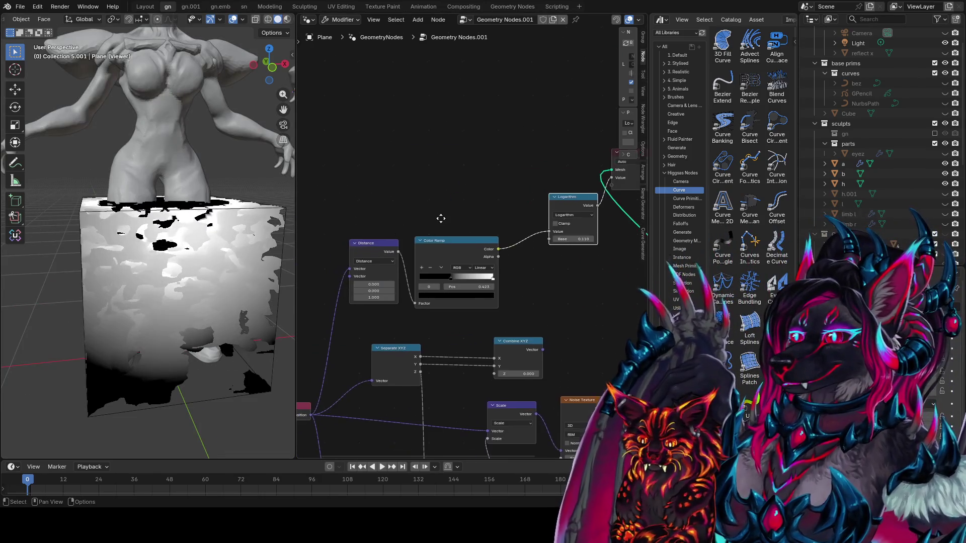
scroll(371, 188, "up", 2)
Step: Move the Logarithm node beside the Color Ramp
middle_click_drag(371, 188, 347, 233)
left_click_drag(524, 224, 468, 201)
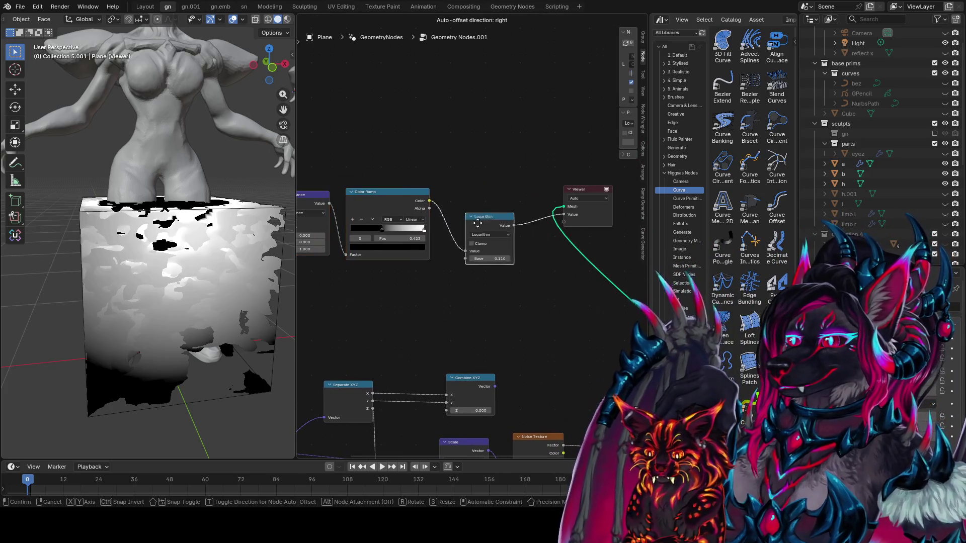
middle_click_drag(539, 233, 542, 276)
scroll(542, 276, "up", 1)
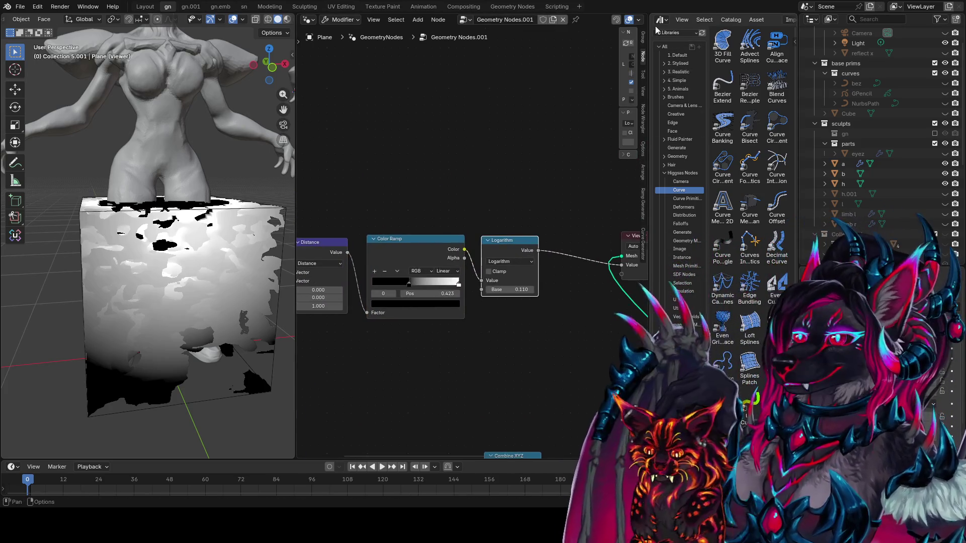
Step: Bring up the area split/join options on the editor border
right_click(650, 30)
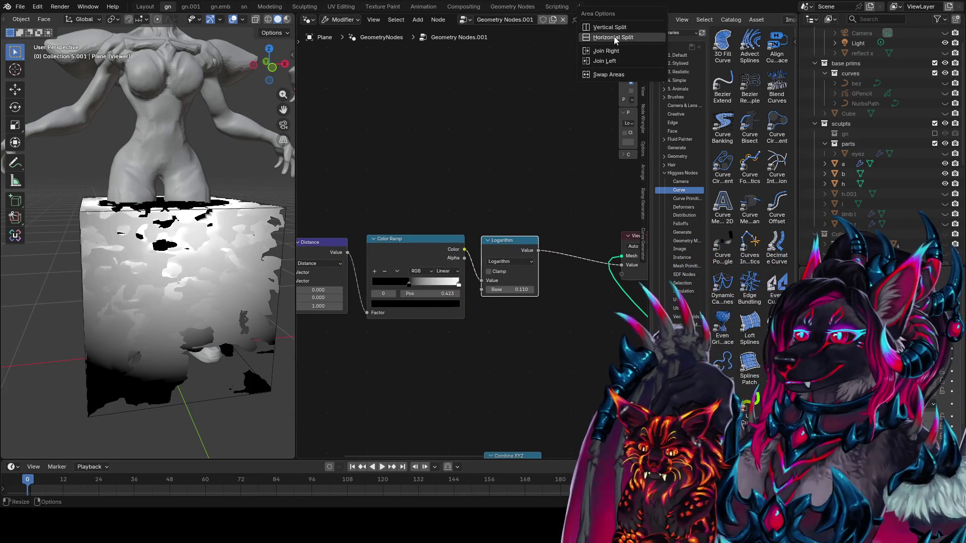
right_click(650, 154)
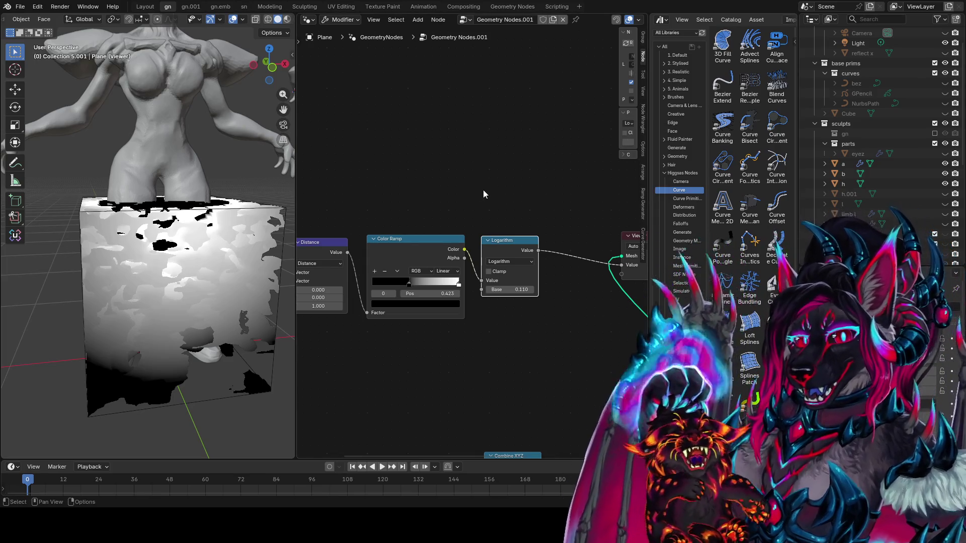
right_click(649, 152)
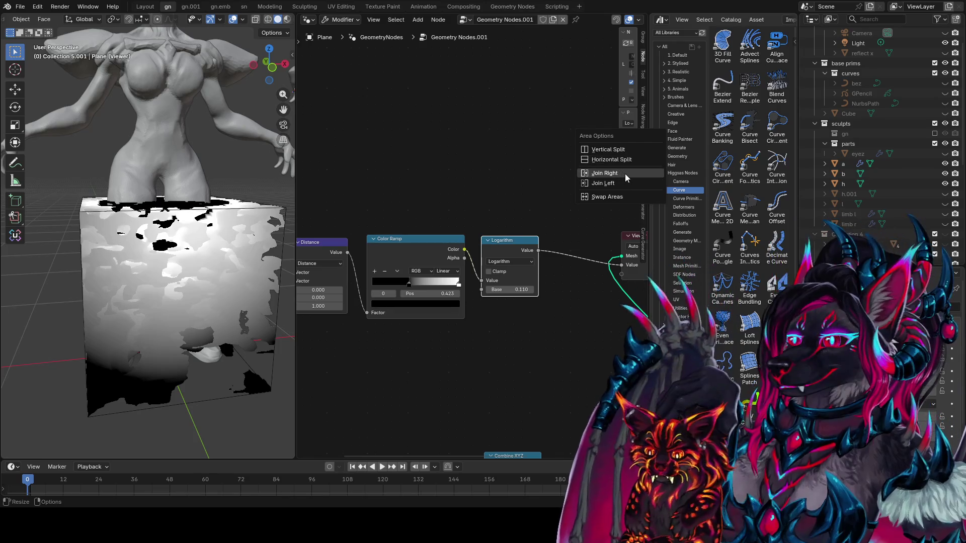
Step: Join away the asset browser to widen the node editor, then move the ramp's black stop to about 0.45
left_click(625, 174)
middle_click_drag(455, 220, 414, 184)
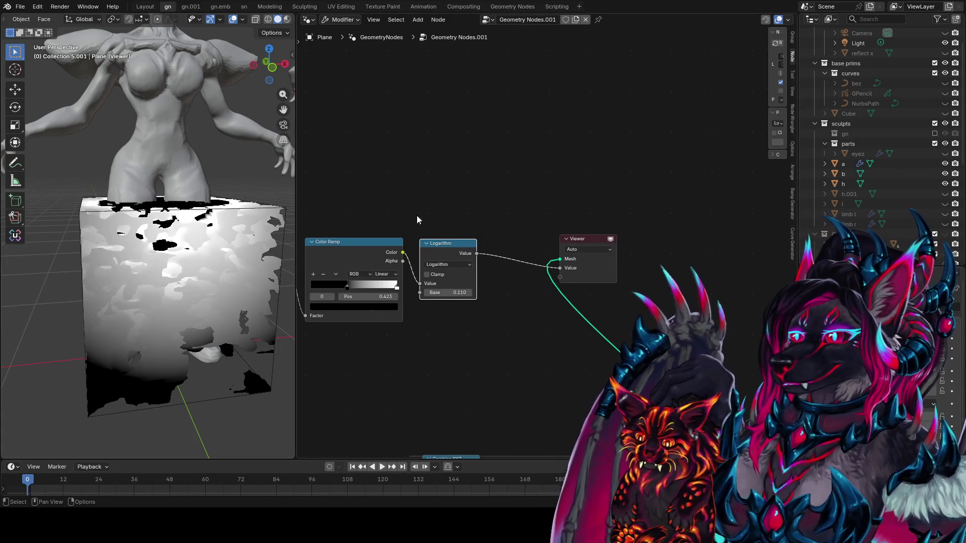
middle_click_drag(468, 236, 642, 206)
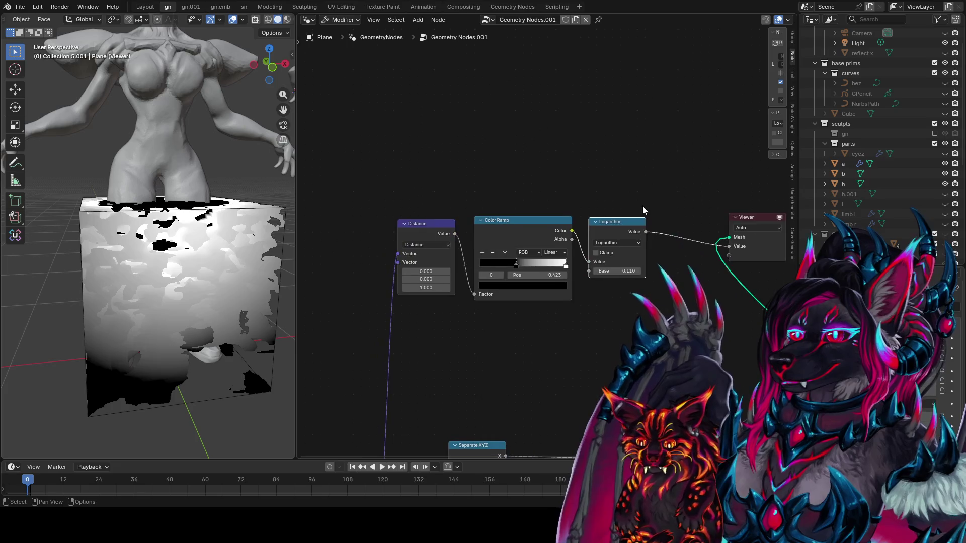
middle_click_drag(437, 228, 539, 61)
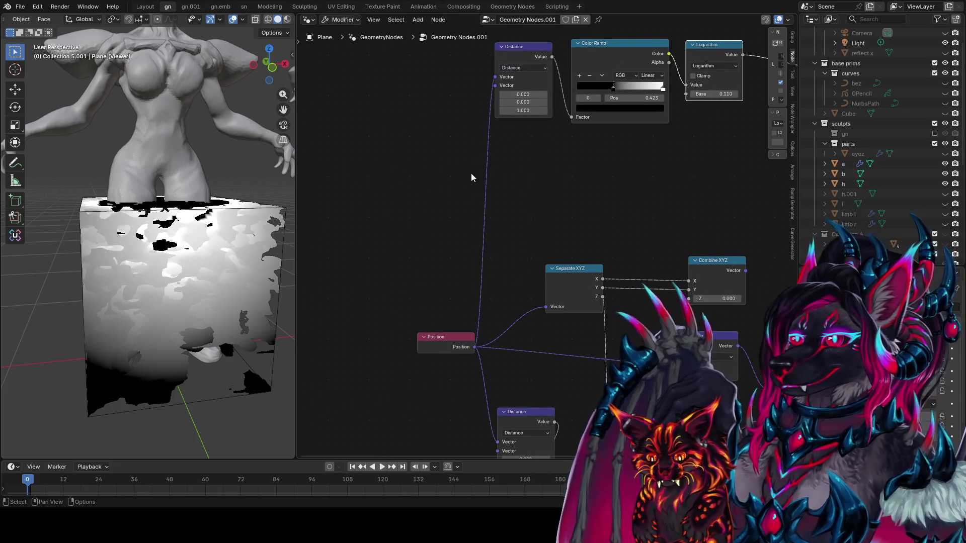
middle_click_drag(492, 276, 438, 369)
left_click_drag(558, 181, 535, 180)
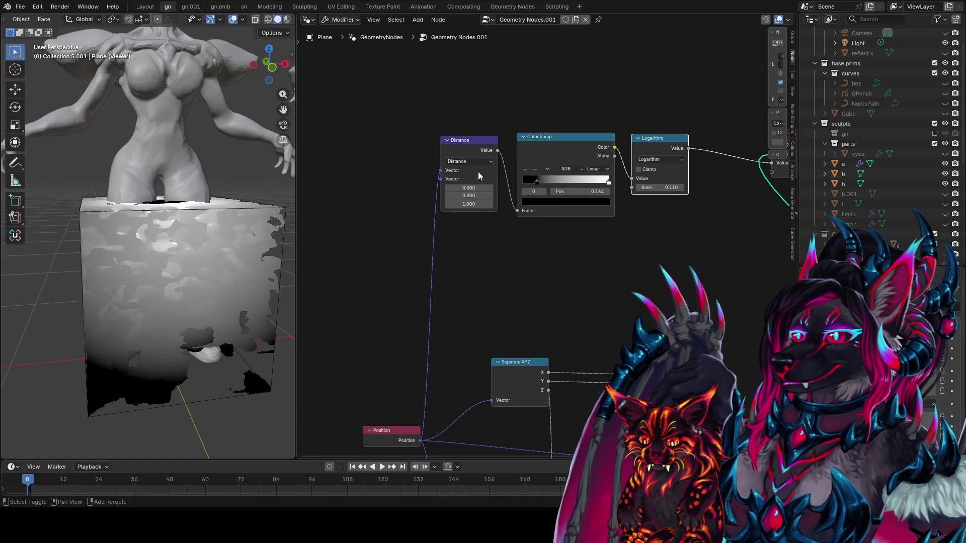
Step: Nudge the ramp's black stop right and move its white stop to 0.605
middle_click_drag(226, 262, 253, 236)
left_click(603, 181)
left_click_drag(603, 181, 575, 181)
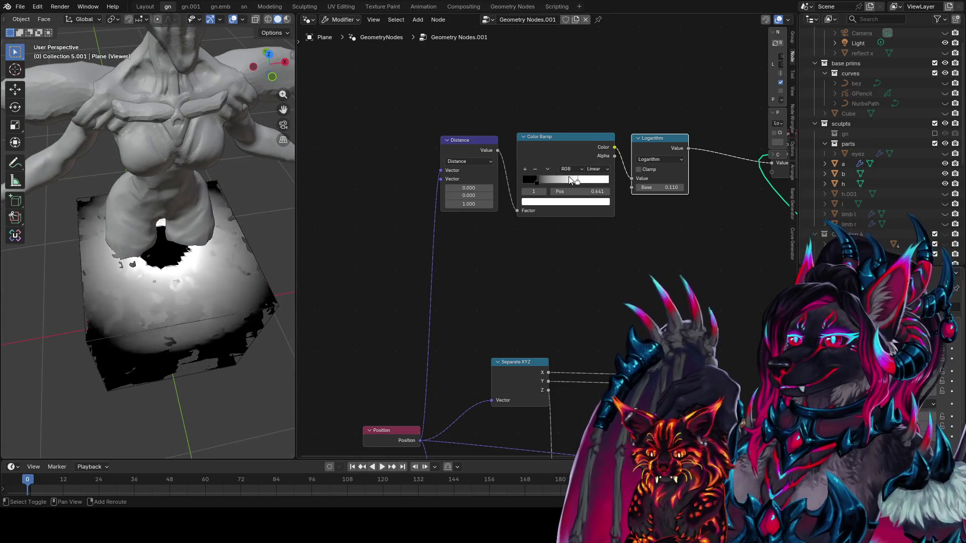
scroll(225, 211, "down", 4)
mouse_move(236, 216)
middle_mouse_down()
mouse_move(189, 178)
mouse_move(214, 210)
middle_mouse_up()
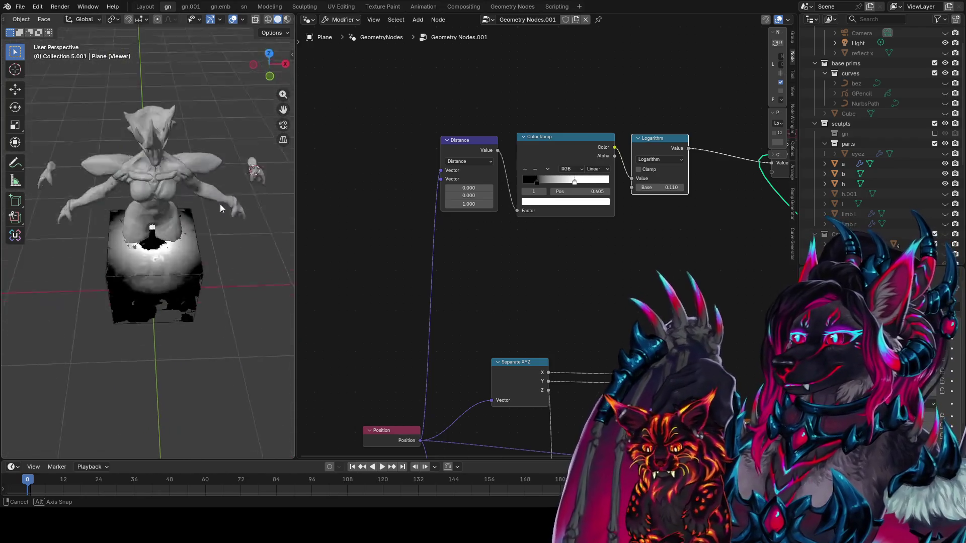
middle_click_drag(214, 211, 221, 137)
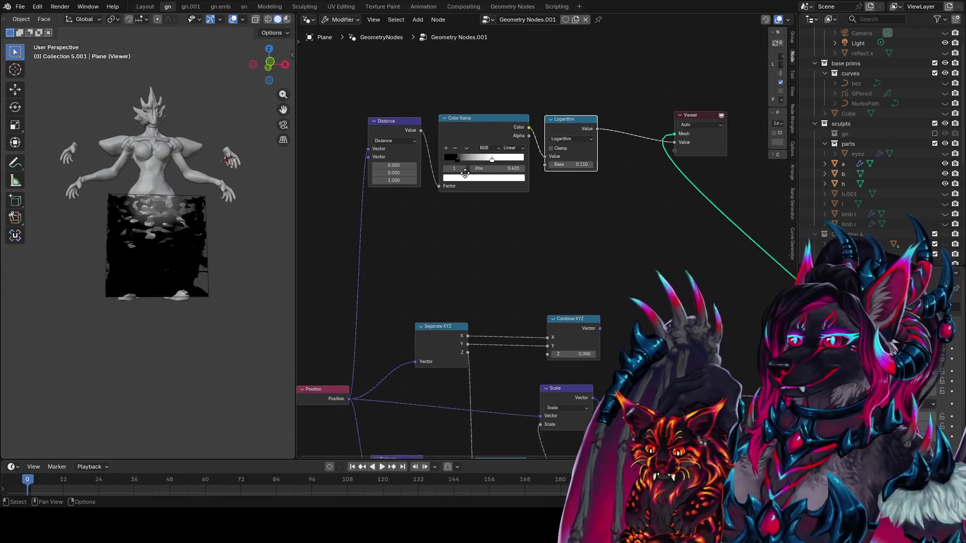
scroll(556, 242, "right", 10)
Step: Add a Subtract node on the noise link and wire the Logarithm output into it
key("shift+a")
type("sub")
key("Return")
left_click(579, 264)
left_click_drag(599, 265, 566, 194)
left_click_drag(454, 76, 545, 239)
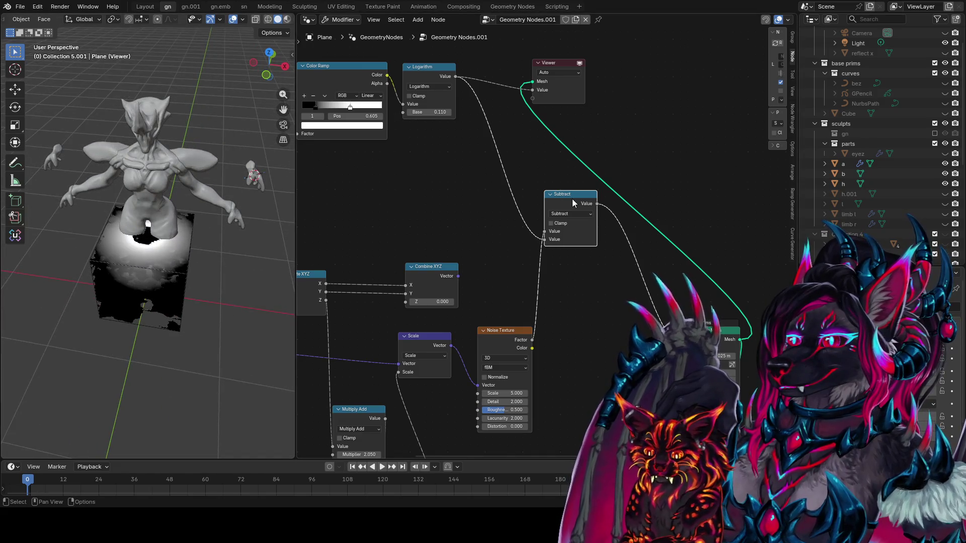
Step: Set the Logarithm Base to 0.370
middle_click_drag(208, 187, 159, 150)
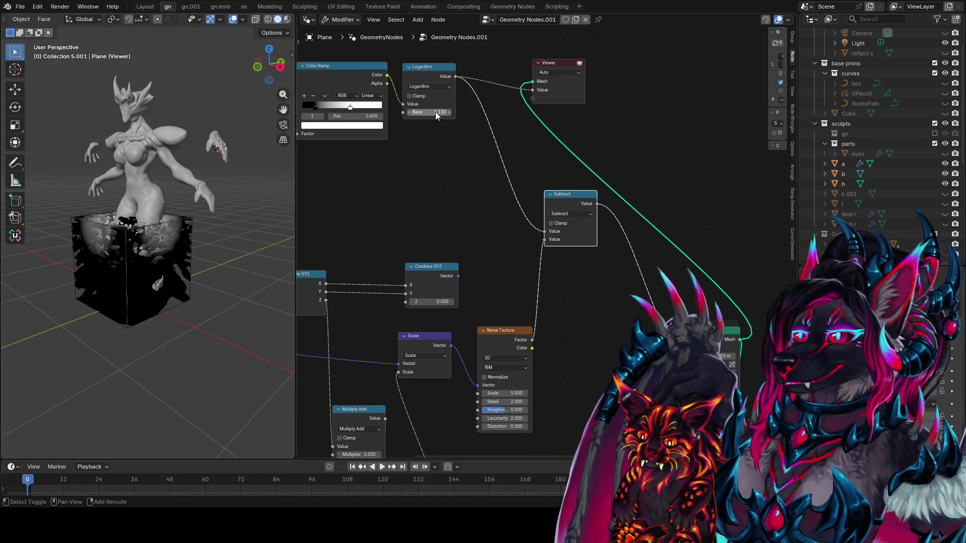
left_click_drag(429, 112, 443, 112)
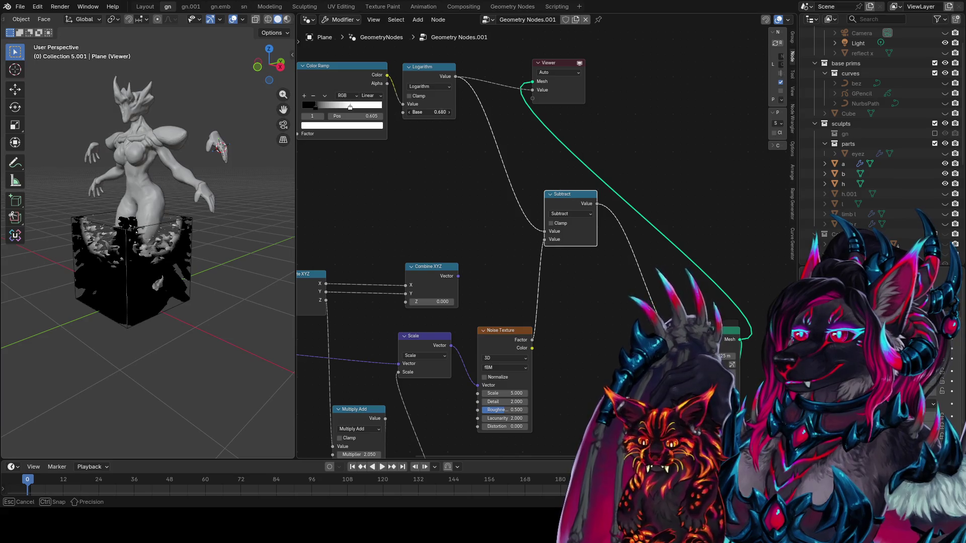
left_click_drag(429, 112, 418, 111)
middle_click_drag(403, 100, 496, 112)
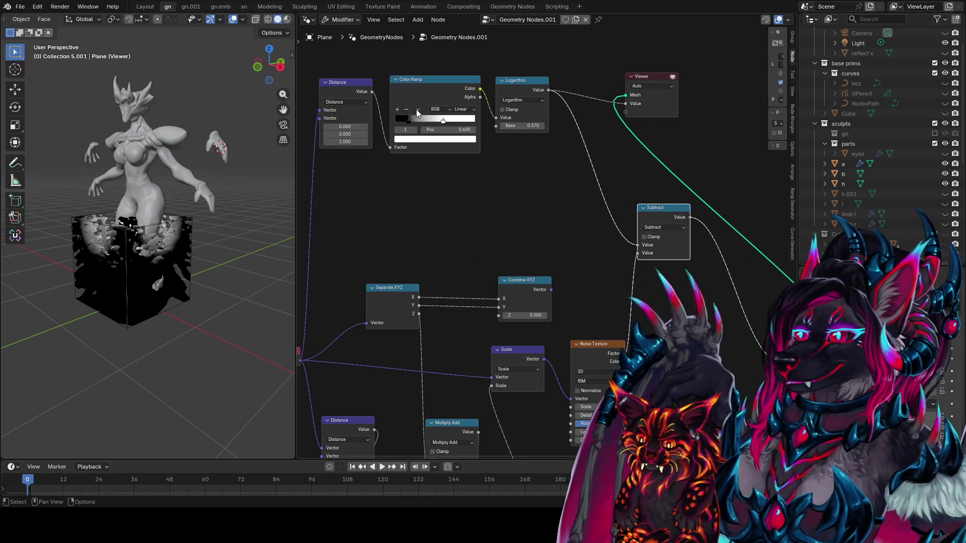
Step: Flip the Color Ramp and move its stop to 0.805
left_click(417, 113)
left_click(440, 117)
mouse_move(166, 131)
middle_mouse_down()
mouse_move(5, 130)
mouse_move(282, 131)
middle_mouse_up()
mouse_move(460, 119)
left_mouse_down()
mouse_move(474, 119)
mouse_move(460, 121)
left_mouse_up()
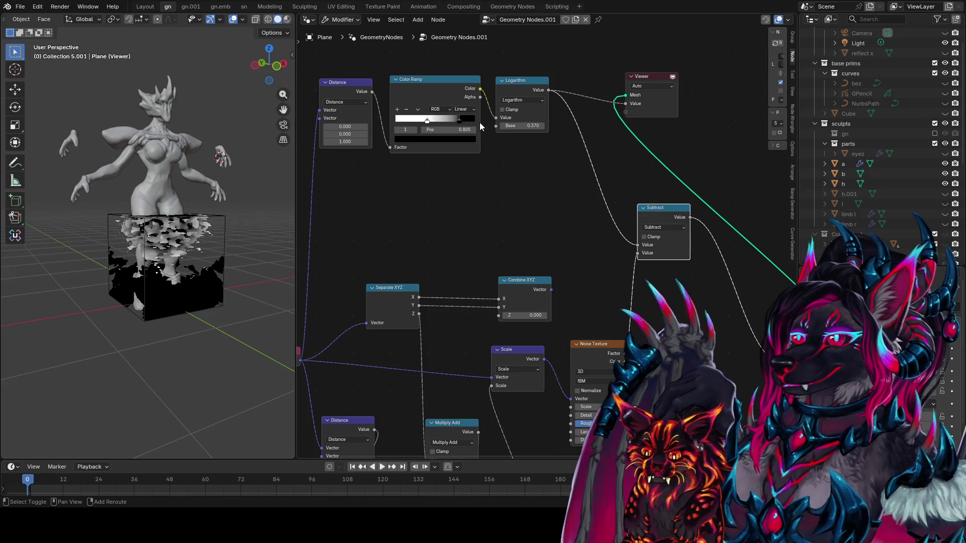
scroll(160, 245, "up", 6)
scroll(160, 247, "down", 3)
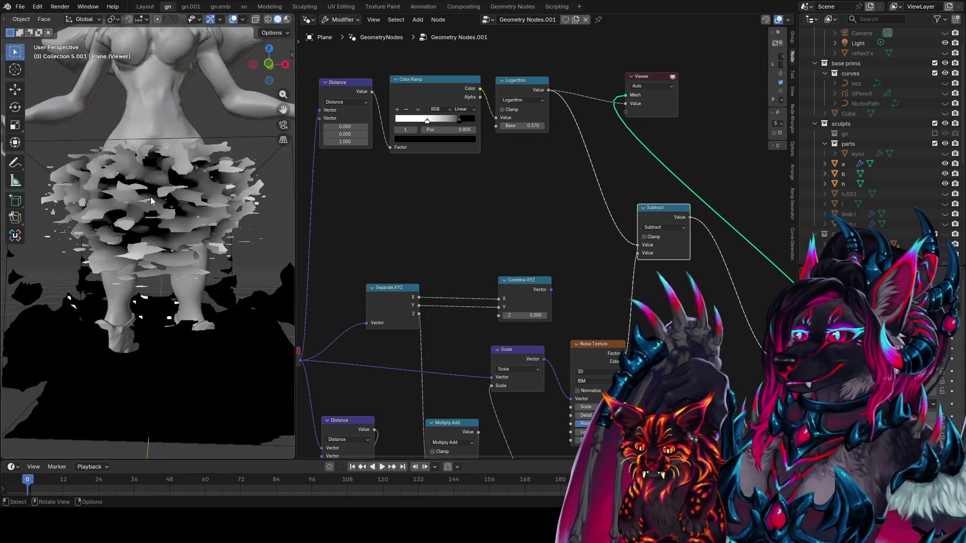
Step: Set the Noise Texture Scale to 3.170 and the SDF voxel size to 0.015 m
middle_click_drag(593, 407, 506, 298)
left_click_drag(511, 298, 496, 298)
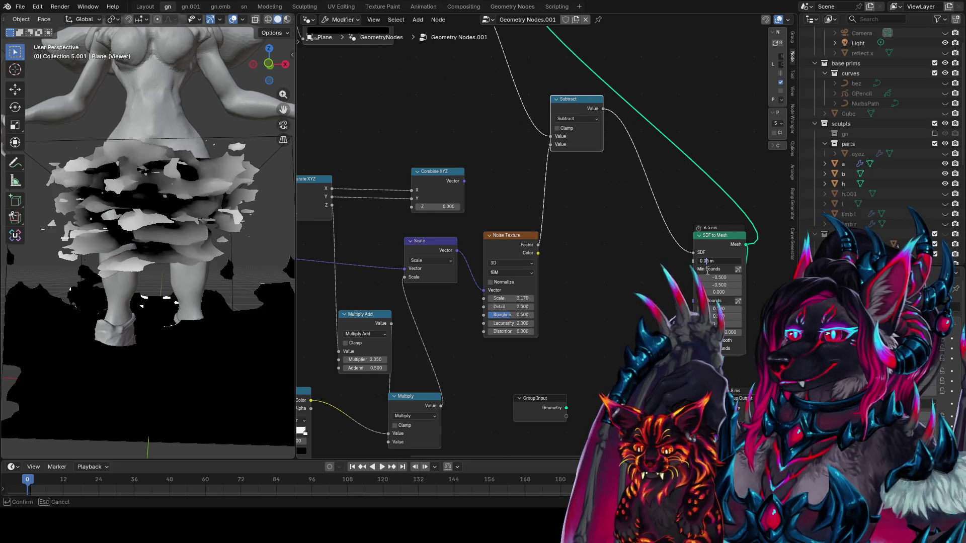
type("1")
key("Return")
Step: Raise the SDF volume's top bound to make the box taller, then save the file
middle_click_drag(231, 194, 43, 201)
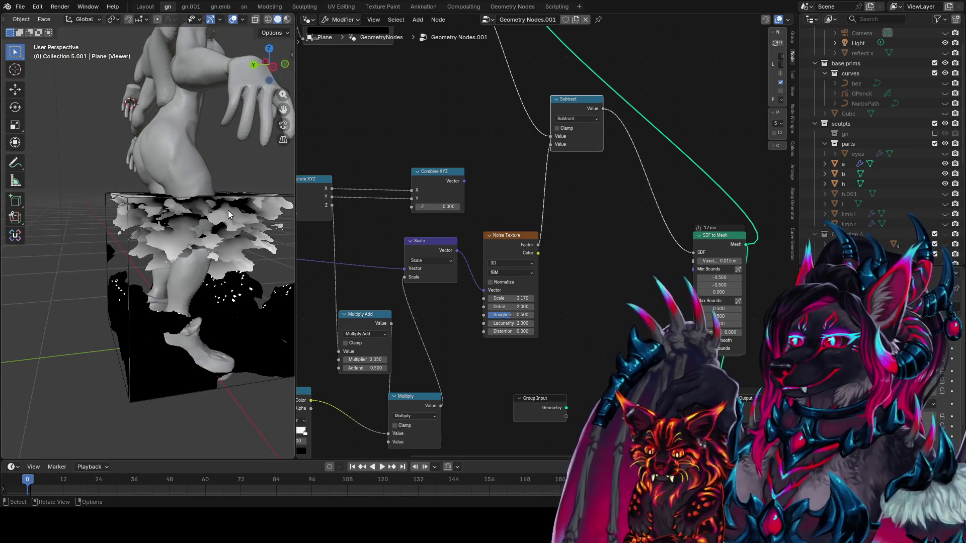
scroll(228, 210, "up", 3)
mouse_move(189, 222)
middle_mouse_down()
mouse_move(231, 206)
mouse_move(654, 302)
middle_mouse_up()
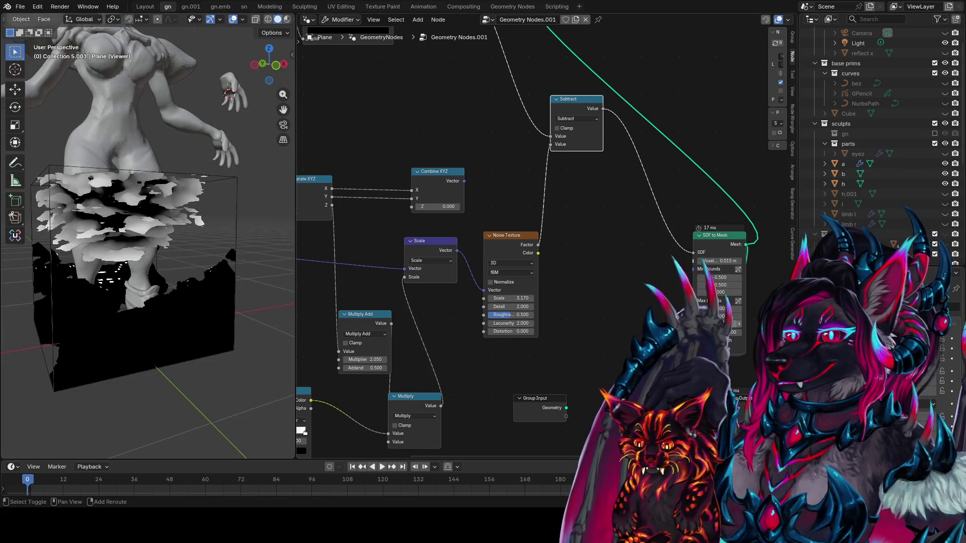
left_click_drag(719, 324, 740, 324)
left_click_drag(228, 96, 228, 96)
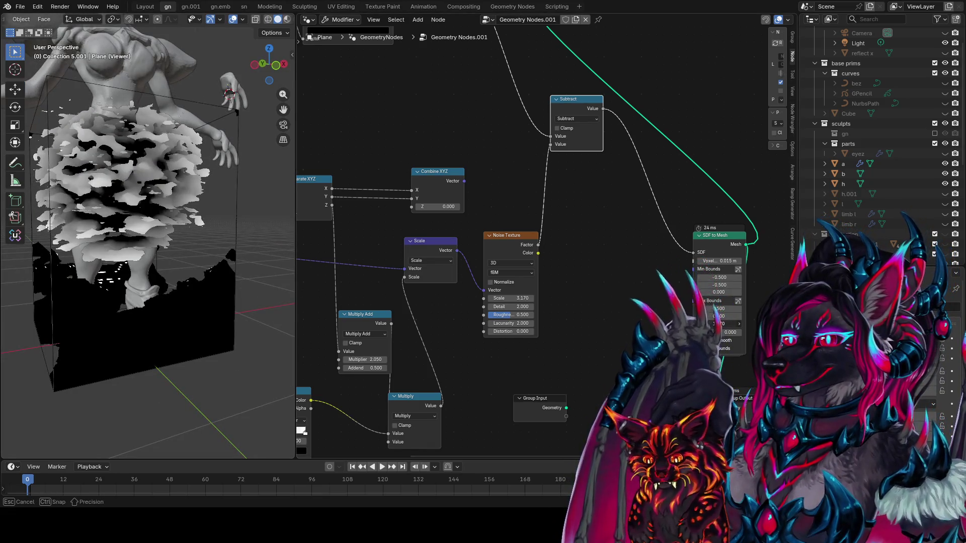
middle_click_drag(228, 255, 288, 240)
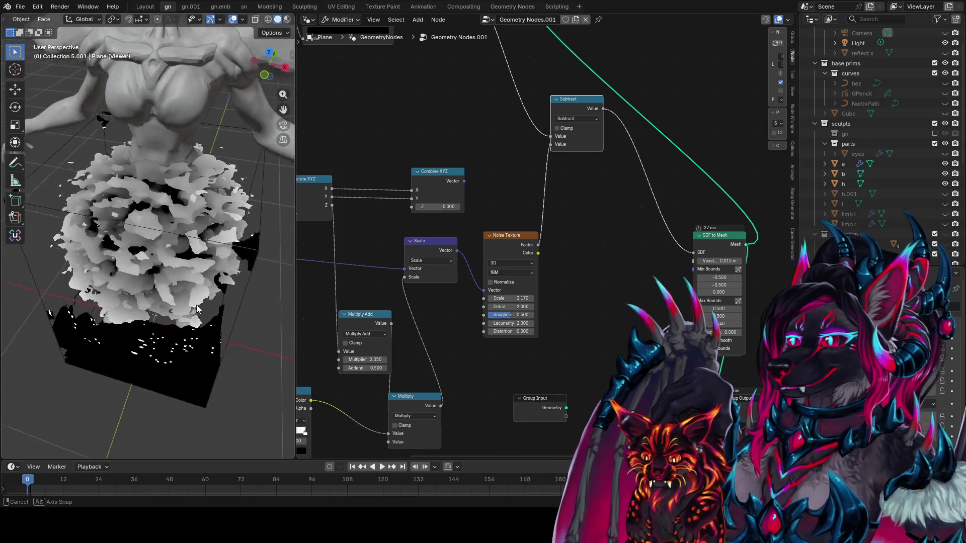
key("ctrl+s")
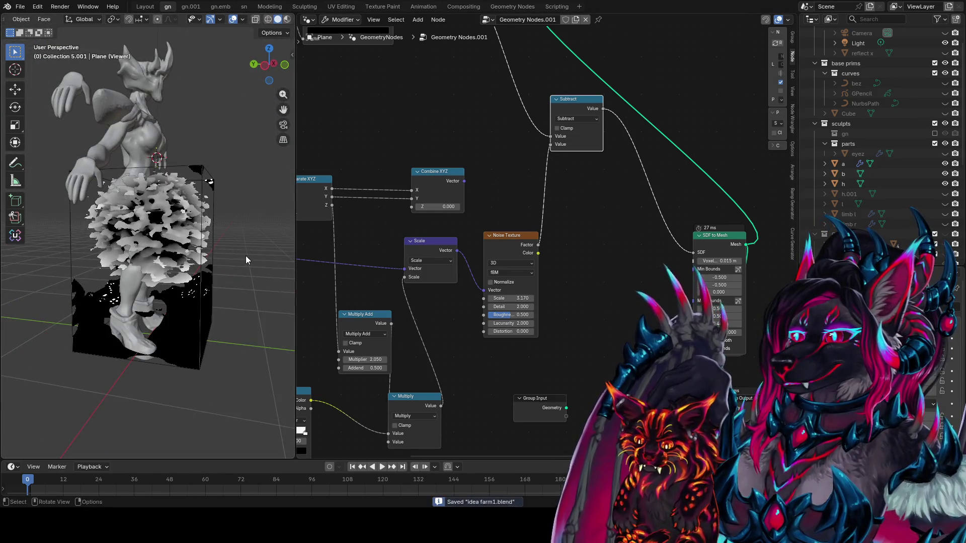
middle_click_drag(246, 255, 215, 232)
middle_click_drag(391, 233, 399, 244)
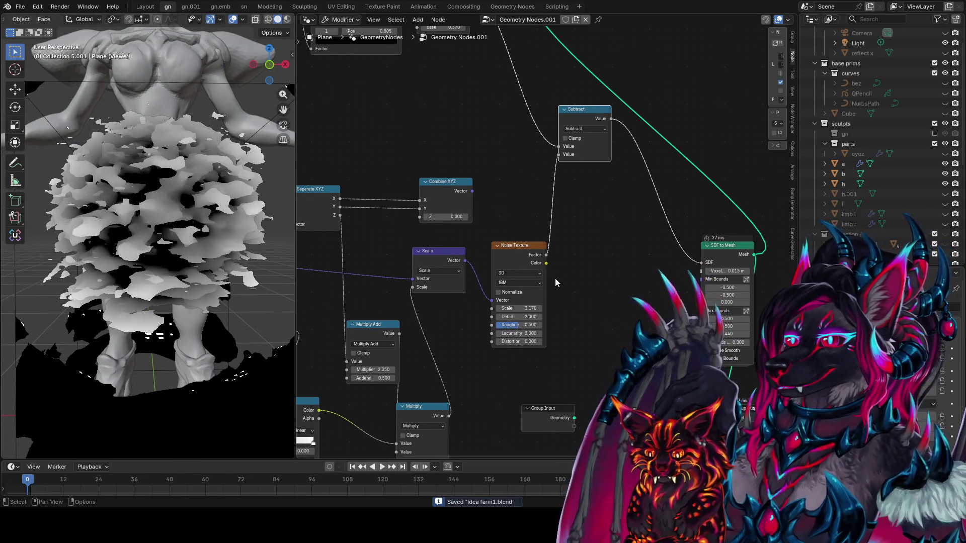
Step: Link the Logarithm Value output to the Noise Texture's Scale and move the Color Ramp higher
mouse_move(468, 183)
middle_mouse_down()
mouse_move(535, 203)
mouse_move(527, 244)
middle_mouse_up()
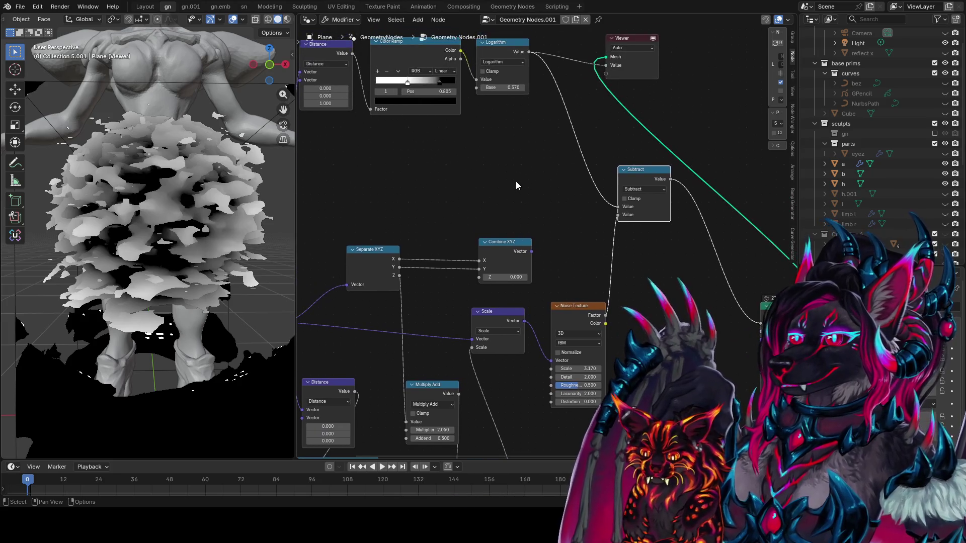
left_click_drag(529, 56, 551, 369)
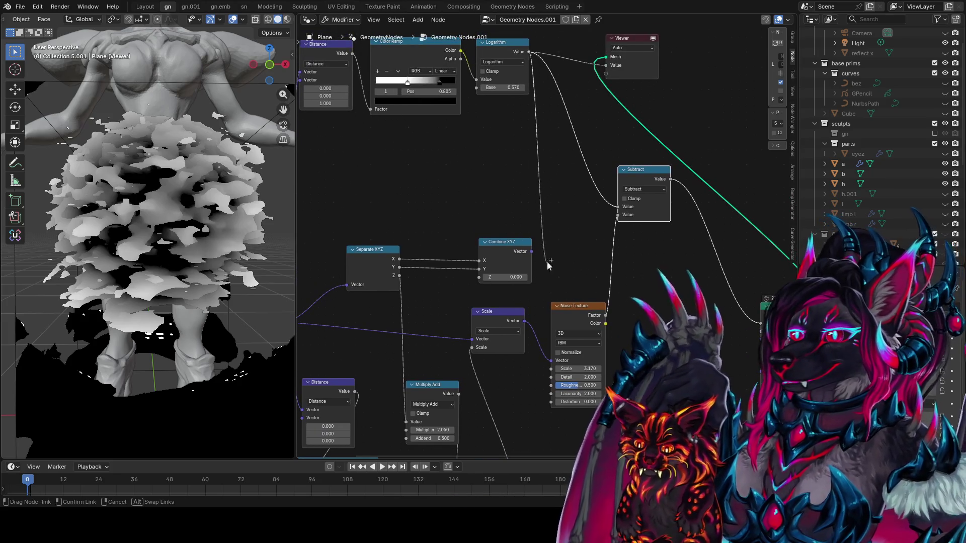
middle_click_drag(151, 257, 229, 251)
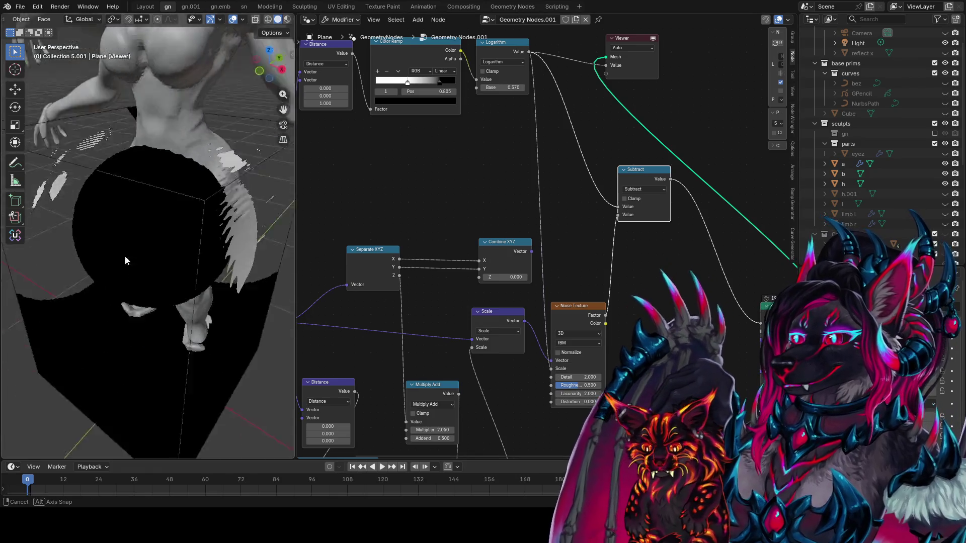
scroll(458, 76, "down", 3)
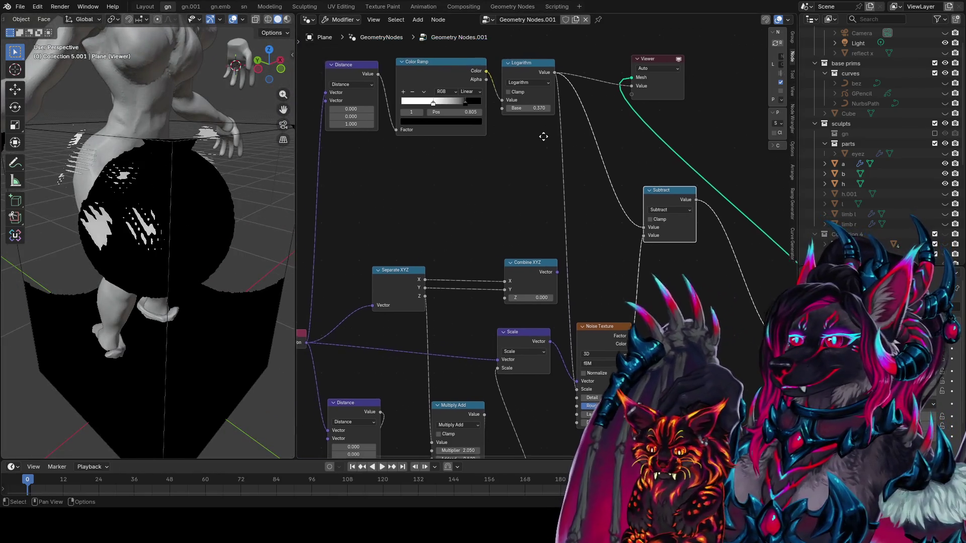
mouse_move(457, 74)
left_mouse_down()
mouse_move(470, 152)
mouse_move(467, 89)
left_mouse_up()
Step: Duplicate the Logarithm node as a Power node taking Distance as Base and feeding the Noise Texture
left_click(548, 155)
key("shift+d")
left_click(518, 216)
left_click(518, 215)
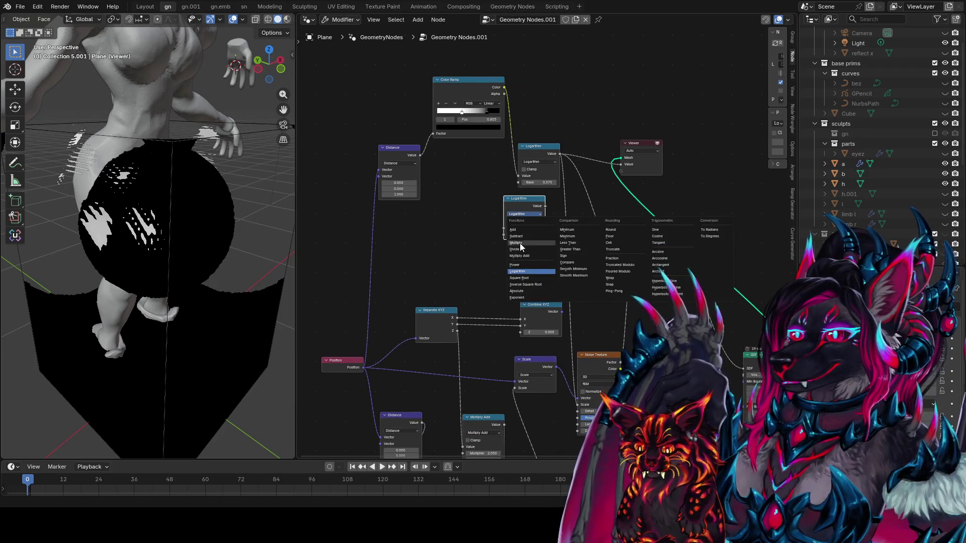
left_click(523, 265)
left_click_drag(420, 155, 470, 204)
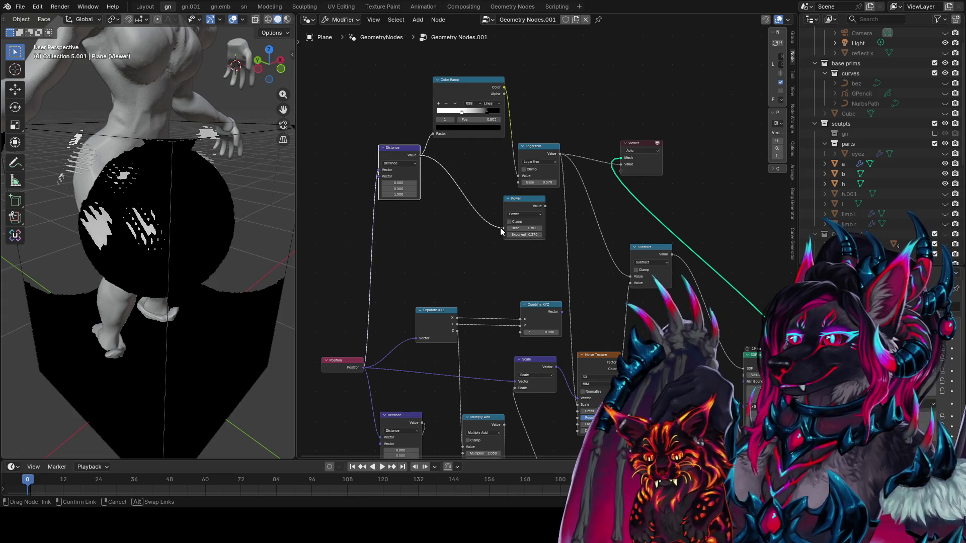
mouse_move(549, 214)
left_mouse_down()
mouse_move(576, 414)
mouse_move(577, 406)
left_mouse_up()
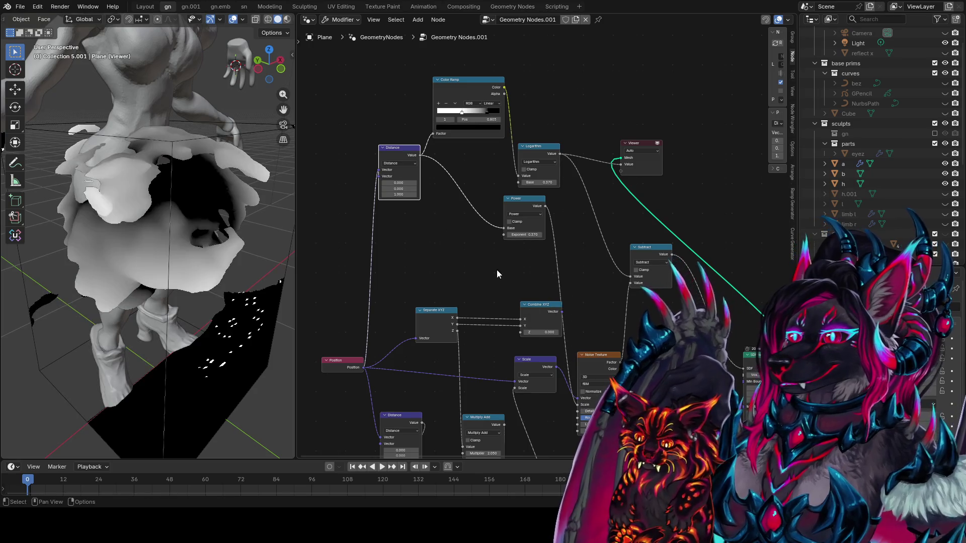
Step: Lower the Power Exponent to -1.300
left_click_drag(524, 235, 466, 235)
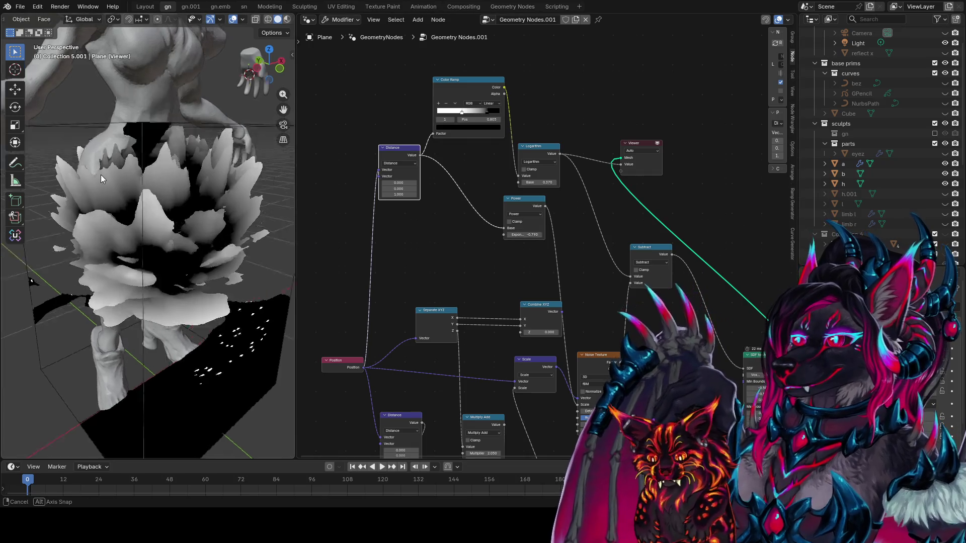
middle_click_drag(100, 174, 292, 147)
left_click_drag(527, 232, 501, 234)
mouse_move(168, 194)
middle_mouse_down()
mouse_move(196, 281)
mouse_move(293, 198)
mouse_move(79, 210)
middle_mouse_up()
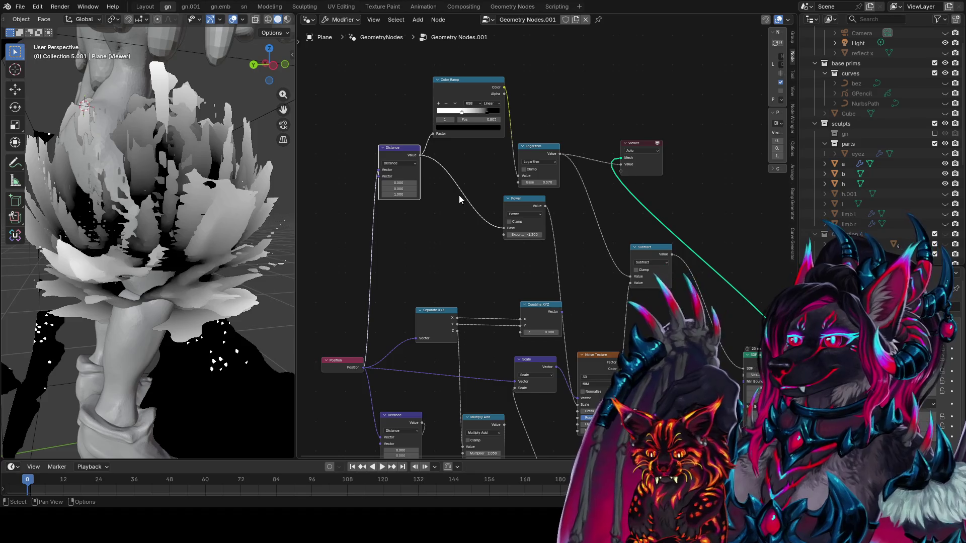
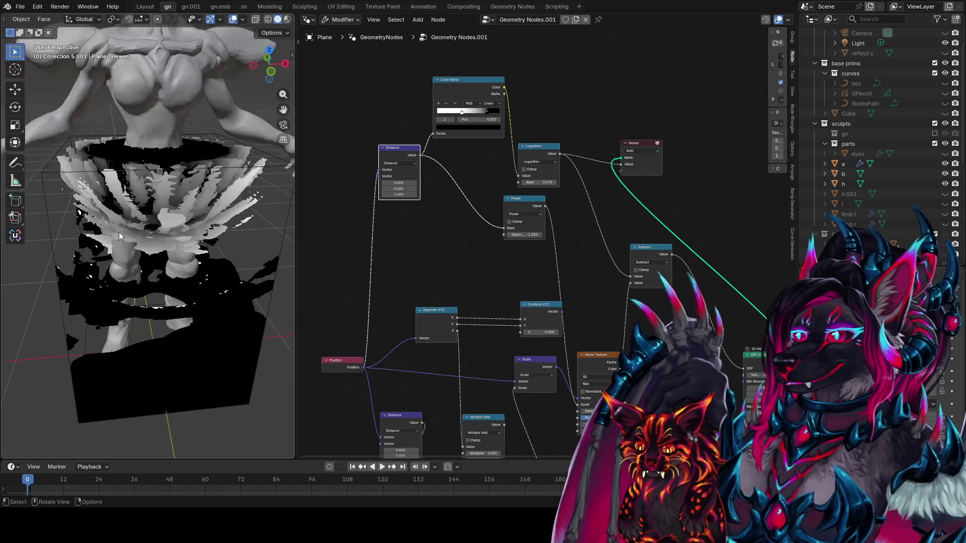
Step: Set the Distance node's third value to 0.930
left_click_drag(399, 197, 375, 198)
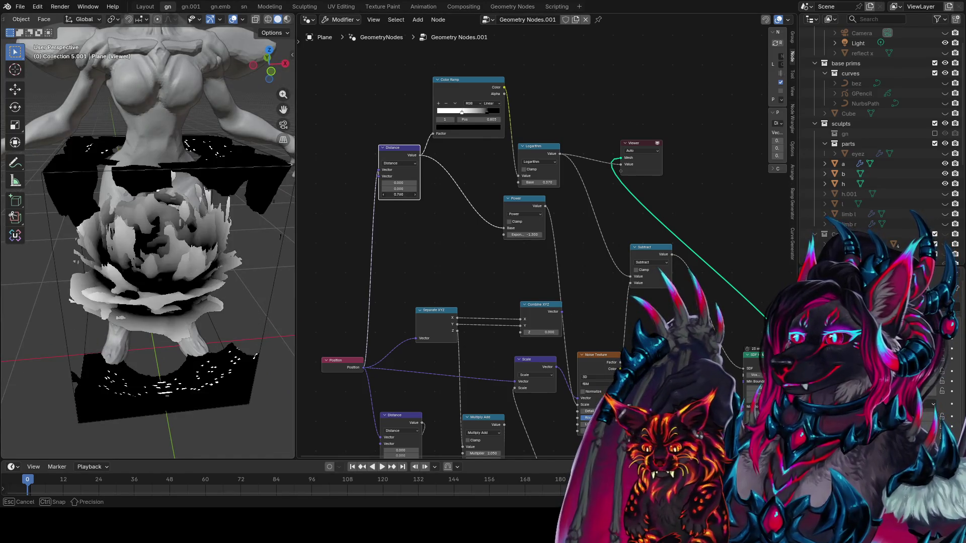
left_click_drag(375, 197, 380, 197)
mouse_move(126, 201)
middle_mouse_down()
mouse_move(128, 244)
mouse_move(166, 231)
middle_mouse_up()
scroll(461, 195, "up", 2)
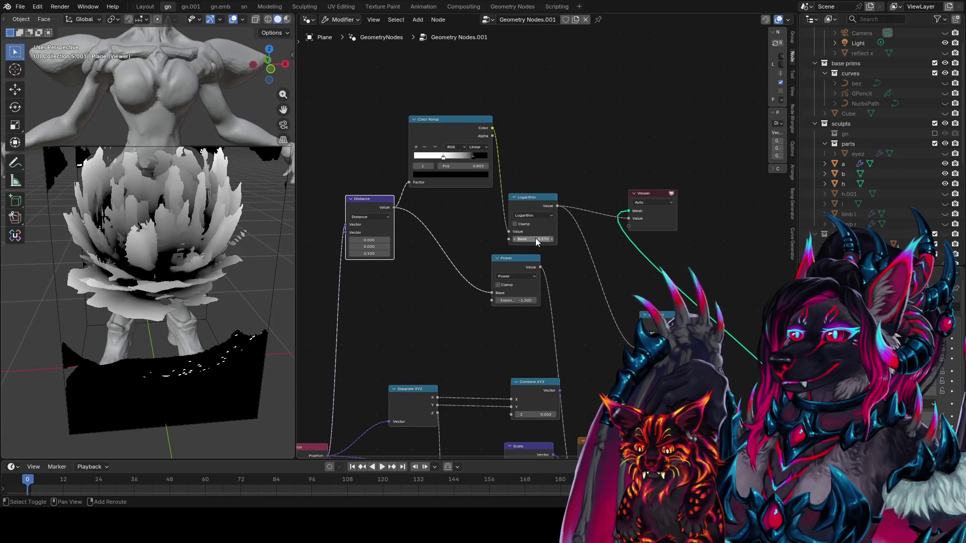
Step: Set the Logarithm node's Base to 0.530 to layer the bloom's petals
mouse_move(535, 240)
left_mouse_down()
mouse_move(564, 239)
mouse_move(433, 240)
left_mouse_up()
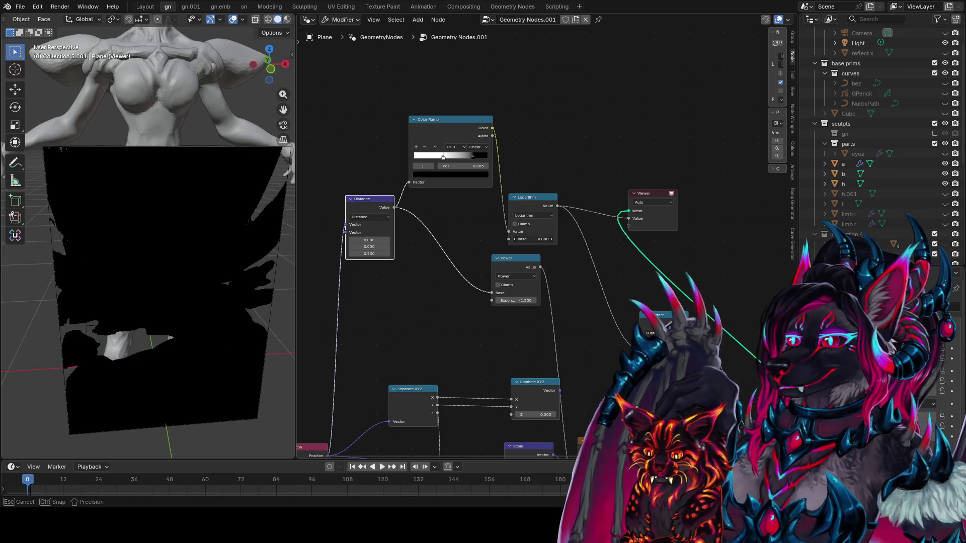
left_click_drag(482, 239, 533, 239)
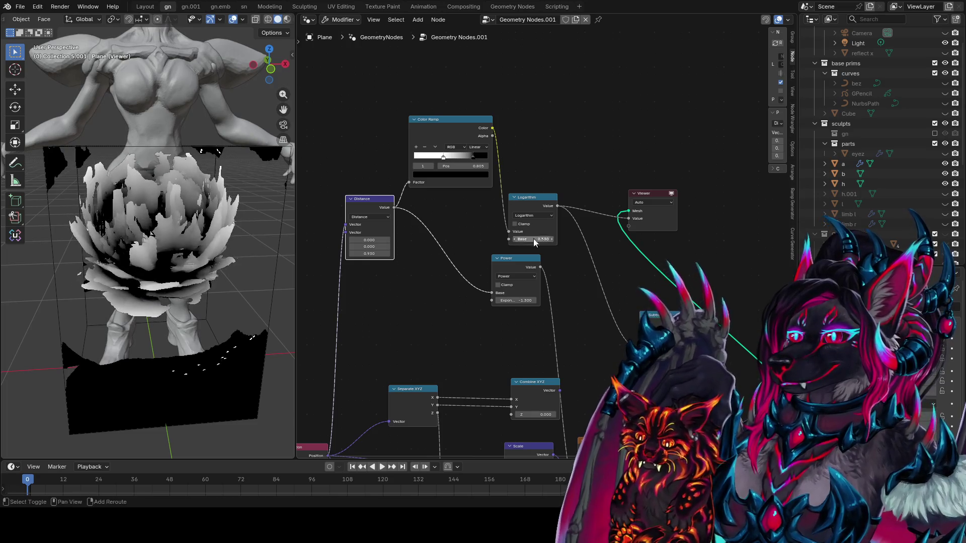
middle_click_drag(216, 226, 136, 228)
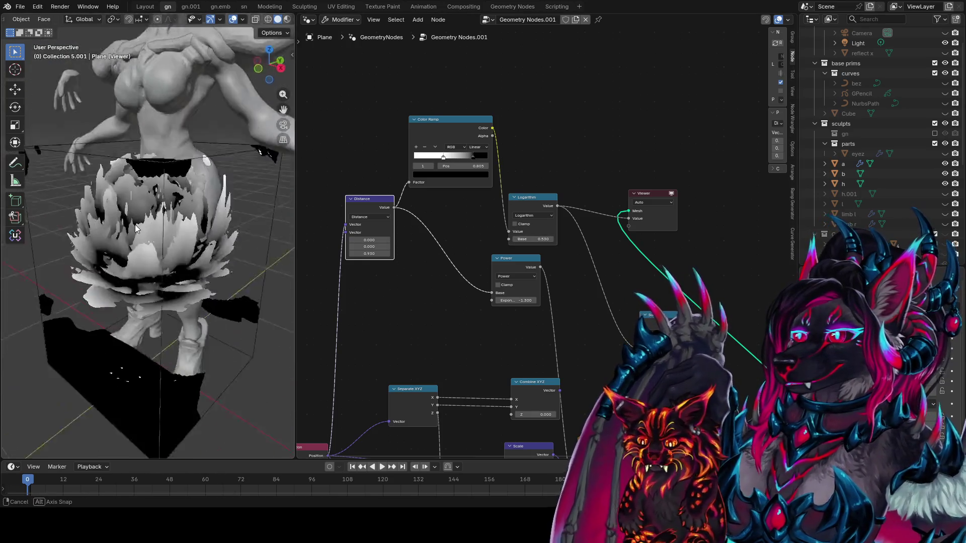
middle_click_drag(136, 228, 211, 272)
Step: Raise the Noise Texture node's Lacunarity to about 2.33
middle_click_drag(595, 416, 512, 249)
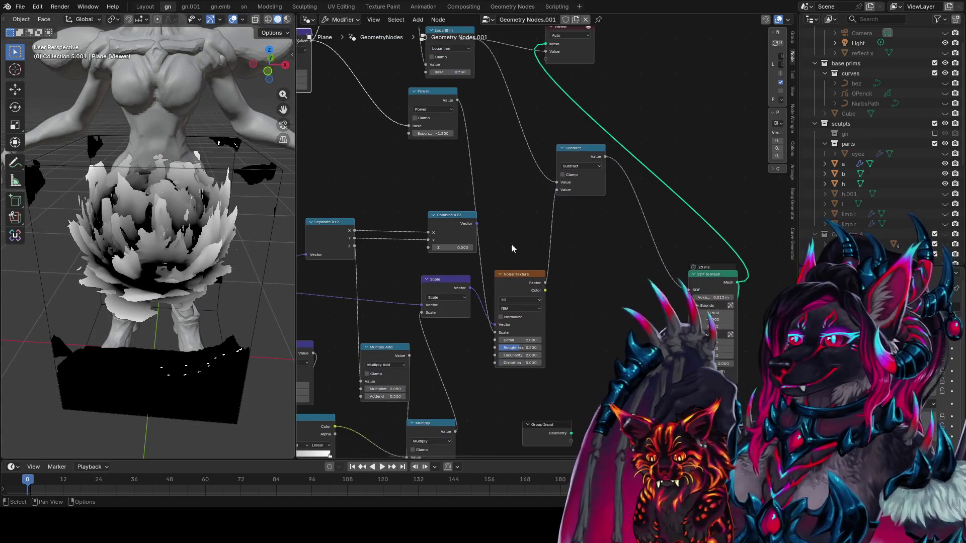
scroll(545, 247, "up", 1)
mouse_move(513, 374)
left_mouse_down()
mouse_move(559, 374)
mouse_move(511, 383)
left_mouse_up()
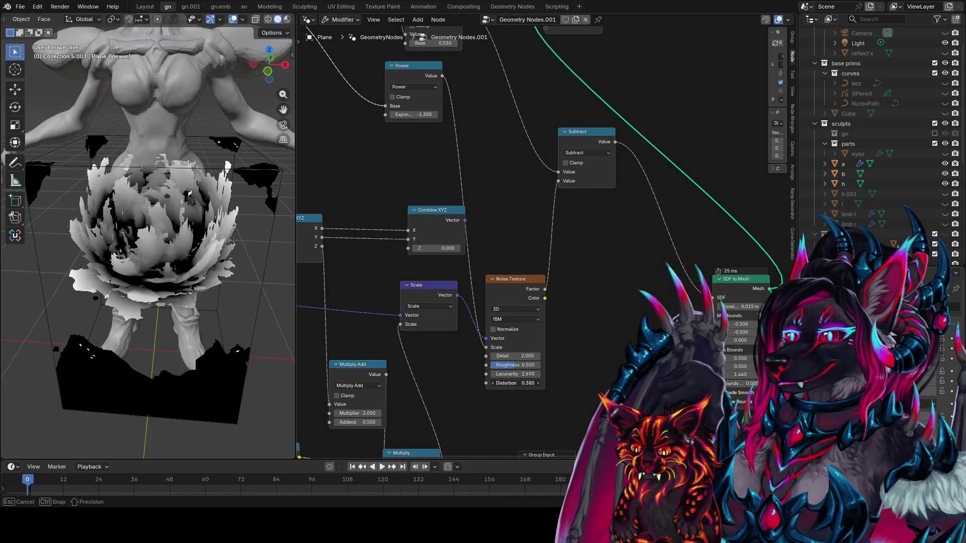
Step: Set Noise Texture Distortion to 0.020 and Lacunarity to about 2.35, then reposition the node
left_click_drag(511, 382, 501, 374)
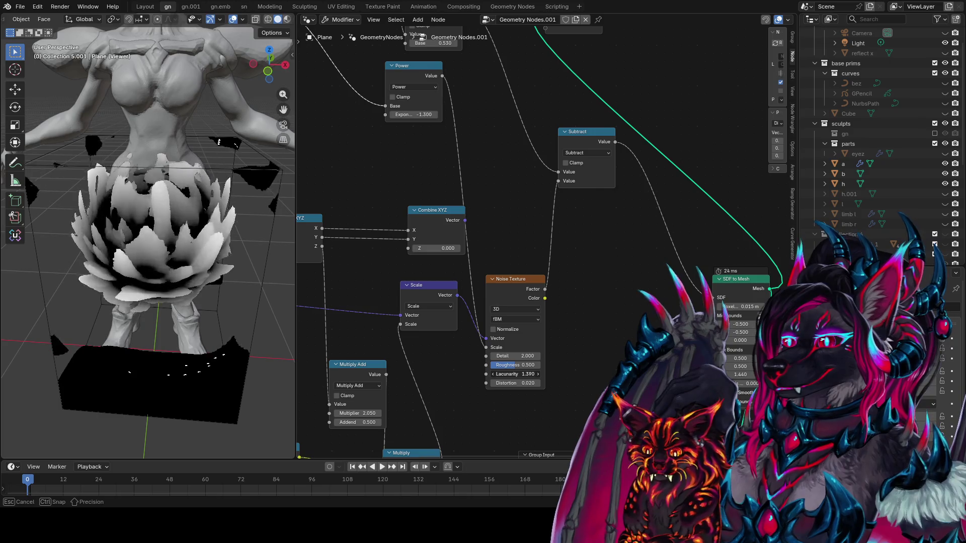
left_click_drag(501, 374, 512, 374)
left_click_drag(527, 297, 563, 285)
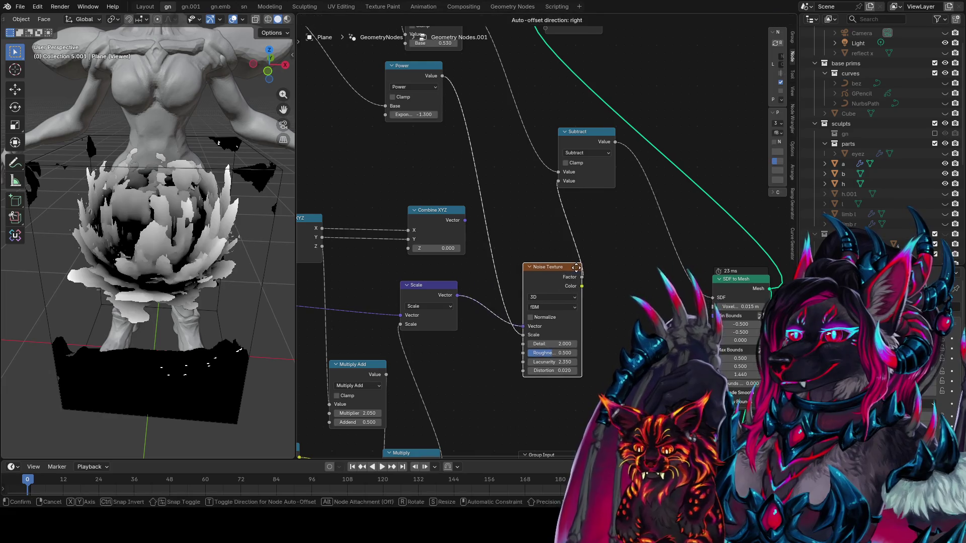
scroll(393, 80, "down", 2)
middle_click_drag(393, 80, 426, 178)
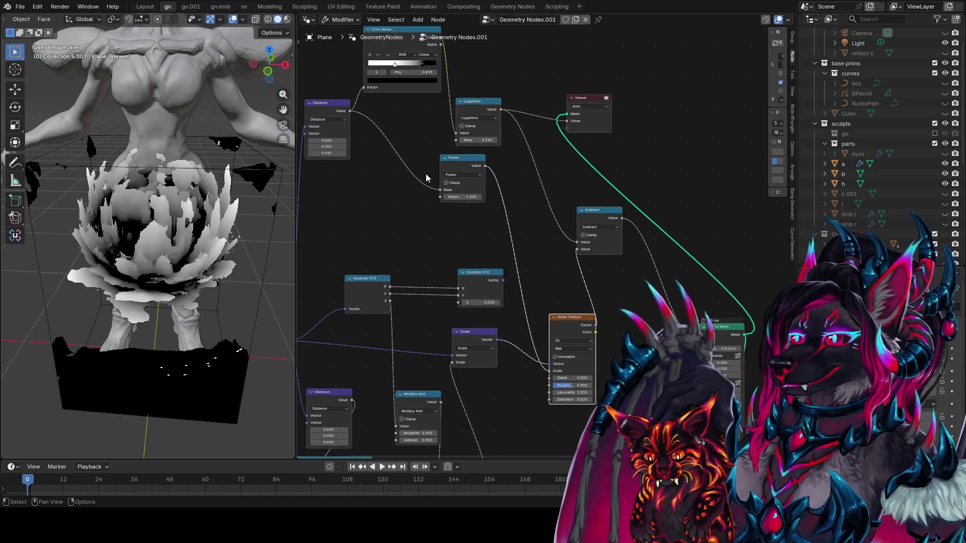
Step: Duplicate the Color Ramp, feed its Color into Noise Texture Detail, and slide its first stop right
key("shift+d")
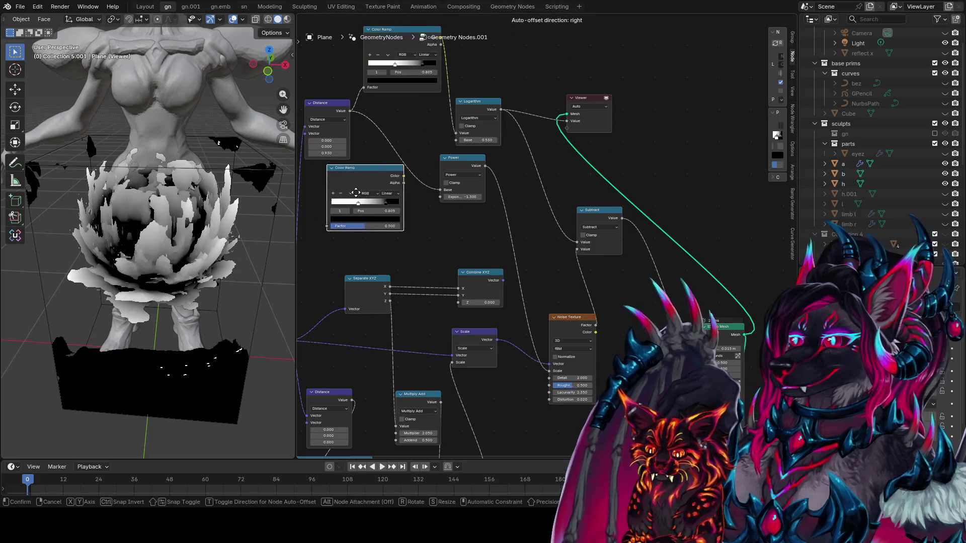
left_click(337, 142)
left_click_drag(317, 238, 318, 240)
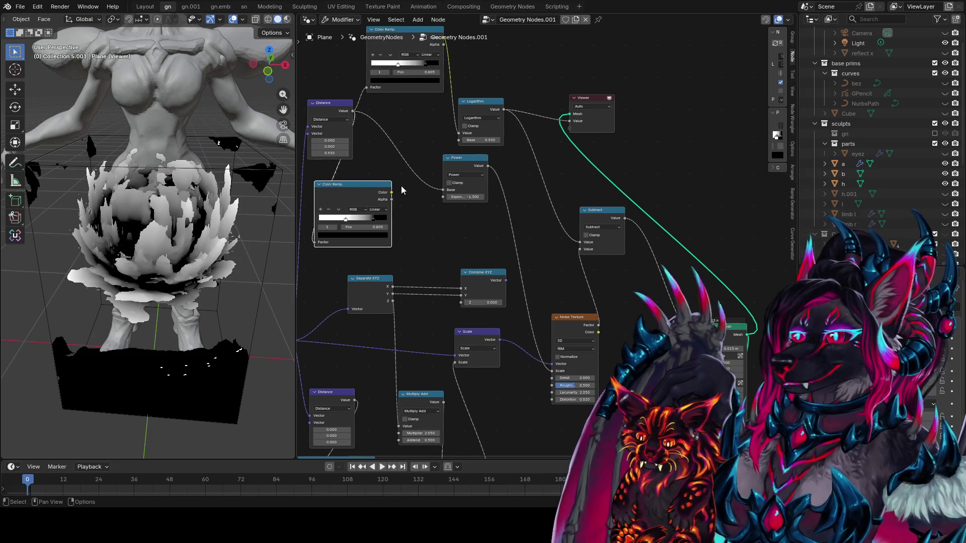
left_click_drag(394, 194, 550, 380)
left_click_drag(345, 220, 385, 222)
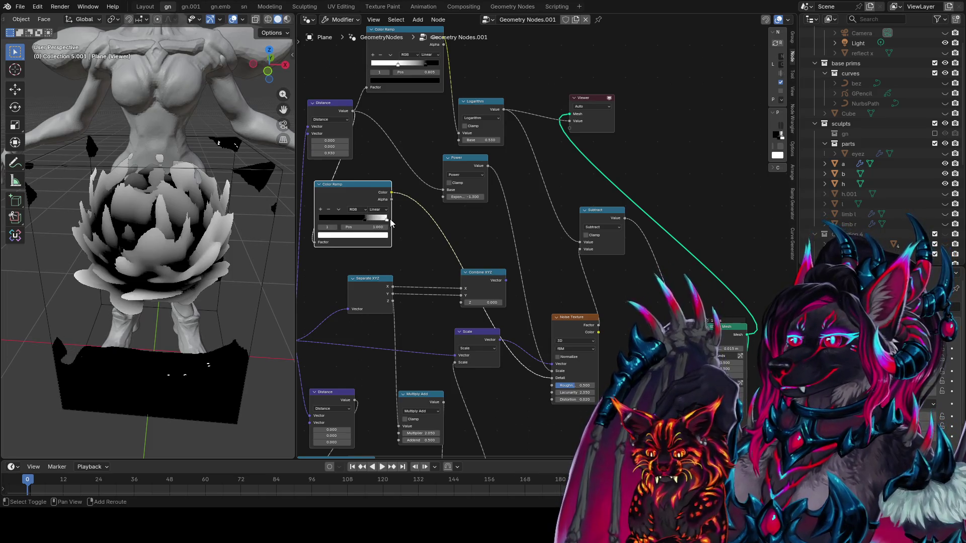
scroll(445, 243, "down", 1)
scroll(448, 243, "right", 1)
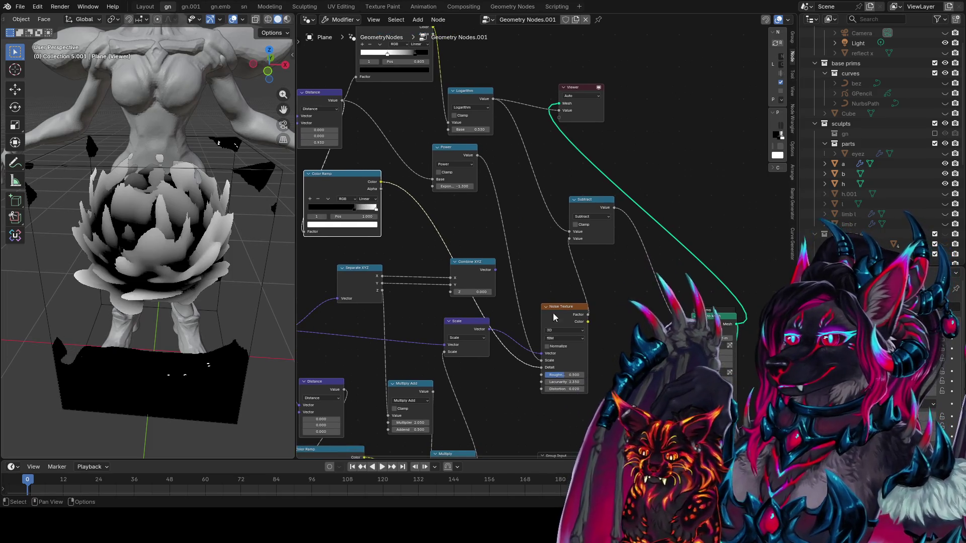
Step: Move the Subtract node aside and save the blend file
mouse_move(554, 167)
middle_mouse_down()
mouse_move(539, 202)
mouse_move(515, 177)
middle_mouse_up()
mouse_move(559, 227)
left_mouse_down()
mouse_move(594, 210)
mouse_move(556, 246)
left_mouse_up()
key("ctrl+s")
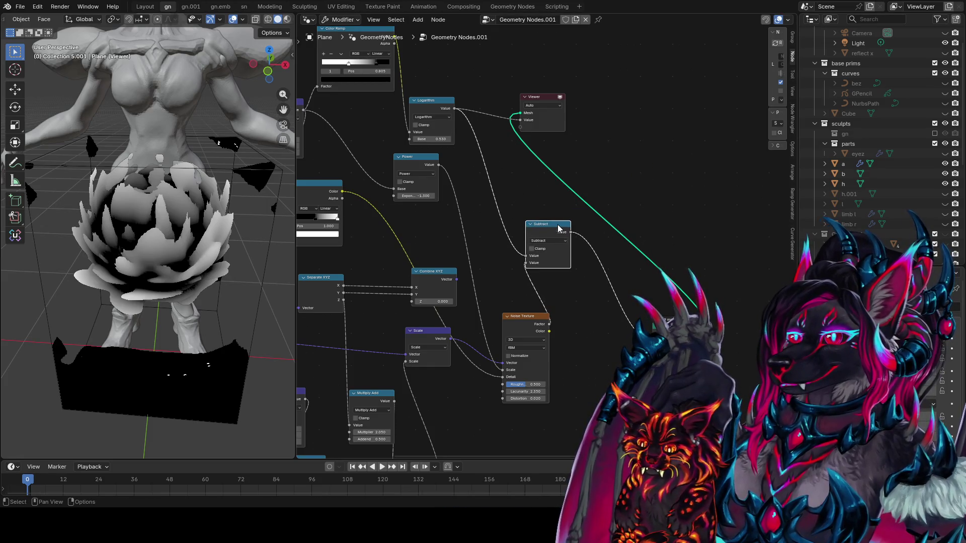
Step: Reposition the Noise Texture node and try Lacunarity near 2.030 and Distortion -2.790
middle_click_drag(559, 228, 512, 239)
left_click_drag(486, 381, 506, 351)
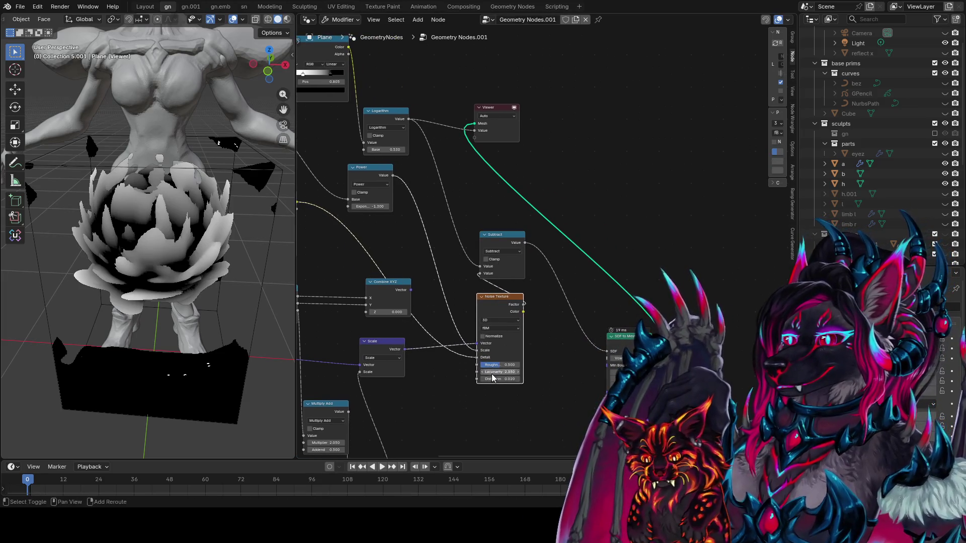
mouse_move(500, 372)
left_mouse_down()
mouse_move(473, 379)
mouse_move(508, 378)
left_mouse_up()
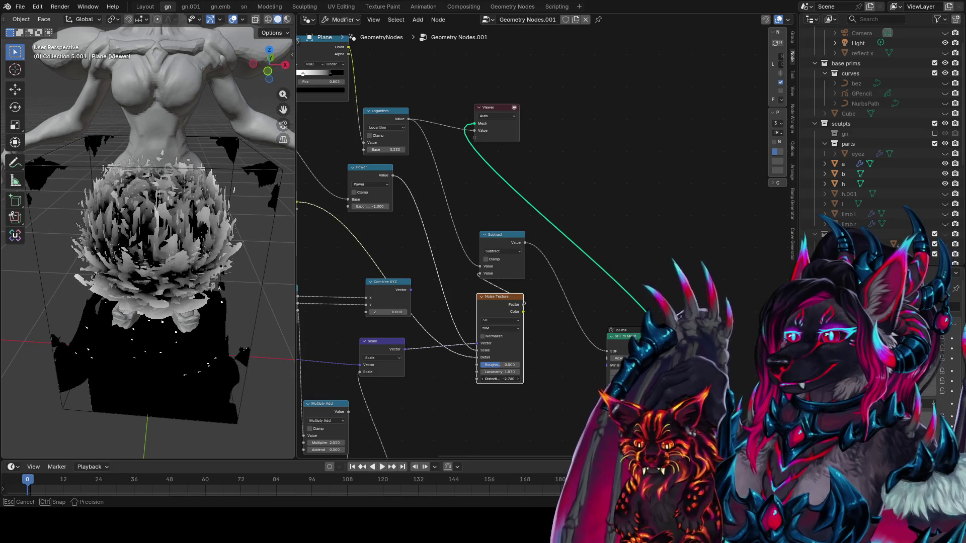
scroll(26, 449, "up", 4)
middle_click_drag(26, 449, 48, 287)
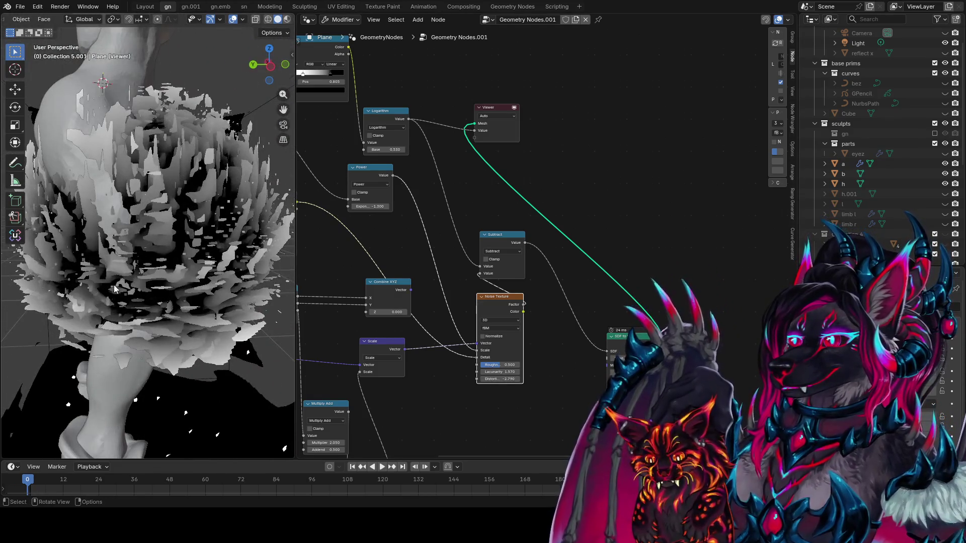
scroll(115, 288, "up", 3)
middle_click_drag(115, 288, 67, 375)
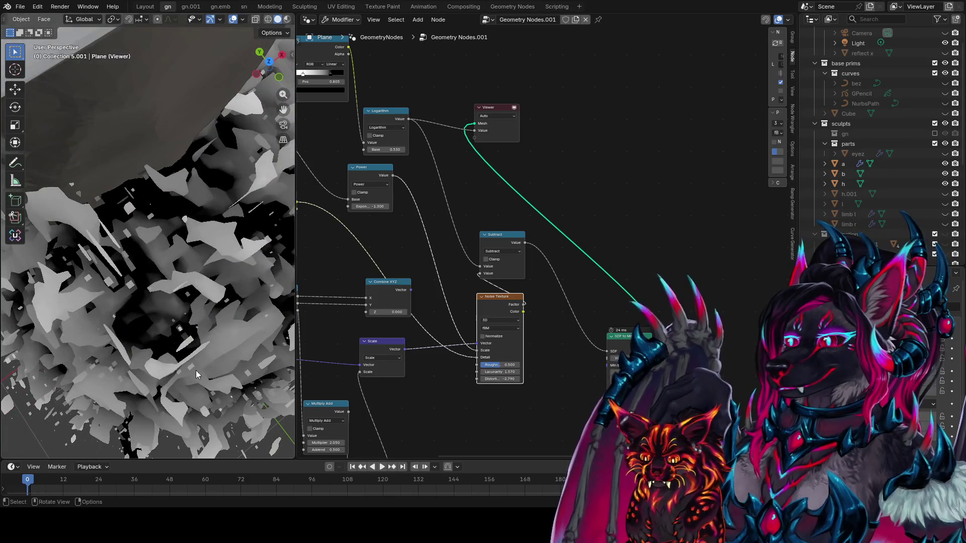
scroll(539, 384, "up", 2)
Step: Enable Normalize on the Noise Texture with Roughness 0.413, Lacunarity 10.220, Distortion -2.740
left_click(490, 317)
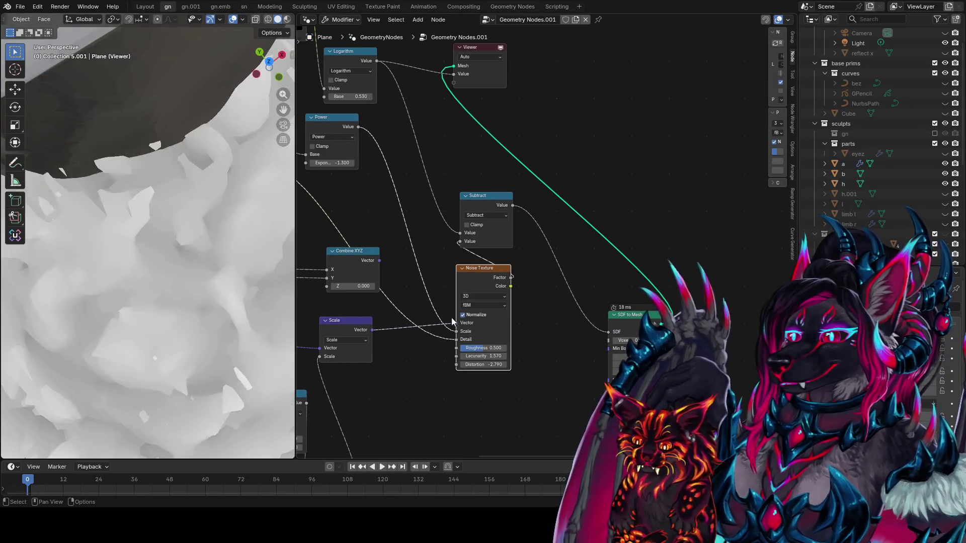
scroll(167, 281, "down", 5)
middle_click_drag(167, 281, 105, 177)
scroll(189, 234, "up", 3)
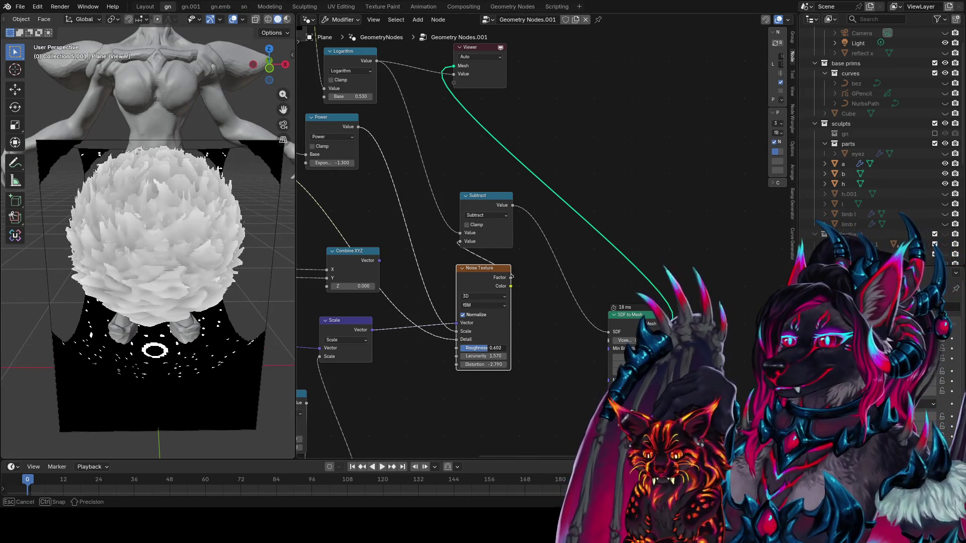
left_click_drag(463, 348, 472, 354)
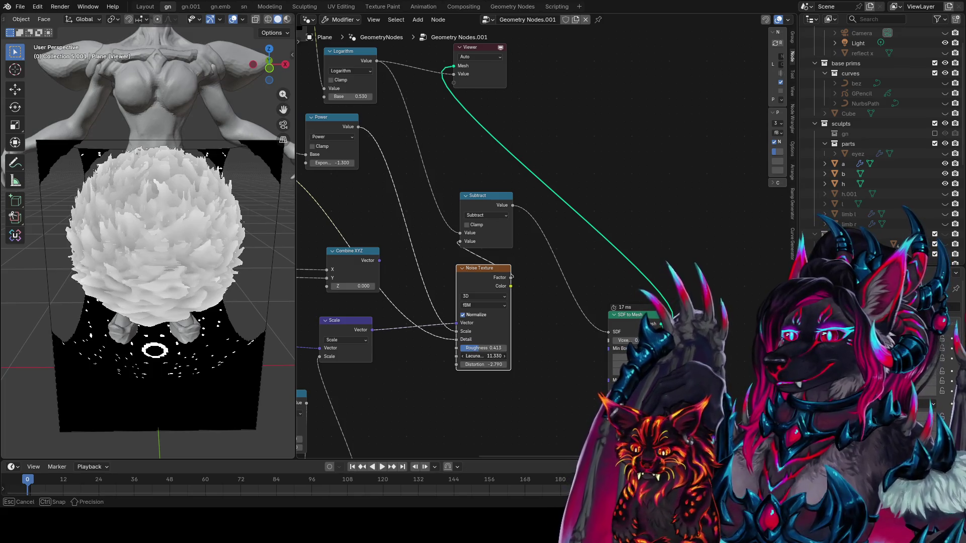
mouse_move(484, 356)
left_mouse_down()
mouse_move(470, 365)
mouse_move(481, 364)
left_mouse_up()
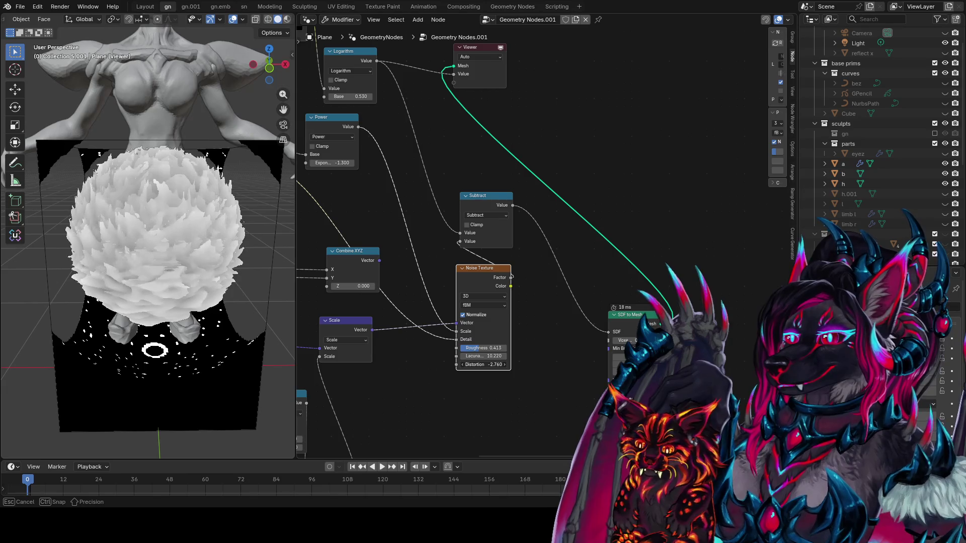
left_click_drag(491, 283, 473, 291)
middle_click_drag(497, 285, 445, 316)
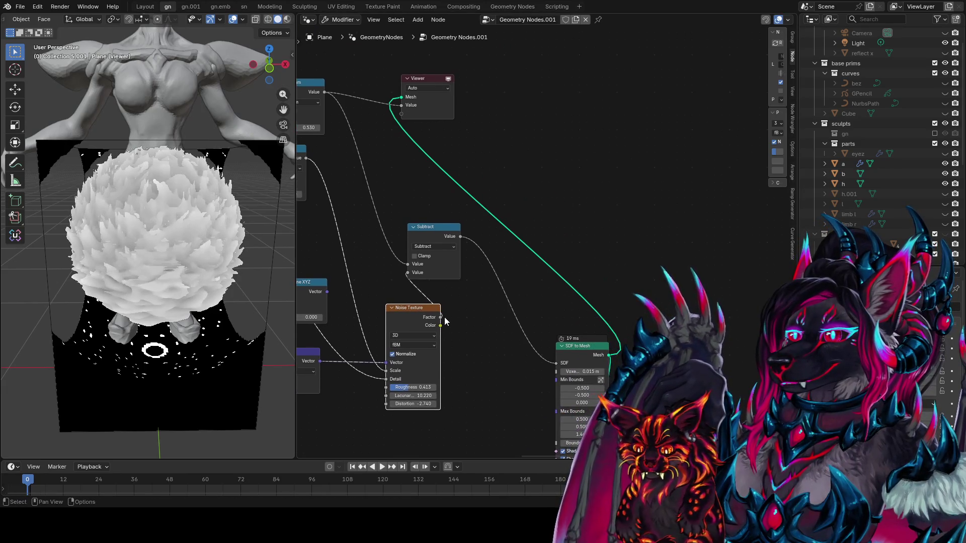
Step: Add a Math Multiply node on the noise Factor, preview it, and raise its value to 1.4
left_click_drag(440, 317, 542, 131)
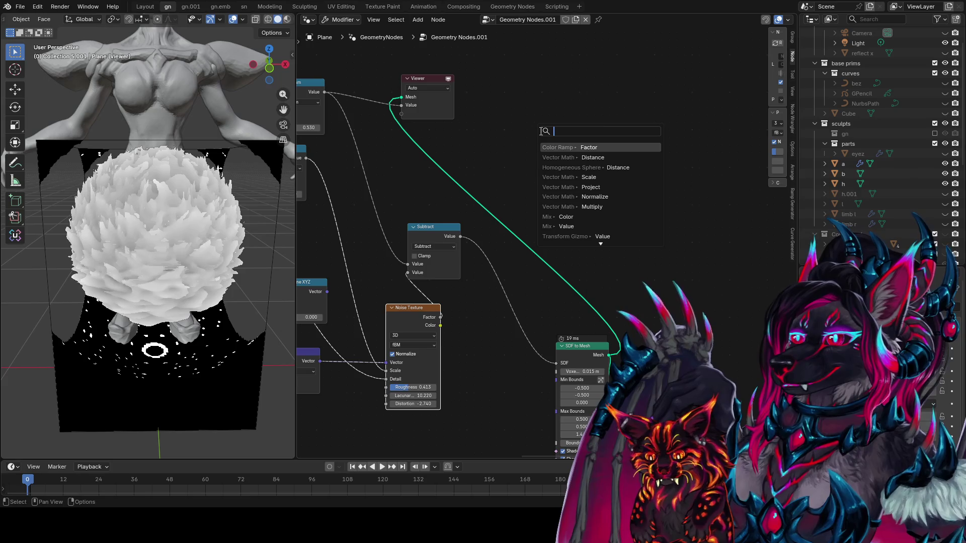
type("mu")
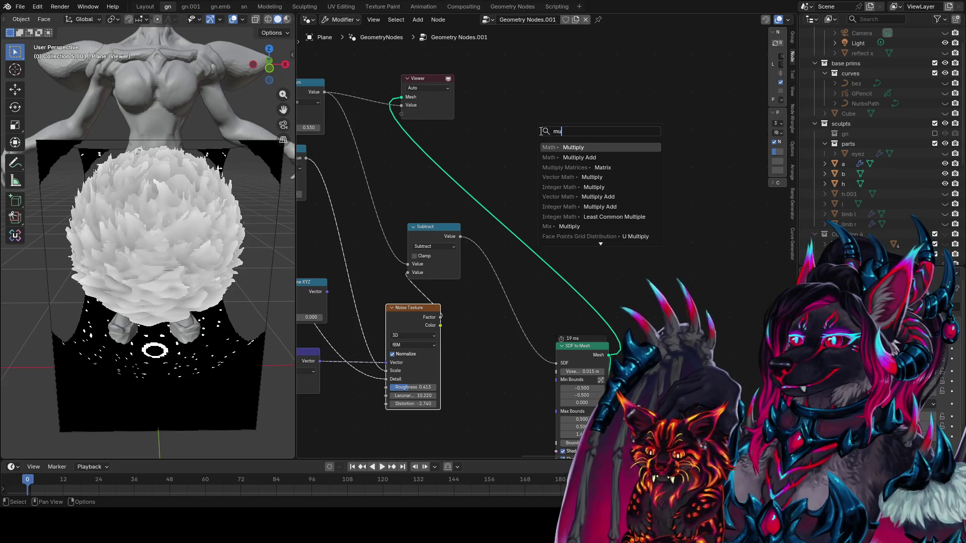
key("Return")
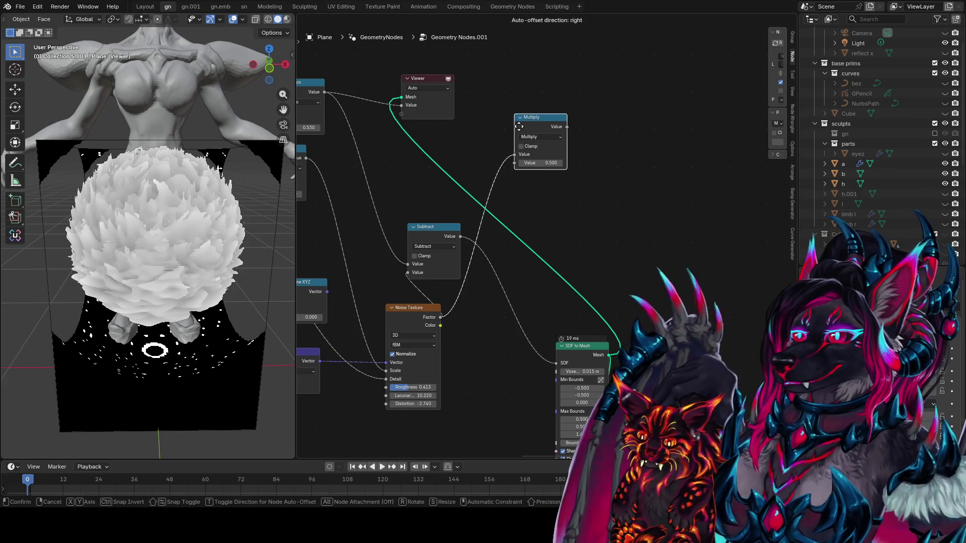
left_click(518, 126)
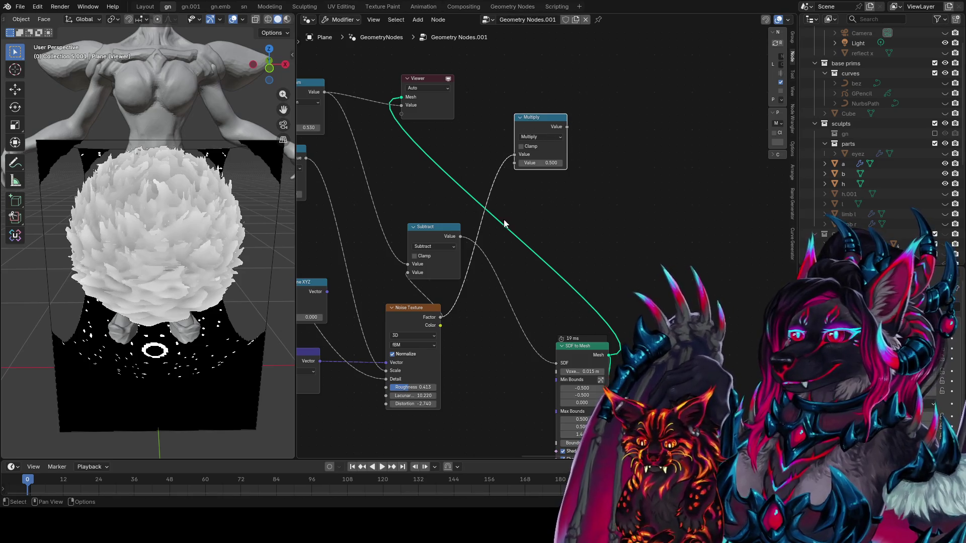
left_click(594, 349, "ctrl+shift")
left_click(560, 126, "ctrl+shift")
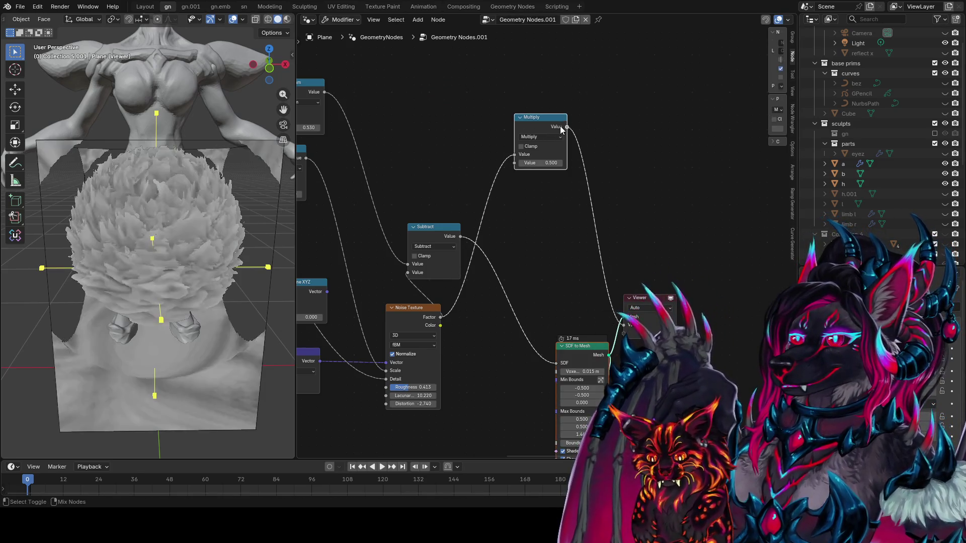
mouse_move(548, 163)
left_mouse_down()
mouse_move(573, 163)
mouse_move(601, 189)
left_mouse_up()
middle_click_drag(238, 254, 80, 230)
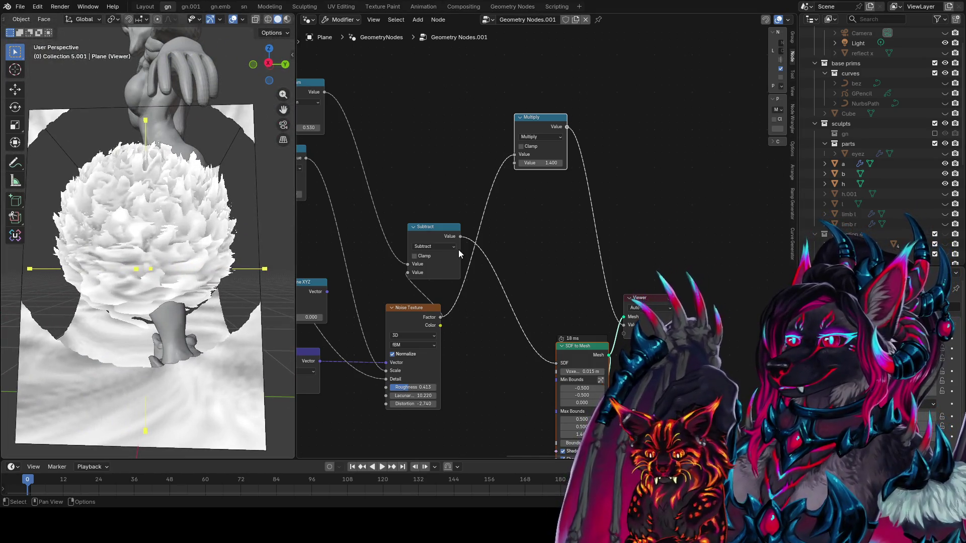
left_click(456, 235, "ctrl+shift")
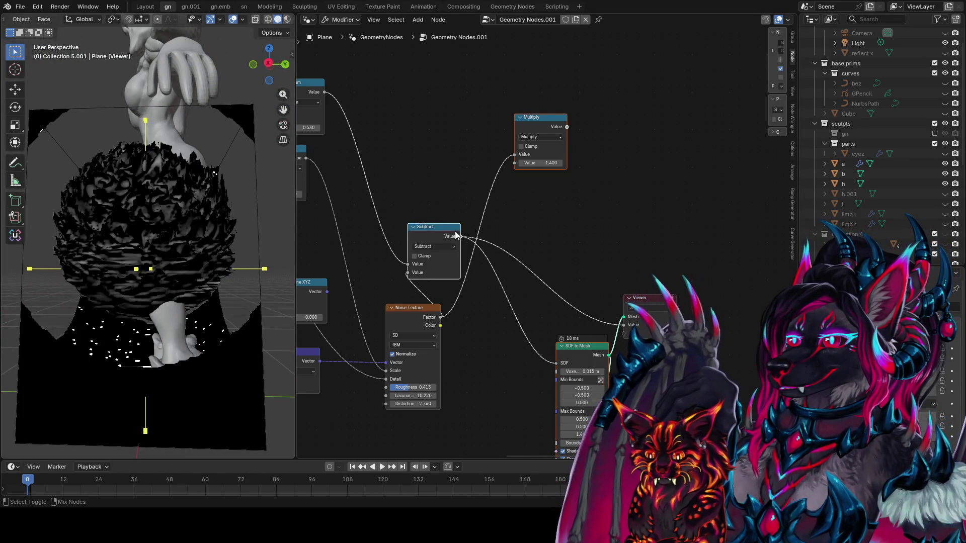
Step: Duplicate it as a Multiply Add with Subtract as Addend and Multiplier 1.130, previewed in the viewport
key("shift+d")
left_click(652, 166)
left_click(652, 168)
left_click(632, 216)
left_click(564, 130)
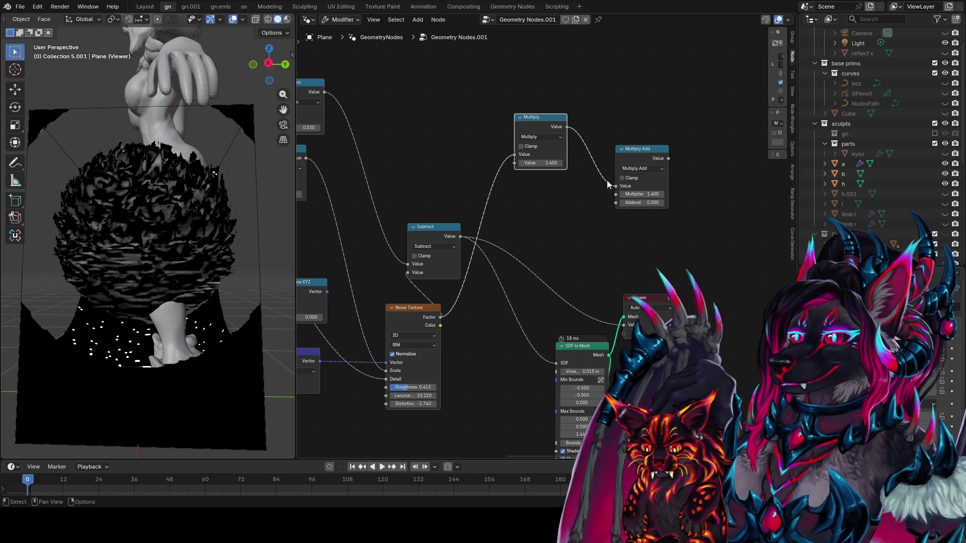
mouse_move(610, 200)
left_mouse_down()
mouse_move(621, 194)
mouse_move(604, 194)
mouse_move(649, 194)
left_mouse_up()
left_click(654, 151, "ctrl+shift")
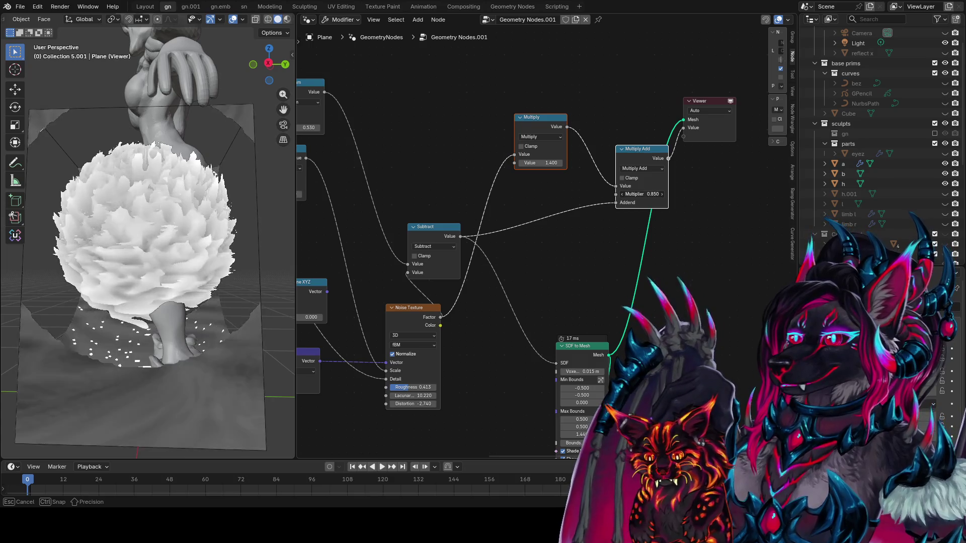
left_click_drag(649, 193, 637, 194)
scroll(126, 282, "down", 5)
mouse_move(126, 282)
middle_mouse_down()
mouse_move(25, 283)
mouse_move(3, 327)
middle_mouse_up()
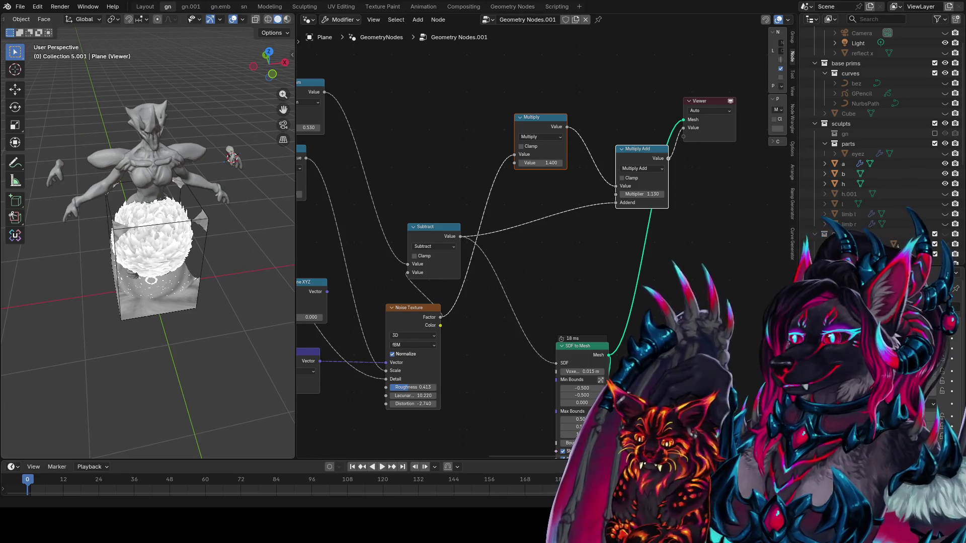
Step: Turn off the Noise Texture's Normalize option, comparing the bloom from the front view
mouse_move(61, 170)
middle_mouse_down()
mouse_move(186, 235)
mouse_move(283, 267)
middle_mouse_up()
scroll(186, 235, "up", 5)
key("KP_1")
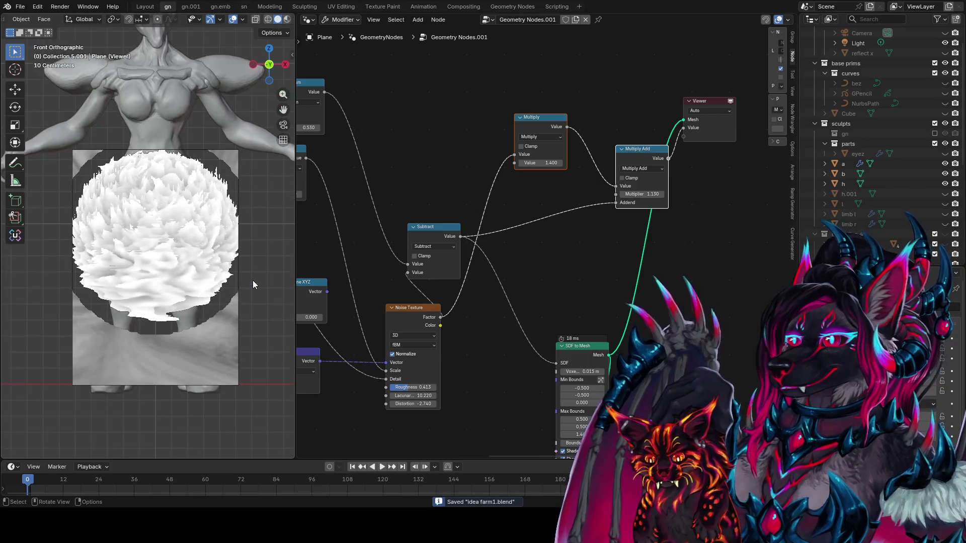
left_click(391, 354)
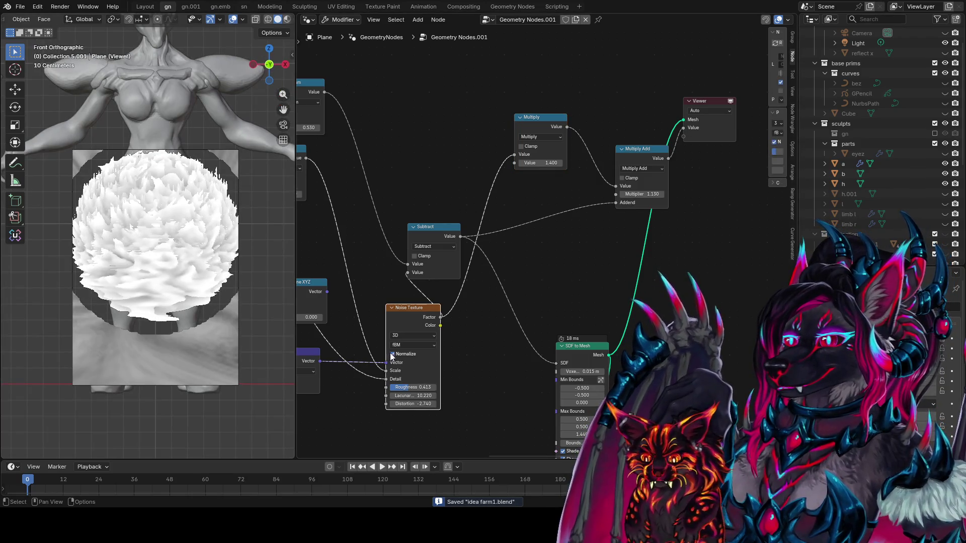
left_click(393, 354)
middle_click_drag(151, 327, 169, 344)
scroll(169, 343, "up", 3)
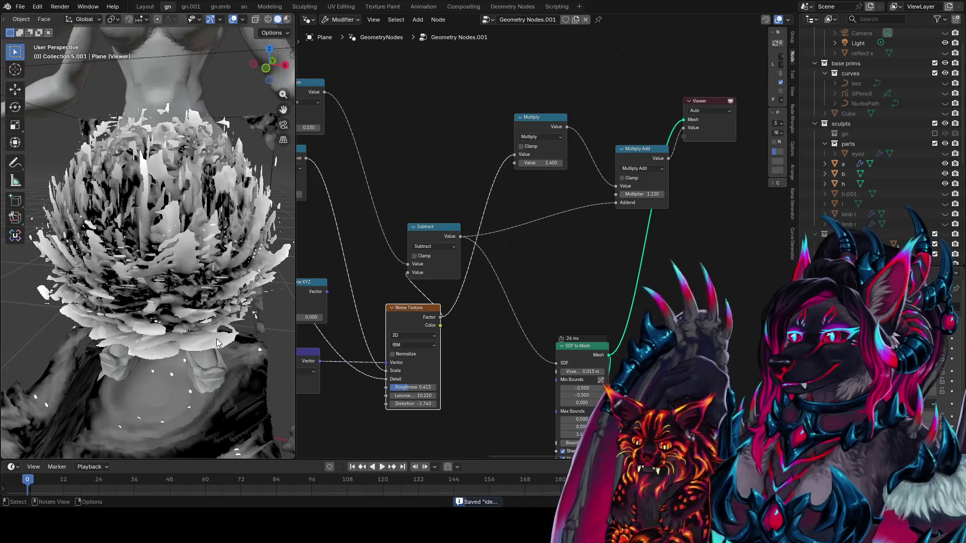
left_click(405, 354)
left_click(404, 355)
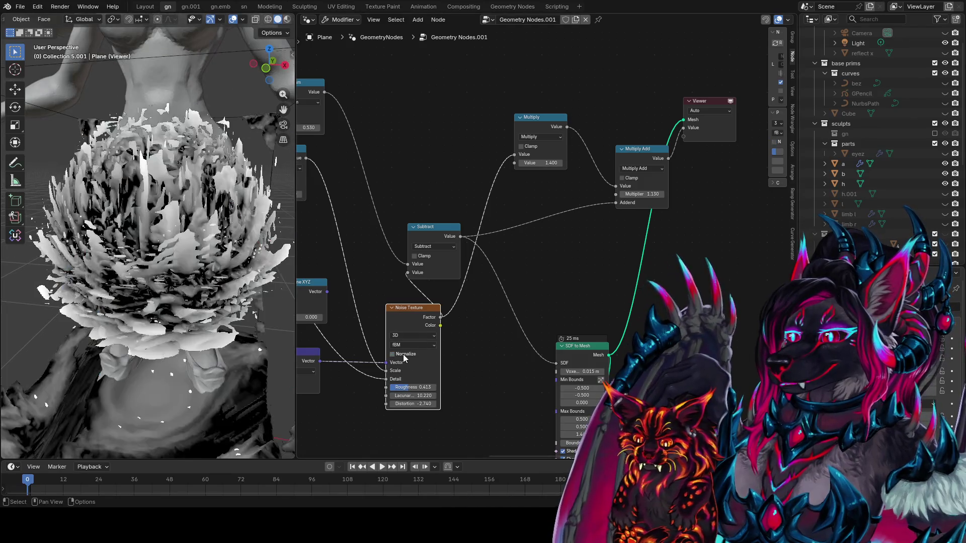
Step: Link the noise Factor output into the Viewer node's value socket
left_click(435, 320, "ctrl+shift")
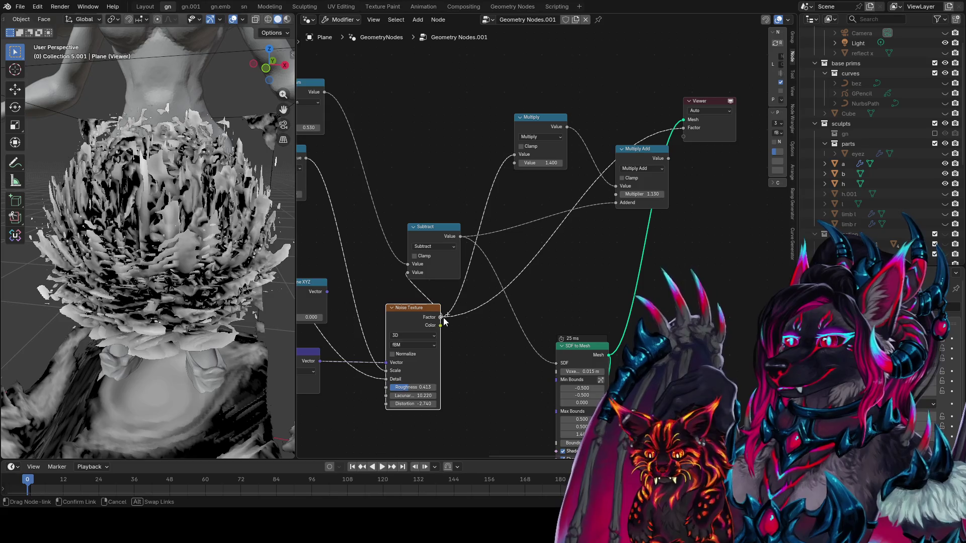
left_click_drag(472, 329, 578, 357)
middle_click_drag(578, 356, 551, 317)
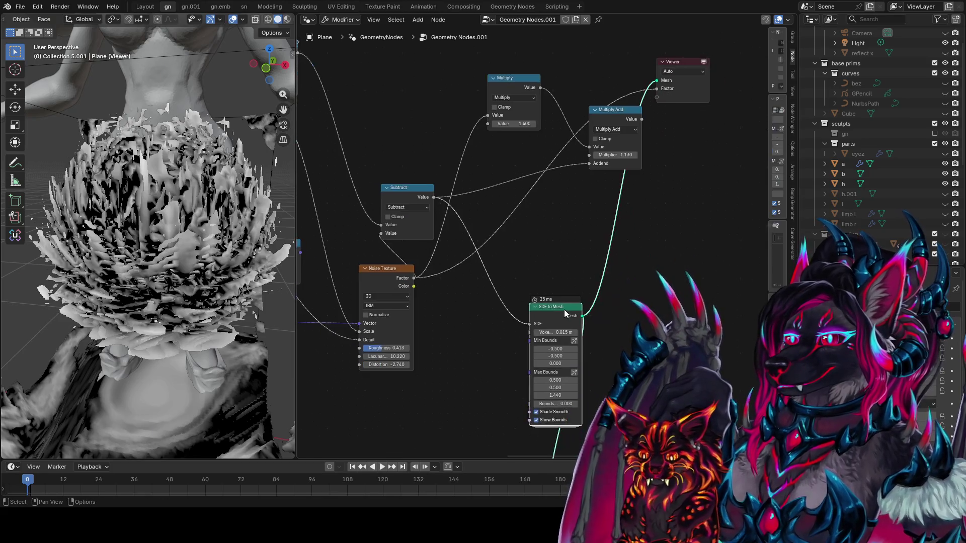
Step: Save the blend file and inspect the petal layers up close
key("ctrl+s")
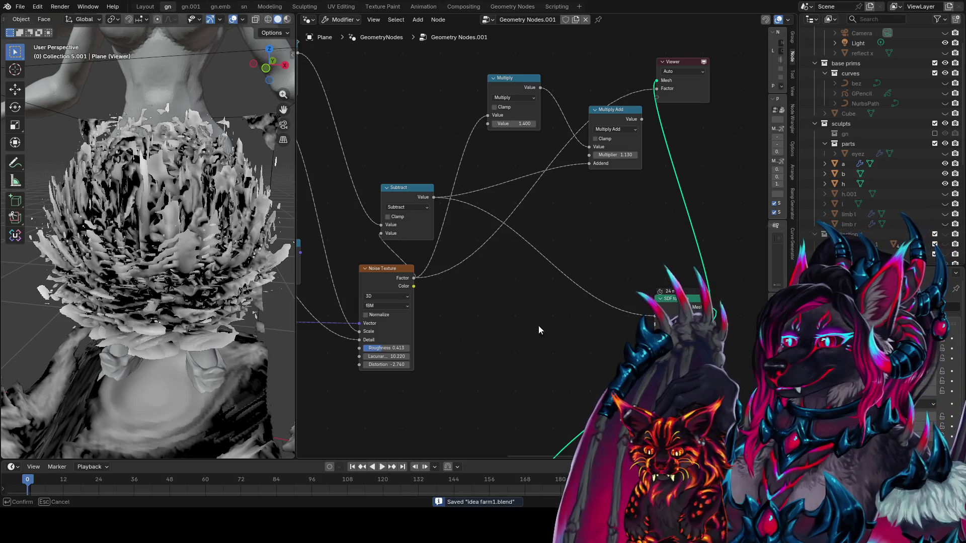
mouse_move(227, 274)
middle_mouse_down()
mouse_move(228, 313)
mouse_move(236, 237)
middle_mouse_up()
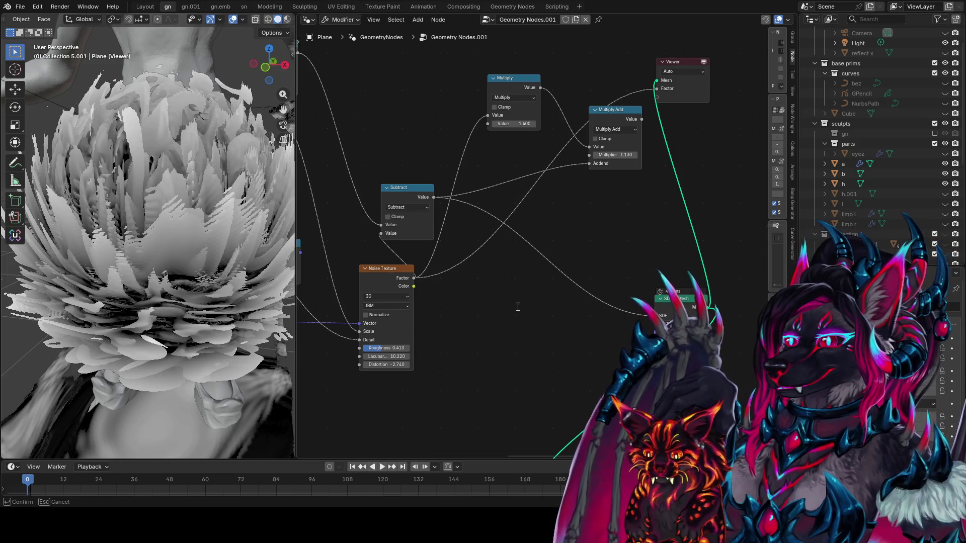
middle_click_drag(201, 291, 56, 309)
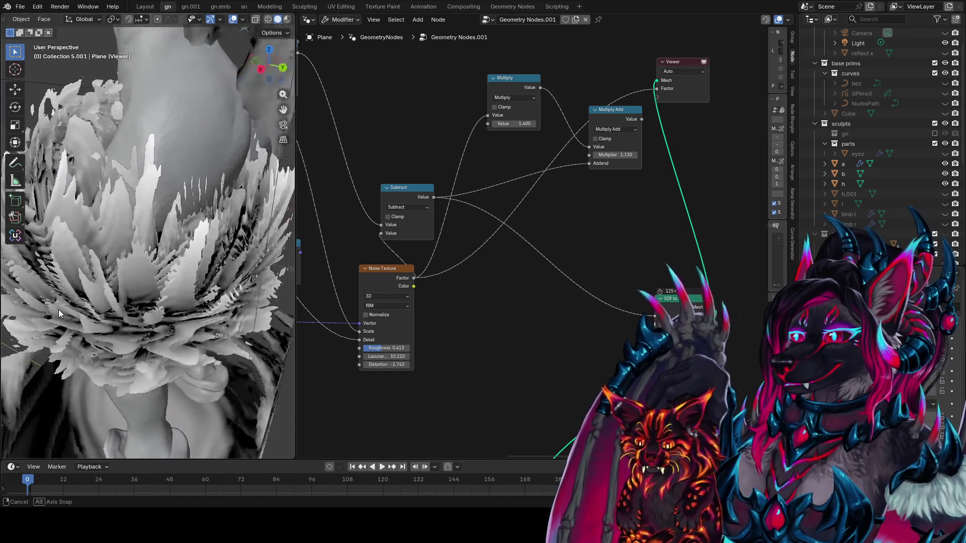
middle_click_drag(57, 309, 201, 302)
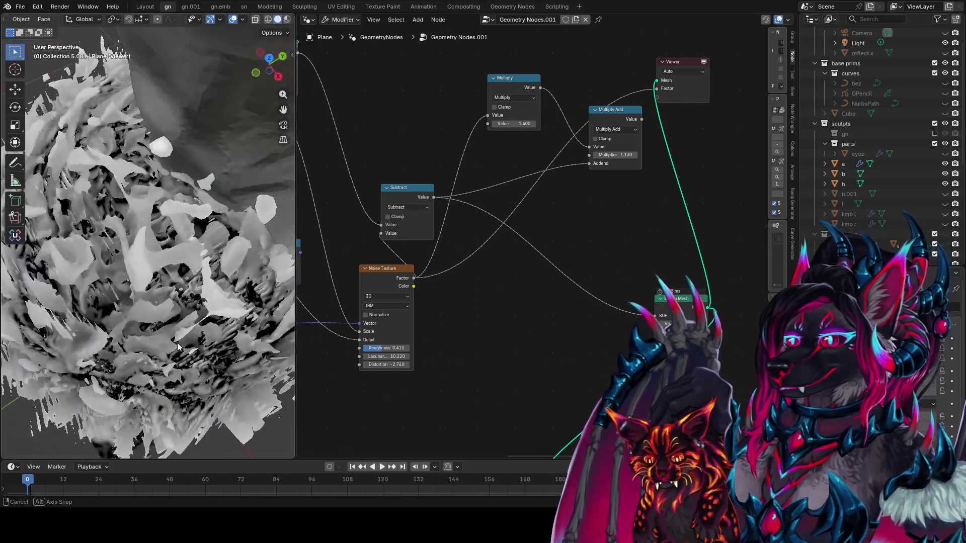
Step: Wire Multiply Add into Combine XYZ's Z and Combine XYZ's Vector into the Scale node
mouse_move(372, 349)
middle_mouse_down()
mouse_move(560, 292)
mouse_move(593, 303)
mouse_move(572, 208)
mouse_move(605, 200)
middle_mouse_up()
left_click_drag(618, 143, 589, 373)
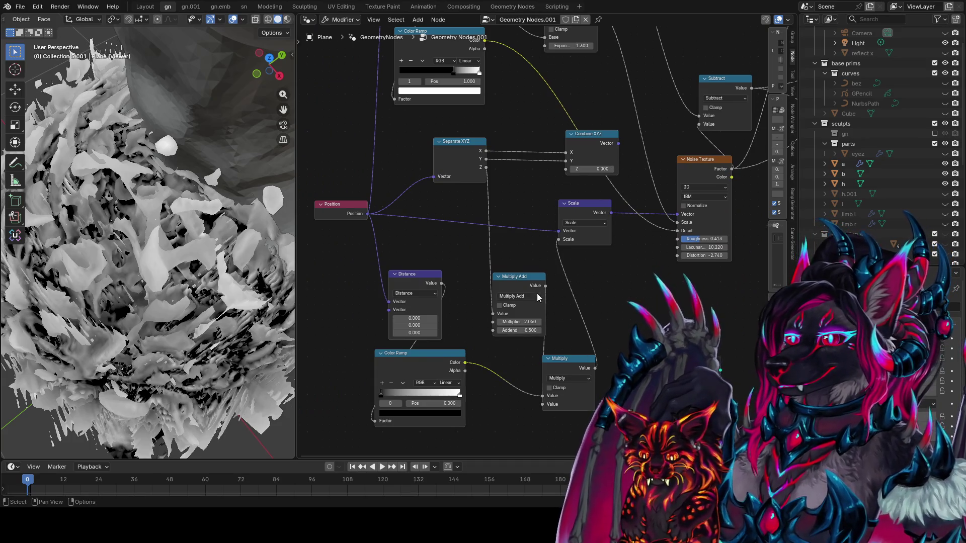
mouse_move(545, 285)
left_mouse_down()
mouse_move(578, 167)
mouse_move(558, 231)
left_mouse_up()
middle_click_drag(126, 237, 4, 234)
scroll(151, 236, "down", 5)
mouse_move(151, 236)
middle_mouse_down()
mouse_move(179, 258)
mouse_move(103, 274)
middle_mouse_up()
Step: Move the Multiply Add node between Separate XYZ and Scale
scroll(179, 258, "up", 3)
middle_click_drag(574, 259, 496, 256)
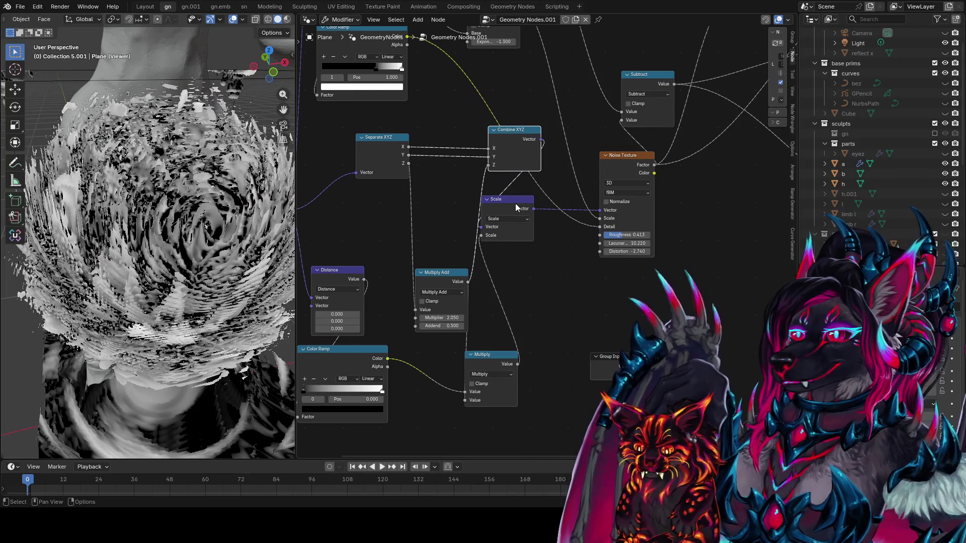
left_click_drag(436, 273, 411, 205)
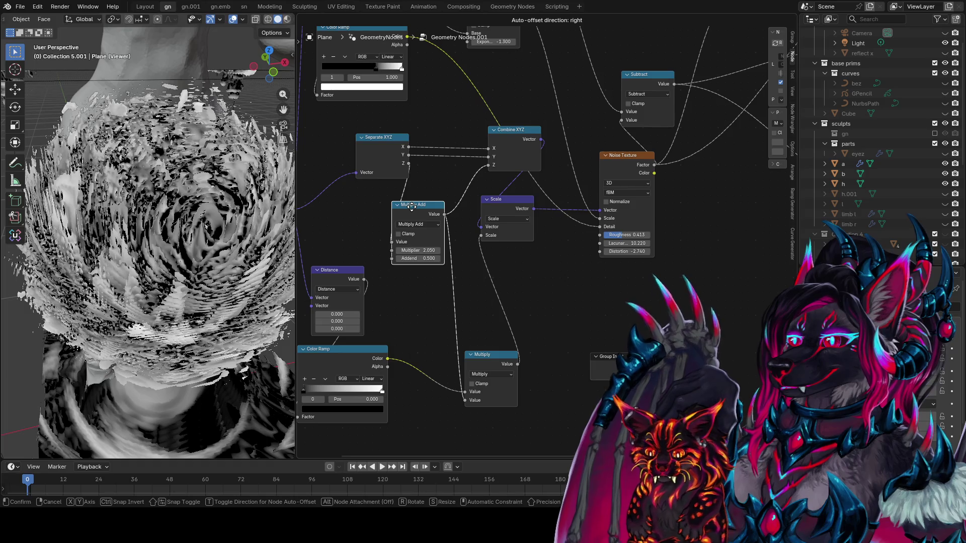
left_click_drag(411, 205, 412, 206)
Step: Set the Multiply Add Addend to -0.080 and Multiplier to 0.840, then view from the front
left_click_drag(418, 258, 400, 258)
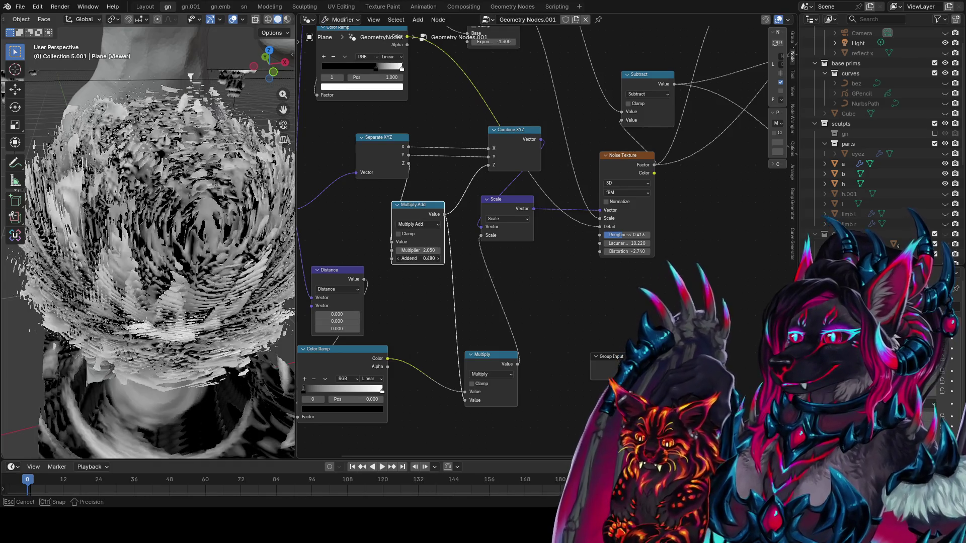
middle_click_drag(177, 319, 17, 270)
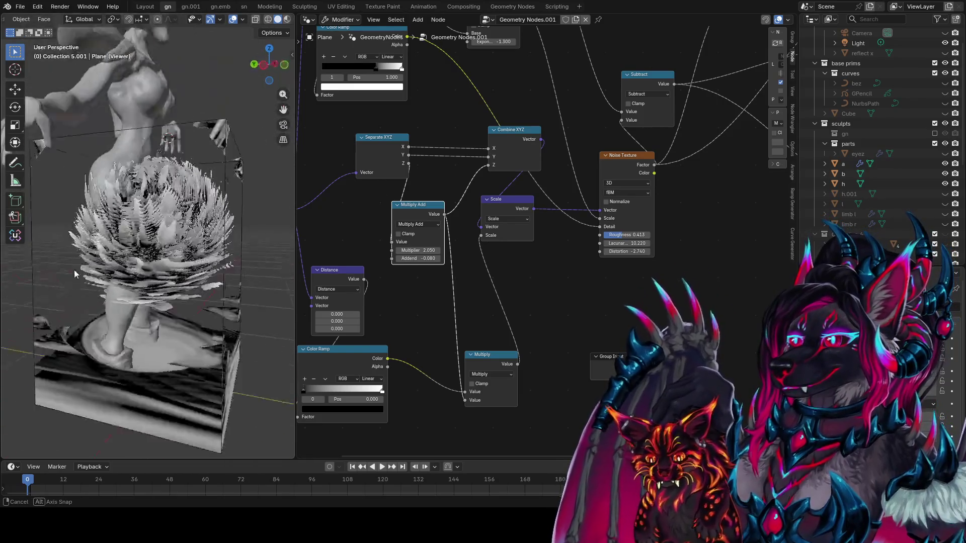
middle_click_drag(16, 270, 160, 282)
left_click_drag(418, 258, 447, 258)
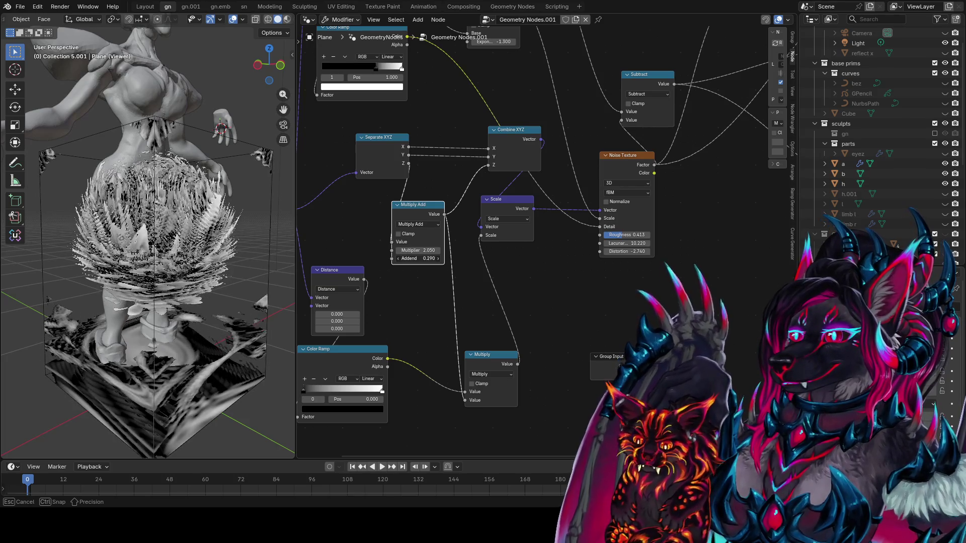
key("Escape")
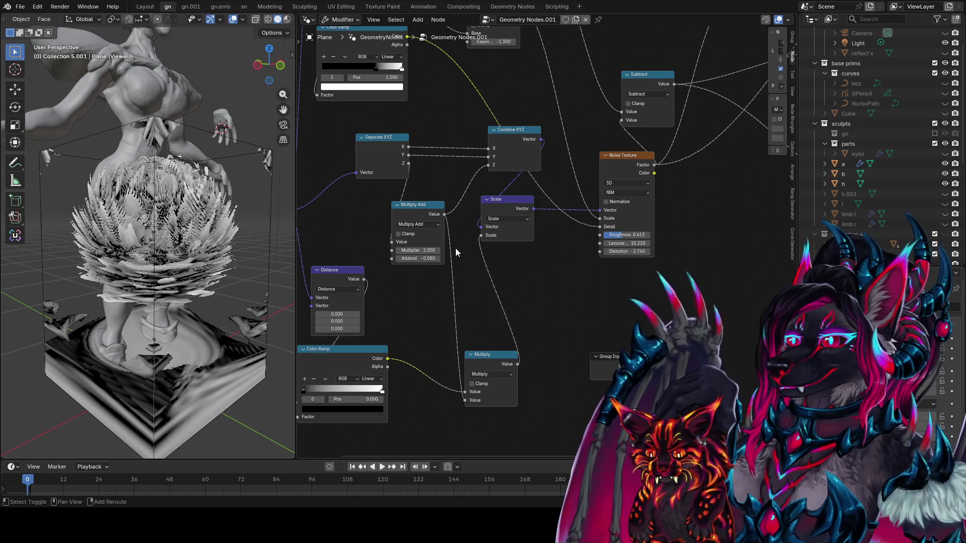
left_click_drag(438, 250, 382, 250)
mouse_move(151, 226)
middle_mouse_down()
mouse_move(128, 225)
mouse_move(279, 299)
middle_mouse_up()
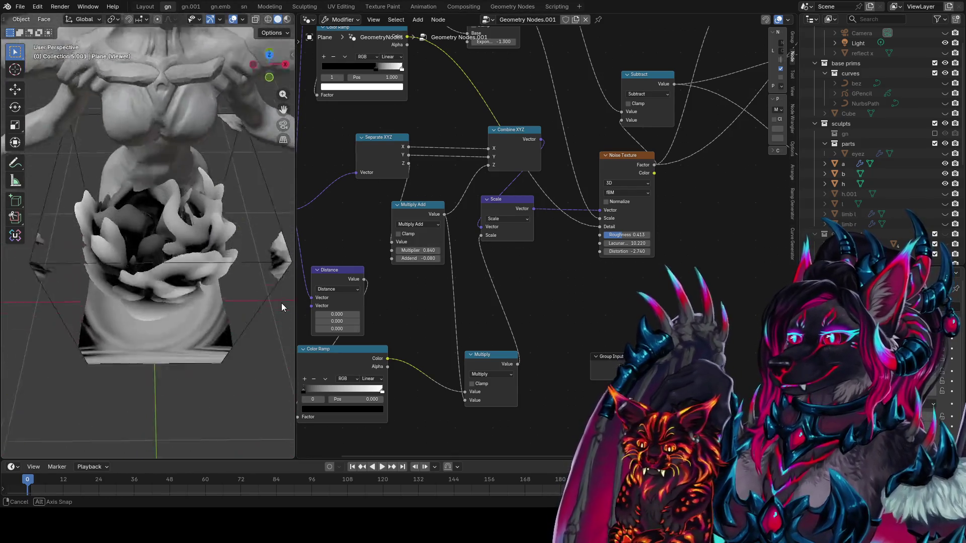
mouse_move(278, 299)
middle_mouse_down()
mouse_move(272, 275)
mouse_move(60, 324)
mouse_move(31, 311)
middle_mouse_up()
key("KP_1")
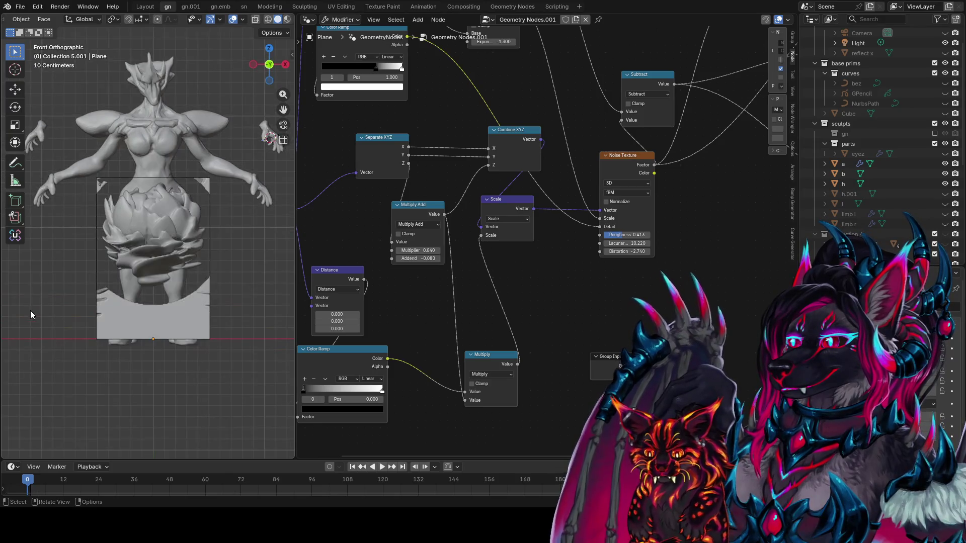
Step: Move the bounding box 0.4 m back along Y
middle_click_drag(66, 281, 246, 270)
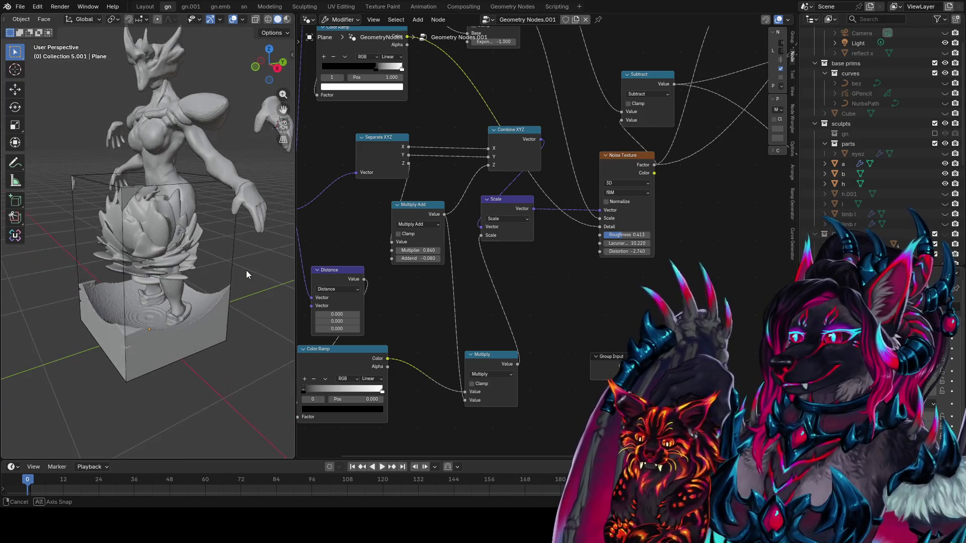
left_click(231, 240)
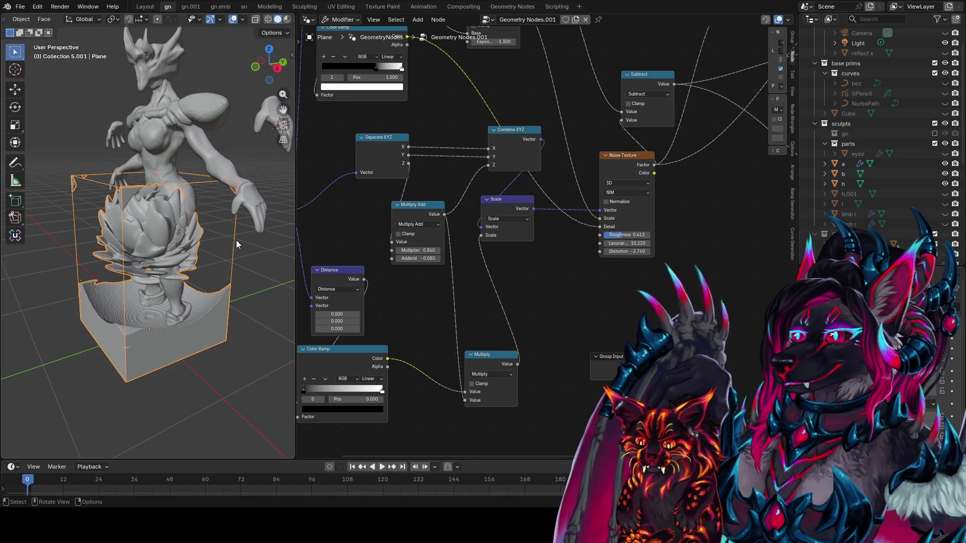
key("g")
key("y")
mouse_move(200, 256)
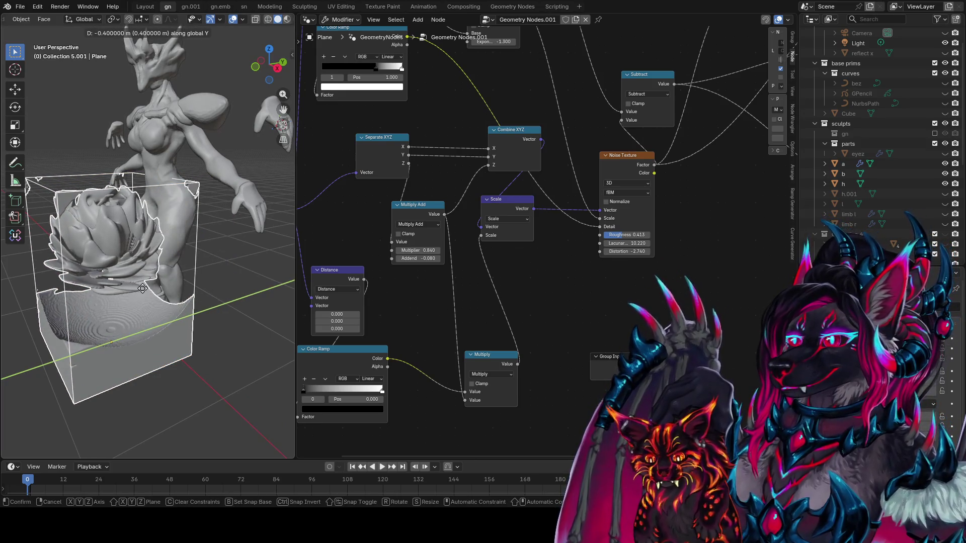
left_click(143, 288)
mouse_move(142, 288)
middle_mouse_down()
mouse_move(270, 385)
mouse_move(239, 293)
middle_mouse_up()
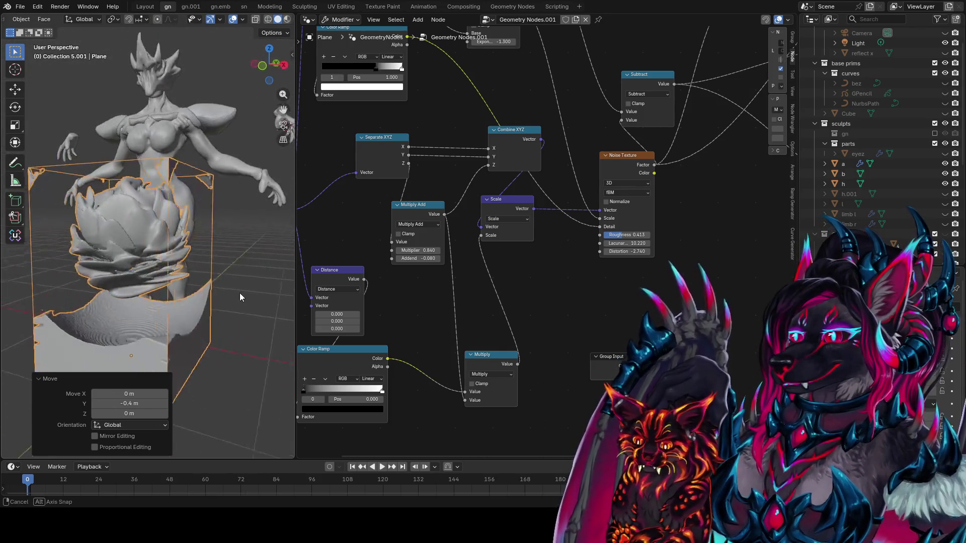
mouse_move(240, 293)
middle_mouse_down()
mouse_move(214, 246)
mouse_move(221, 265)
middle_mouse_up()
Step: Lower the box 0.3 m on Z, shift it -0.2 on Y, then lower it another 0.1
key("g")
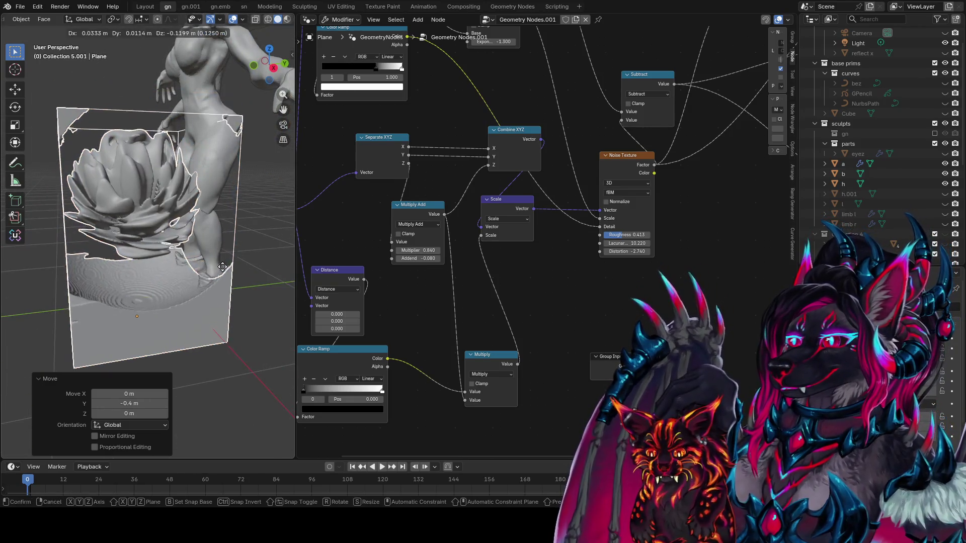
type("z")
type("-0.3")
key("Return")
mouse_move(201, 274)
middle_mouse_down()
mouse_move(243, 270)
mouse_move(184, 276)
mouse_move(218, 261)
mouse_move(169, 269)
mouse_move(112, 311)
middle_mouse_up()
type("gy-0.2")
key("Return")
type("gz-0.1")
key("Return")
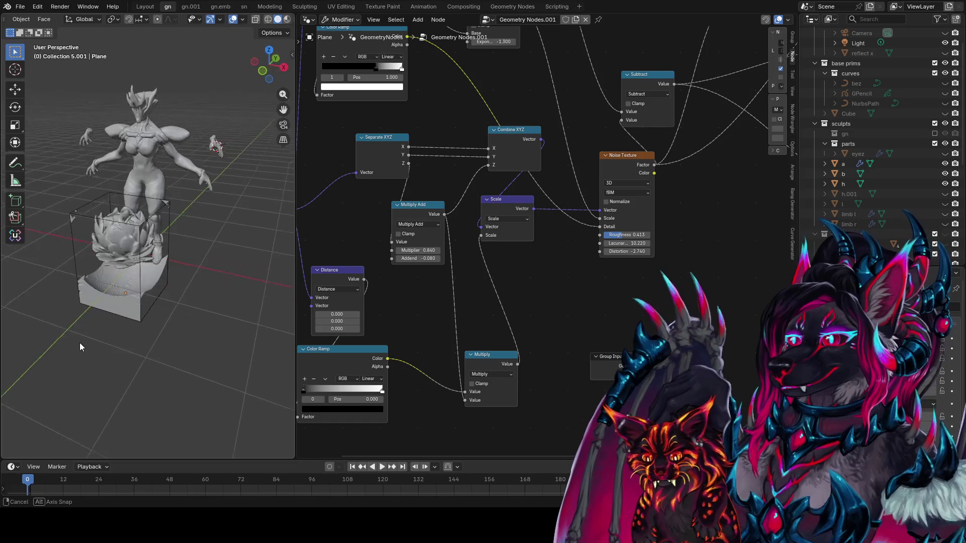
mouse_move(111, 315)
middle_mouse_down()
mouse_move(242, 303)
mouse_move(81, 302)
middle_mouse_up()
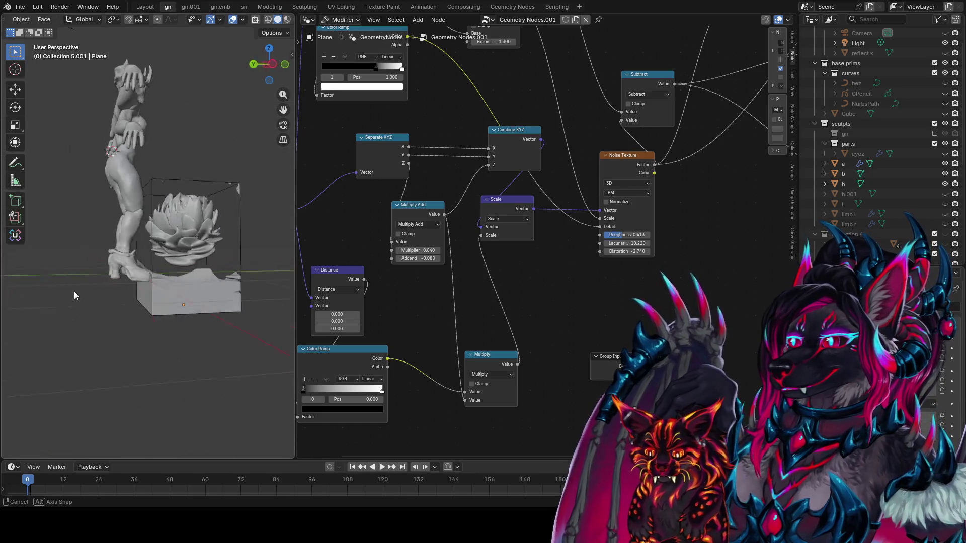
Step: Set the Multiply Add Multiplier to 1.480
scroll(525, 351, "up", 3)
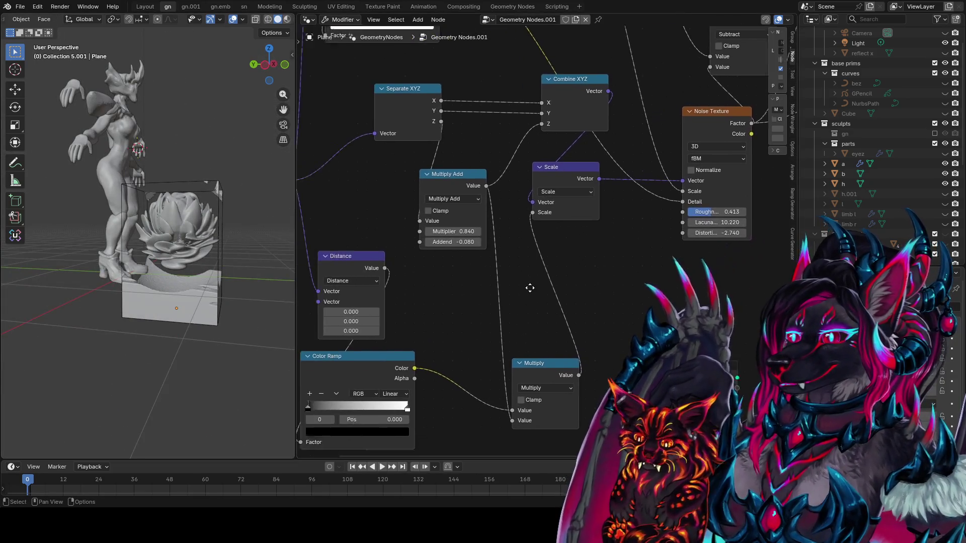
left_click_drag(475, 226, 506, 226)
mouse_move(202, 241)
middle_mouse_down()
mouse_move(156, 360)
mouse_move(161, 280)
middle_mouse_up()
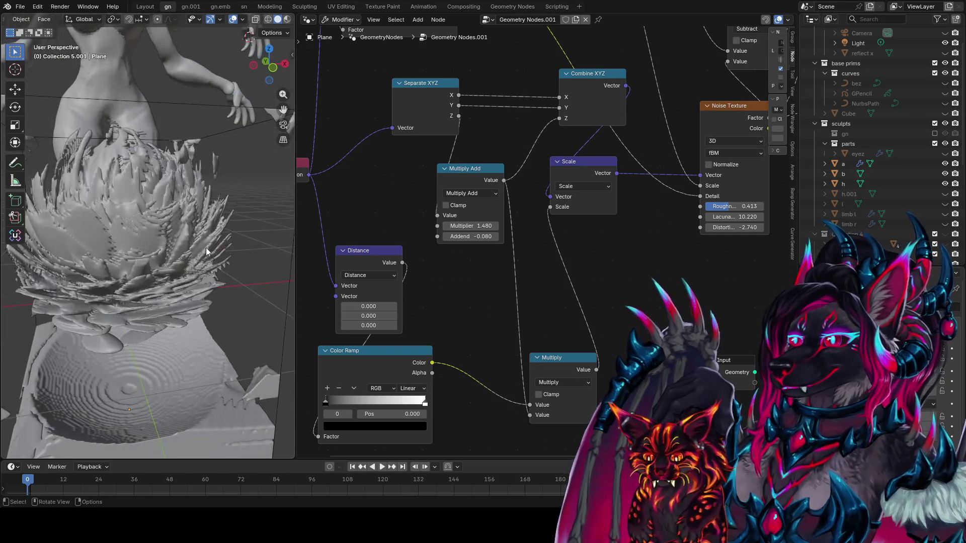
Step: Move the Color Ramp's black stop to 0.718 and preview the Logarithm output with a Viewer
middle_click_drag(490, 82, 513, 269)
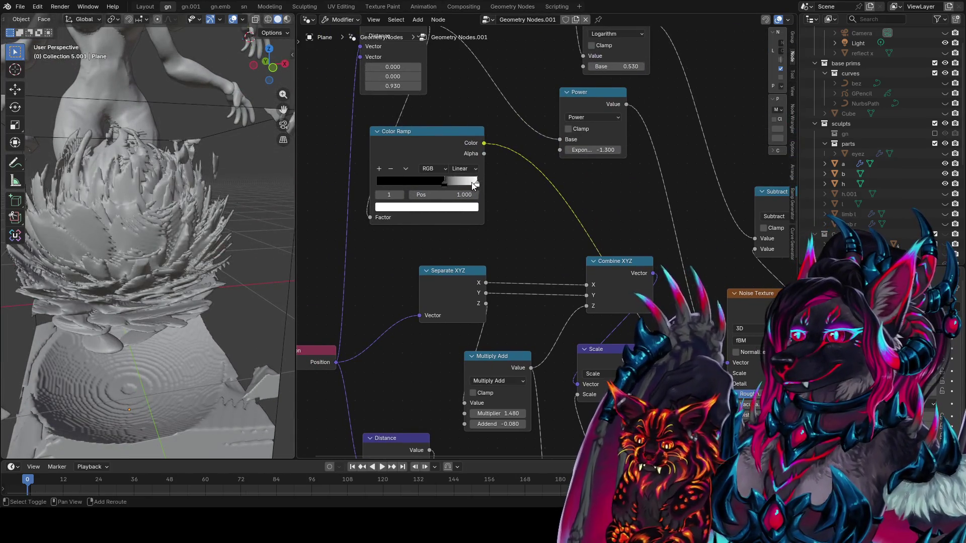
mouse_move(476, 183)
left_mouse_down()
mouse_move(421, 188)
mouse_move(445, 183)
left_mouse_up()
left_click(446, 184)
middle_click_drag(599, 156, 555, 257)
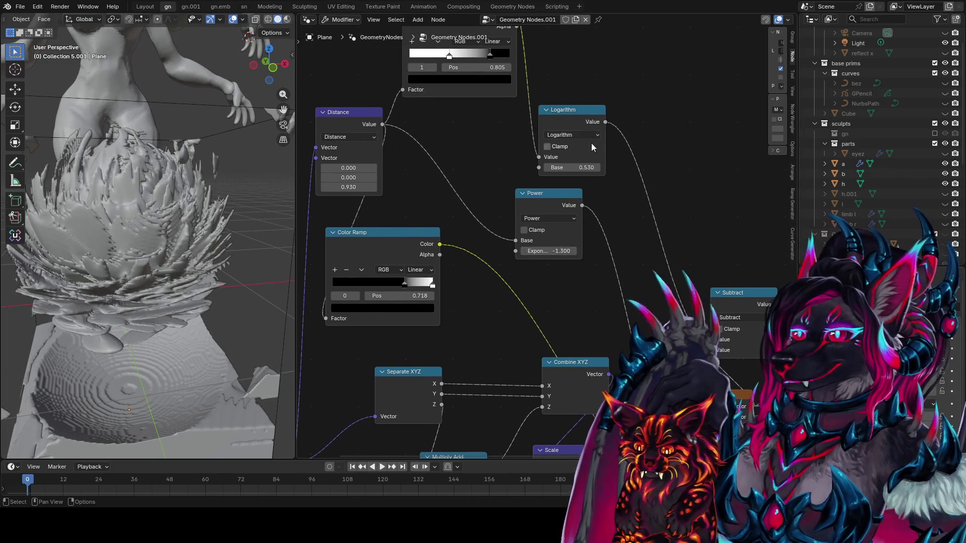
left_click(586, 121, "ctrl+shift")
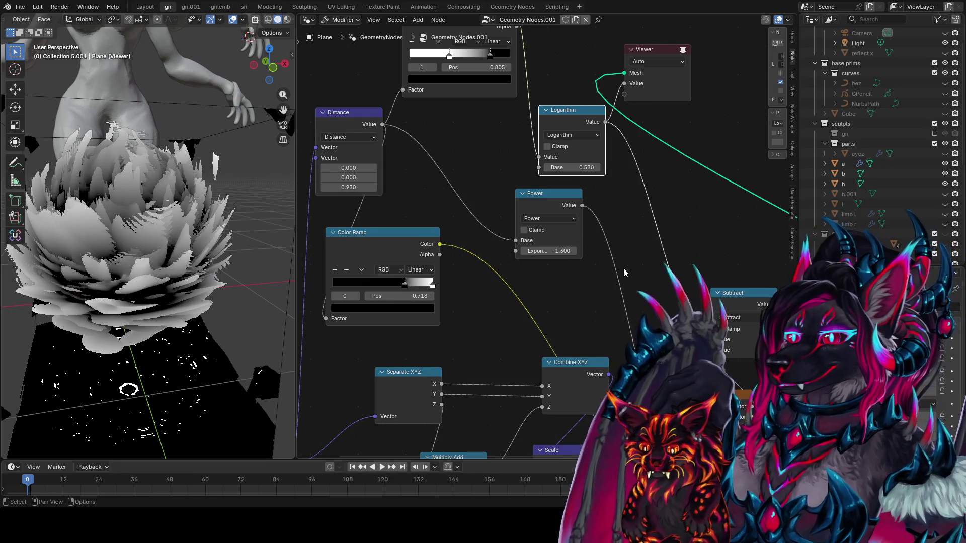
Step: Test clamping on the Subtract node, then turn it back off
middle_click_drag(638, 279, 479, 242)
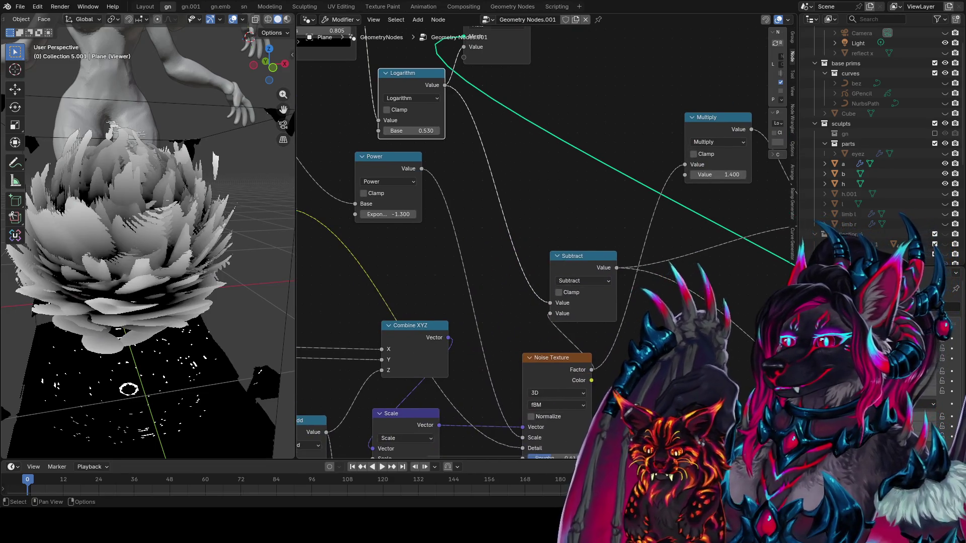
middle_click_drag(571, 288, 389, 219)
left_click(743, 328, "ctrl+shift")
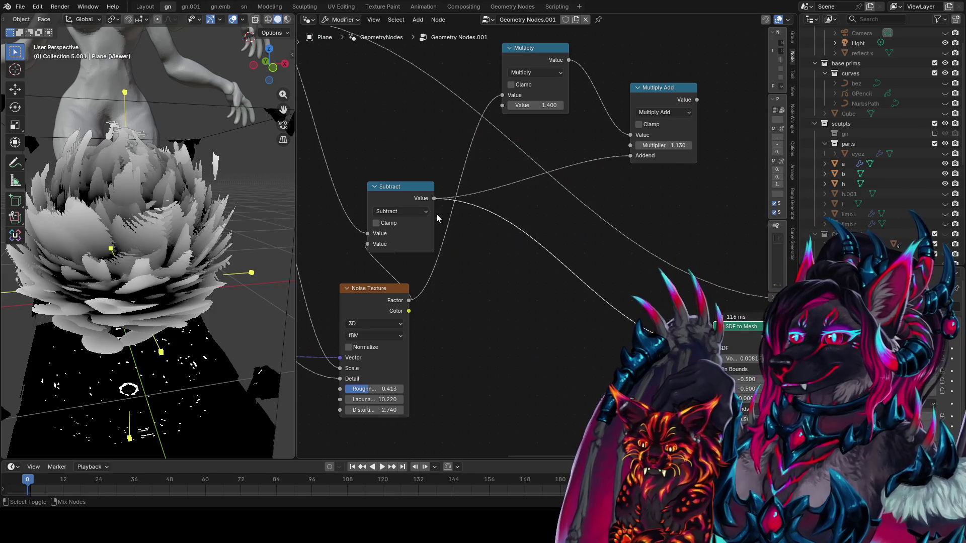
left_click(395, 227)
left_click(396, 227)
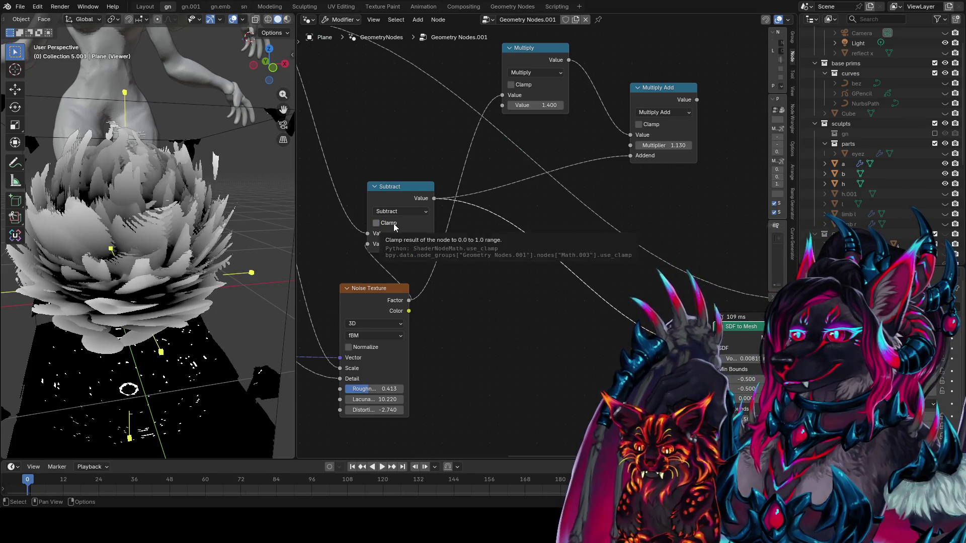
Step: Insert a Color Ramp fed by the Subtract output
left_click_drag(434, 198, 508, 270)
type("c")
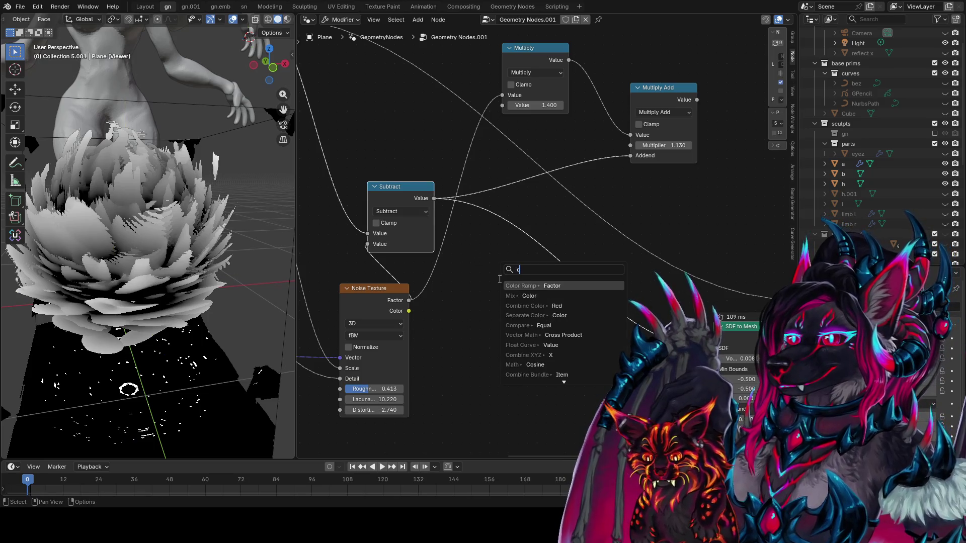
type("olor ramp")
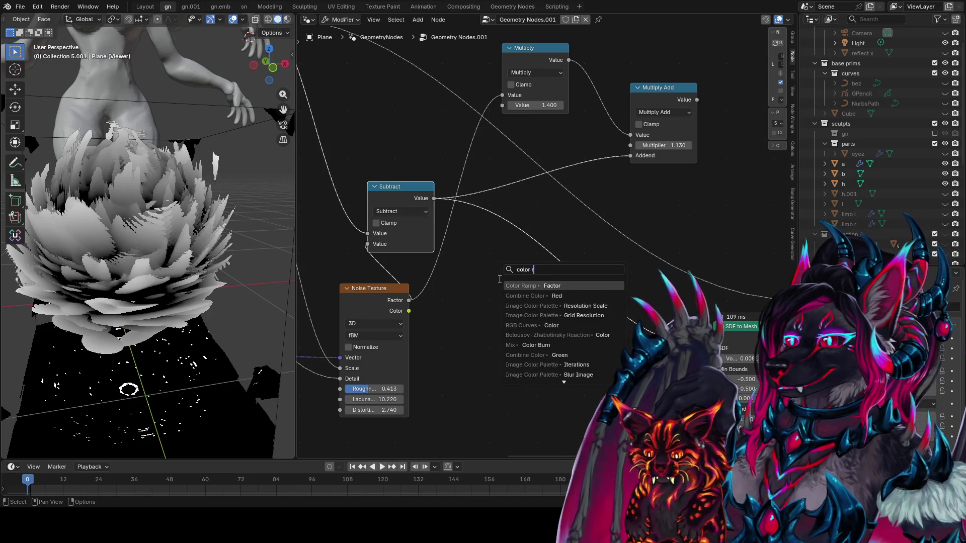
key("Return")
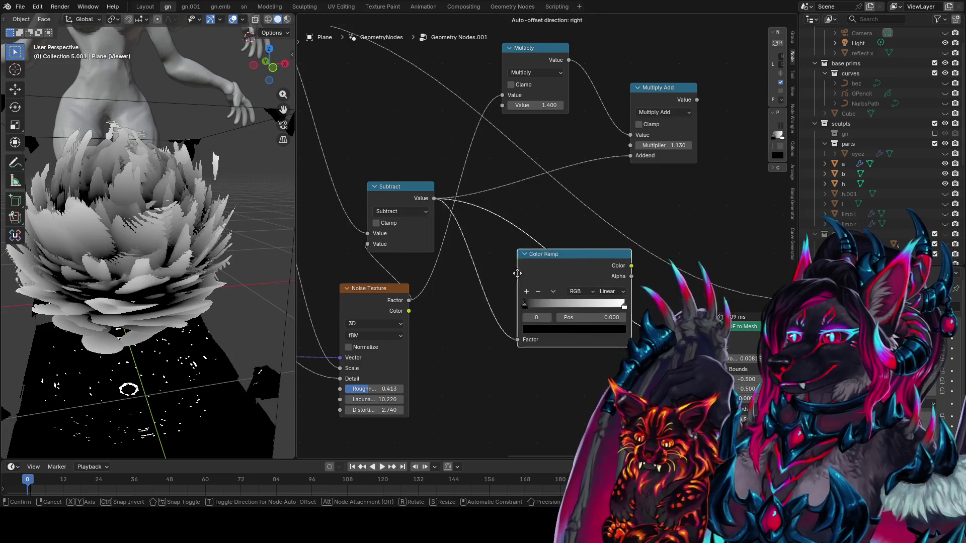
left_click(529, 291)
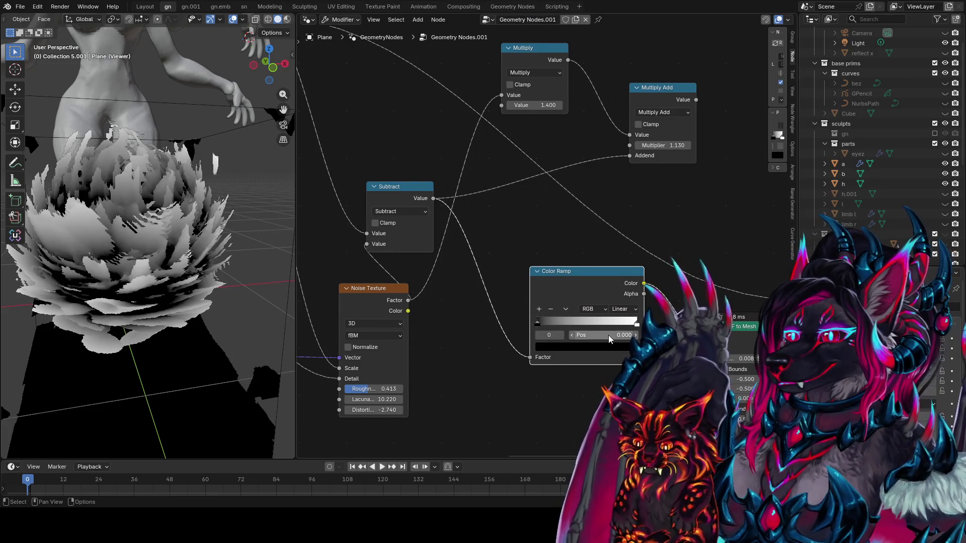
Step: Set the ramp to Ease, with the white stop at 0.673 and the black stop at the right end
left_click(555, 322)
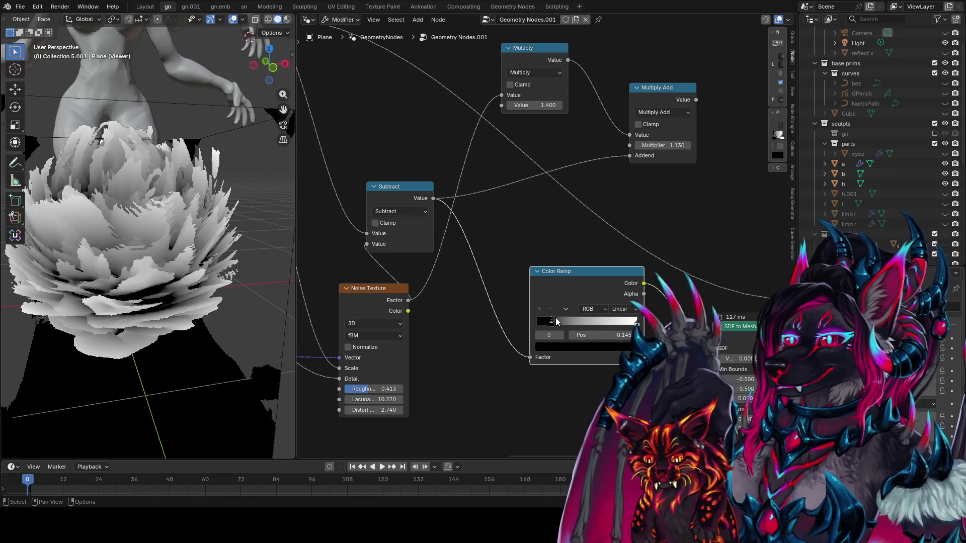
left_click(617, 310)
left_click(620, 332)
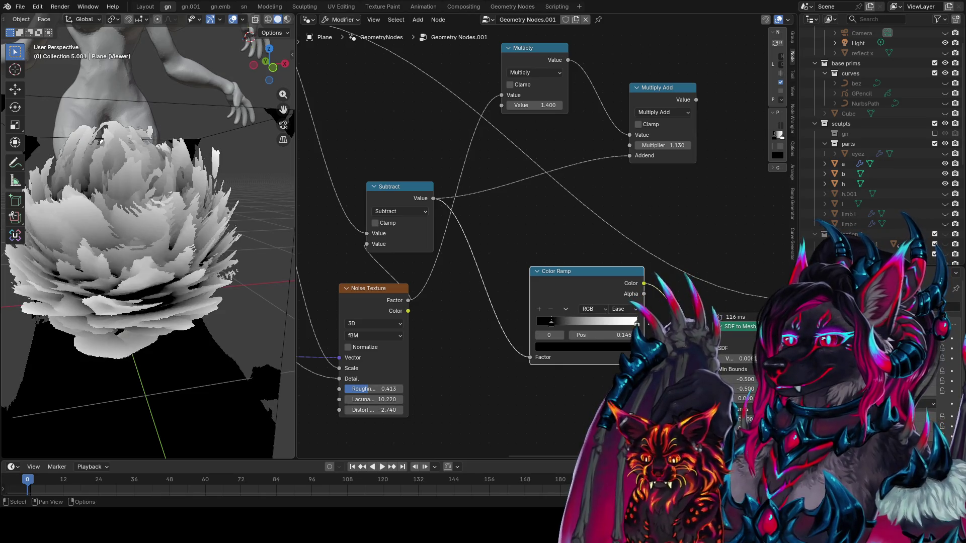
left_click_drag(635, 322, 532, 326)
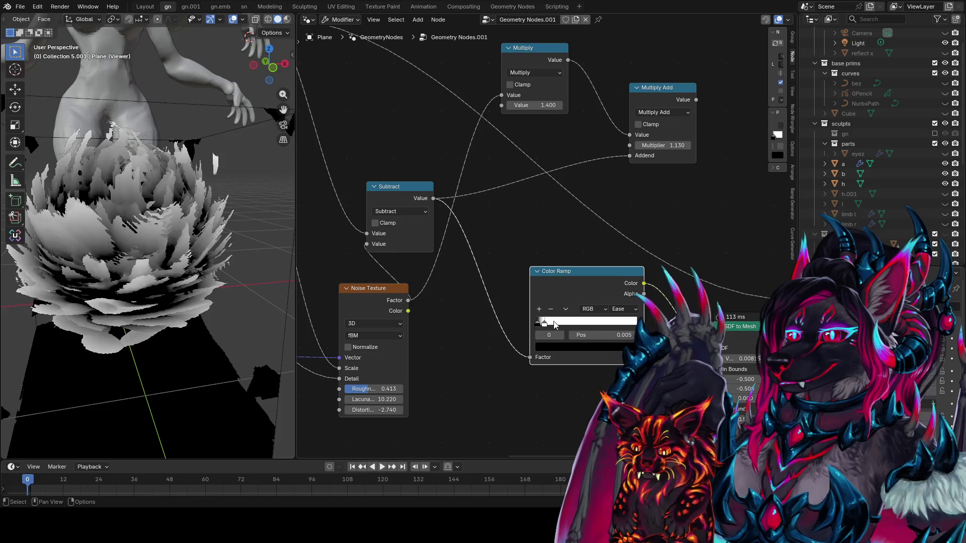
left_click_drag(555, 325, 637, 325)
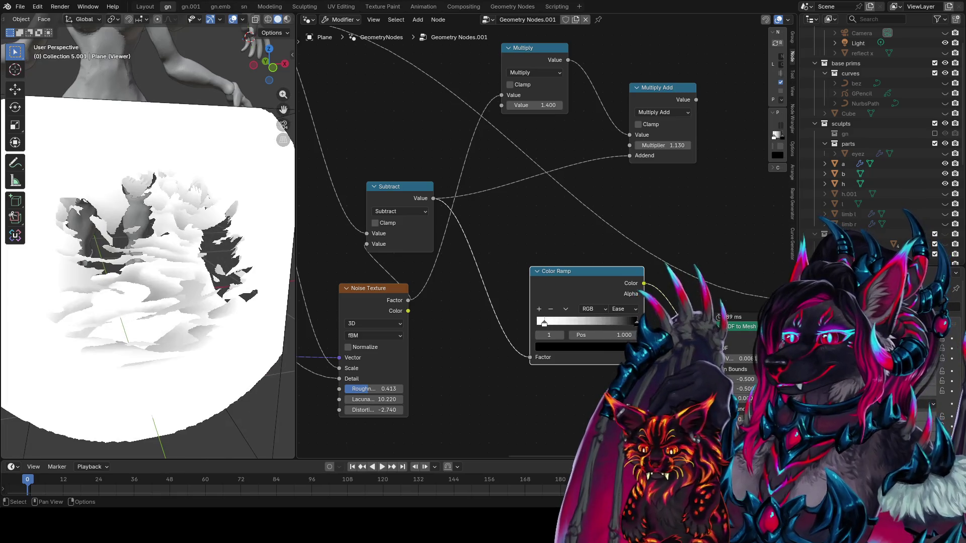
scroll(92, 336, "down", 3)
mouse_move(92, 337)
middle_mouse_down()
mouse_move(132, 376)
mouse_move(126, 353)
middle_mouse_up()
Step: Switch the ramp to B-Spline and pull both stops near 0.20, checking from front view
left_click_drag(620, 325, 548, 326)
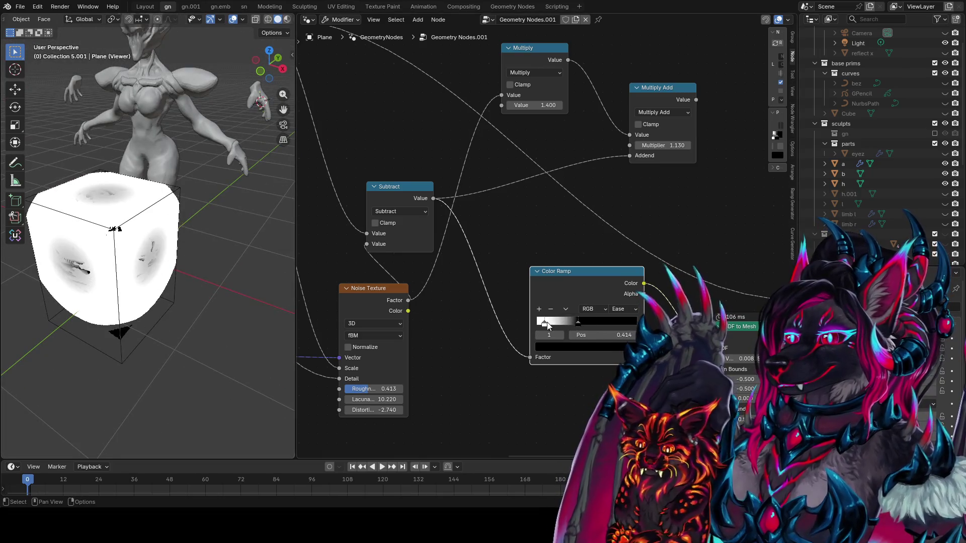
left_click(623, 320)
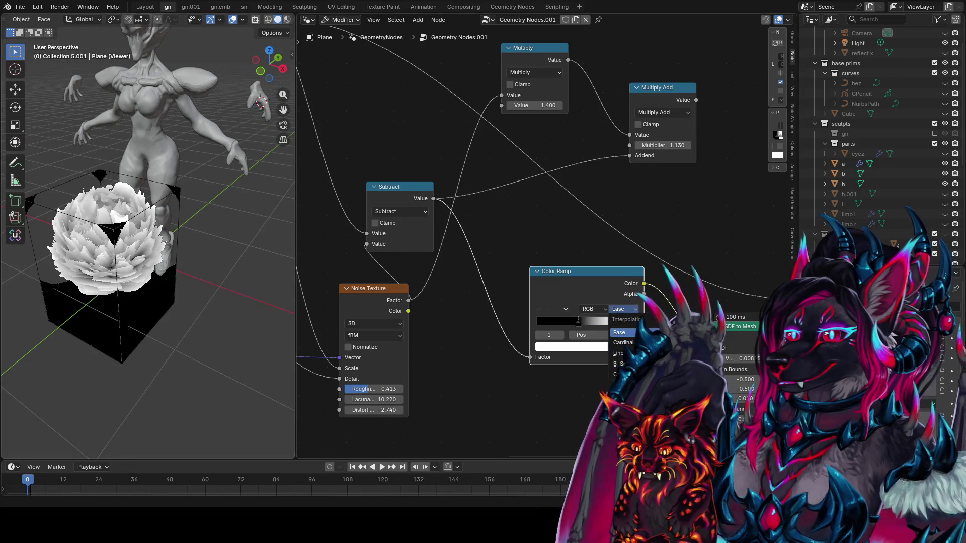
left_click(620, 364)
middle_click_drag(183, 291, 159, 251)
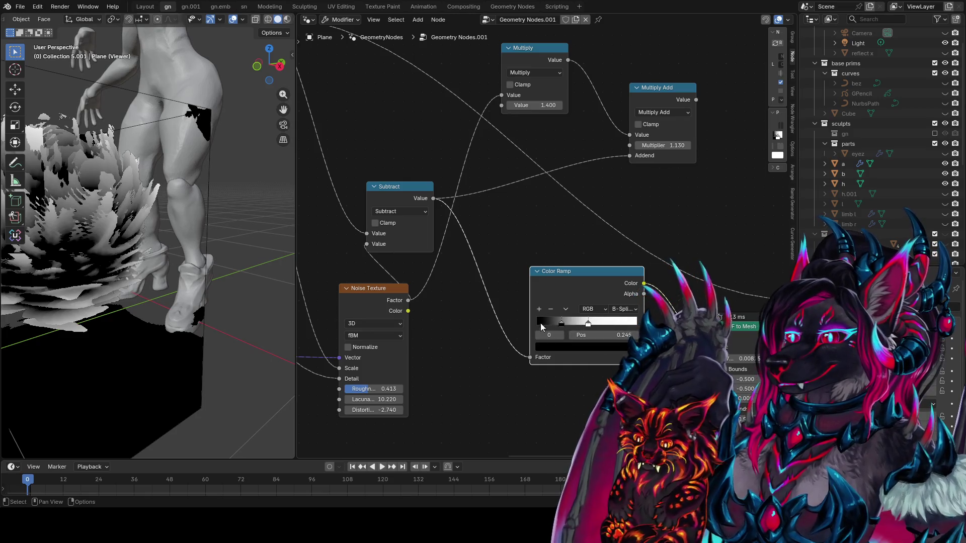
mouse_move(541, 323)
left_mouse_down()
mouse_move(530, 319)
mouse_move(558, 323)
left_mouse_up()
mouse_move(166, 282)
middle_mouse_down()
mouse_move(135, 328)
mouse_move(191, 344)
middle_mouse_up()
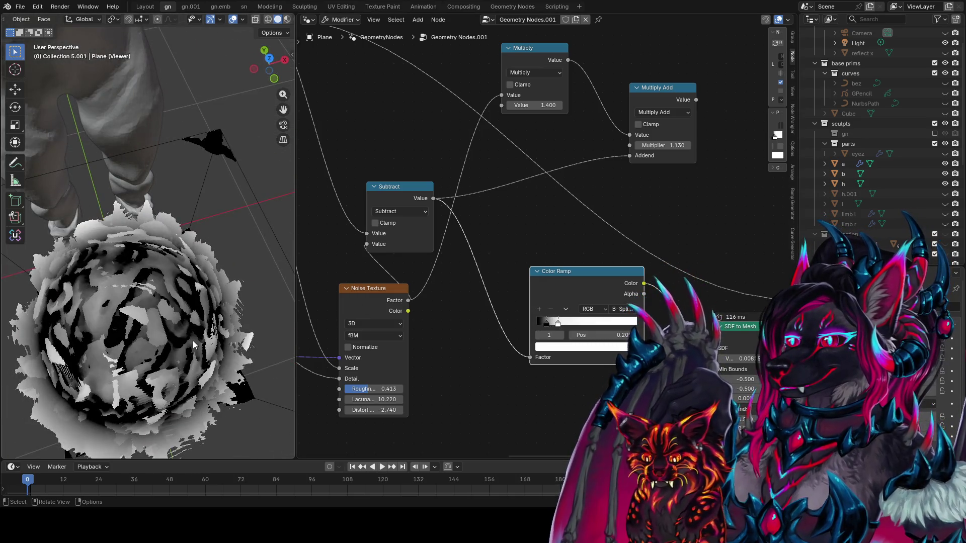
key("KP_1")
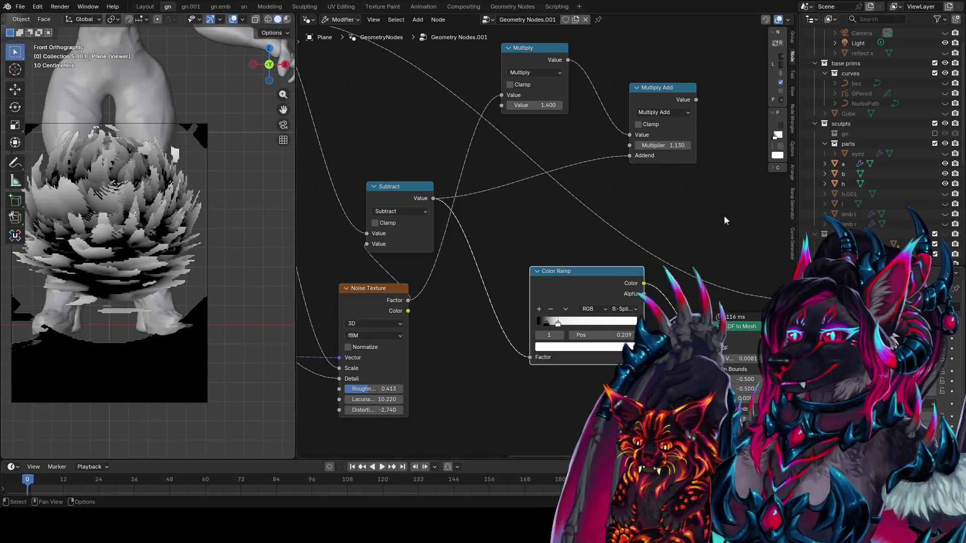
middle_click_drag(380, 276, 723, 376)
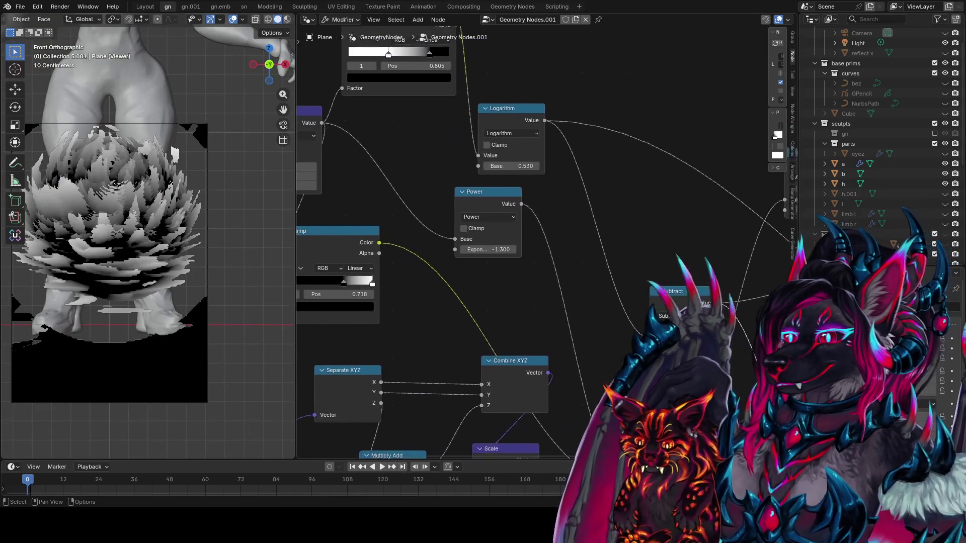
Step: Change the Power exponent from -1.300 to 2.000
left_click_drag(557, 250, 808, 245)
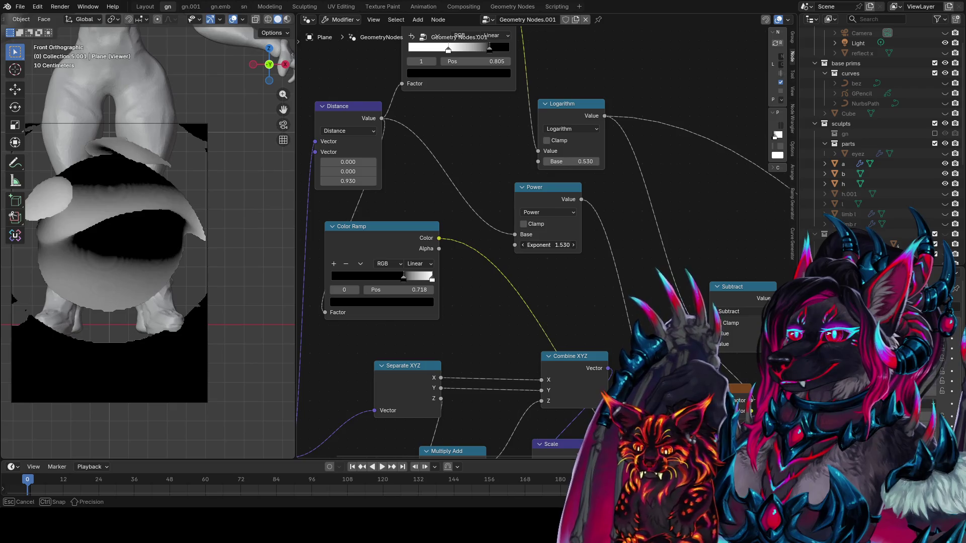
key("Return")
scroll(536, 305, "up", 2, "shift")
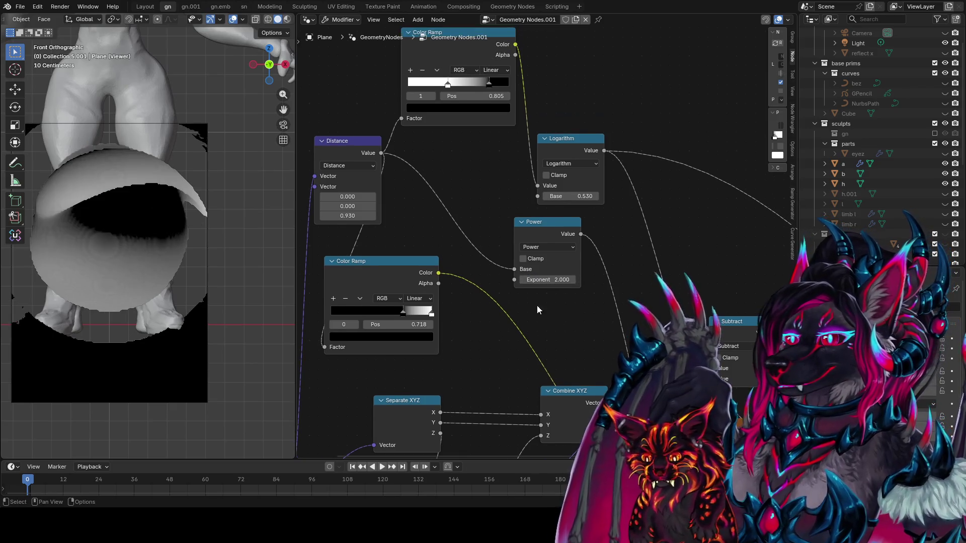
Step: Duplicate the Color Ramp onto the Distance link, flip it, and feed it into Power
key("shift+d")
left_click(478, 181)
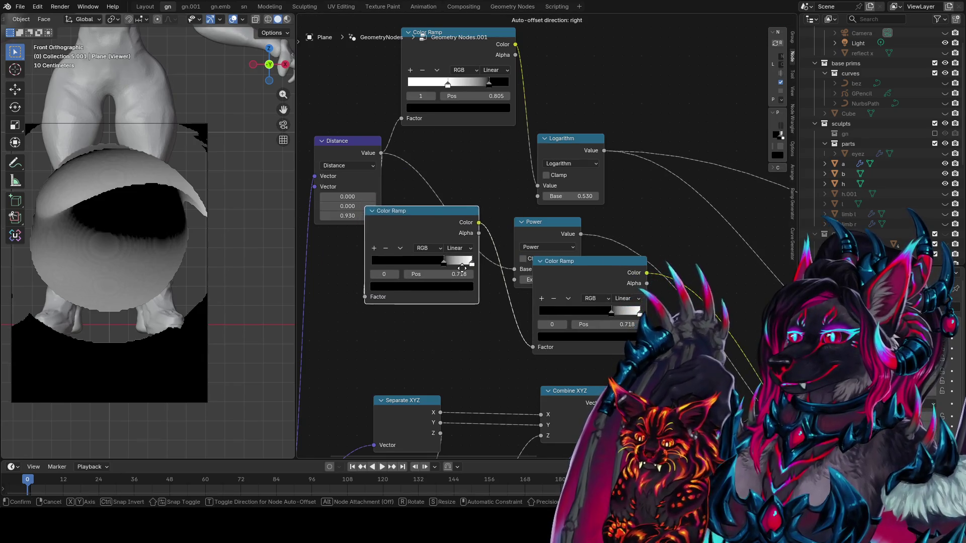
left_click_drag(501, 222, 468, 277)
key("ctrl+z")
key("ctrl+z")
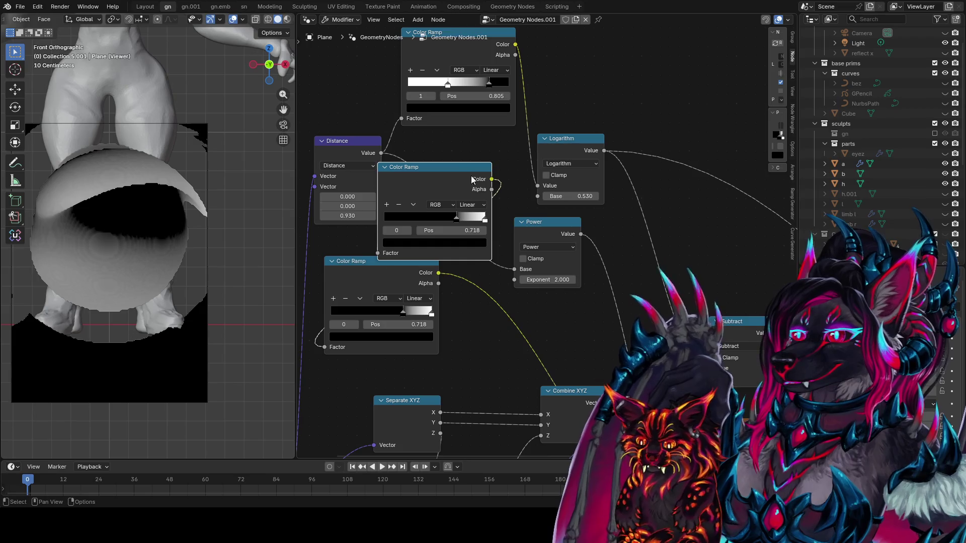
key("ctrl+z")
left_click(430, 188)
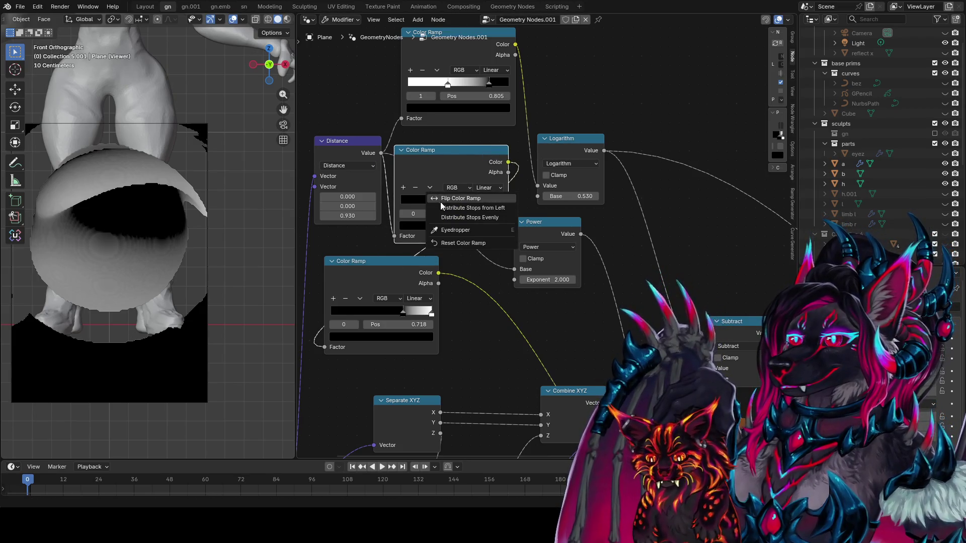
left_click(446, 200)
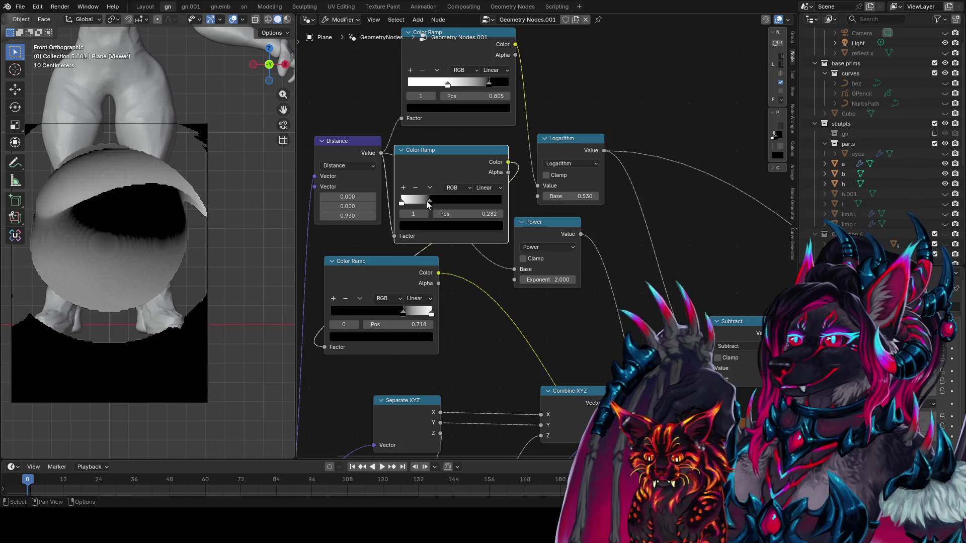
left_click_drag(431, 264, 406, 285)
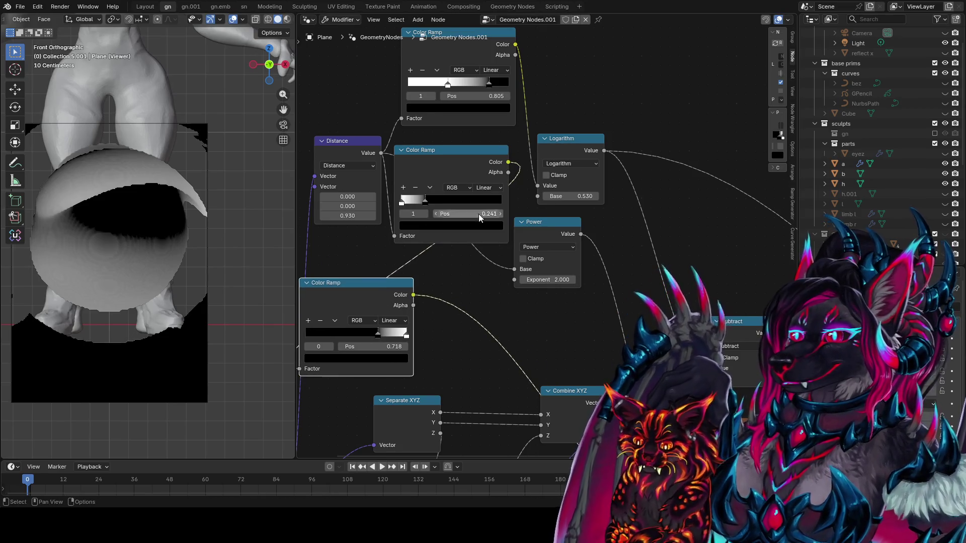
left_click_drag(509, 163, 510, 269)
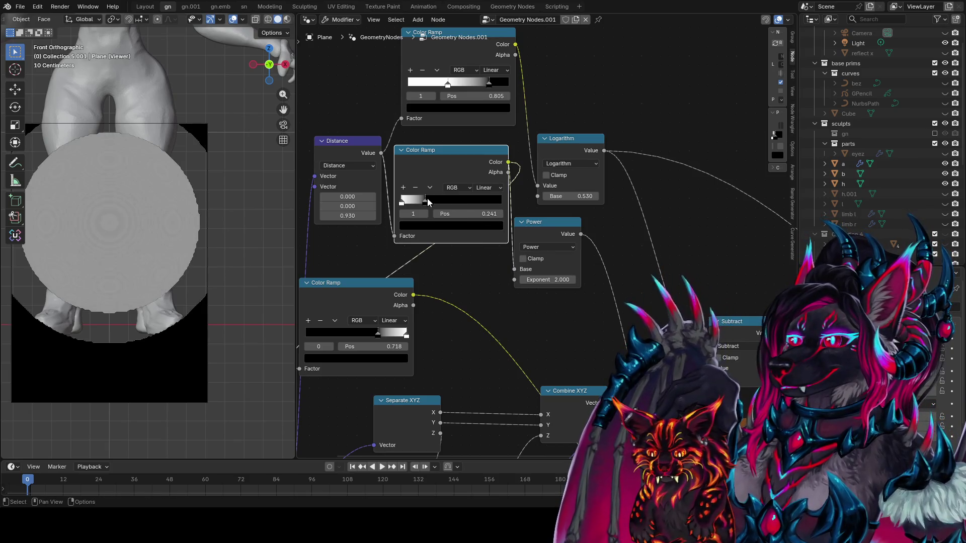
Step: Slide the flipped ramp's stop right and set the Power exponent to 0
left_click_drag(457, 207, 510, 217)
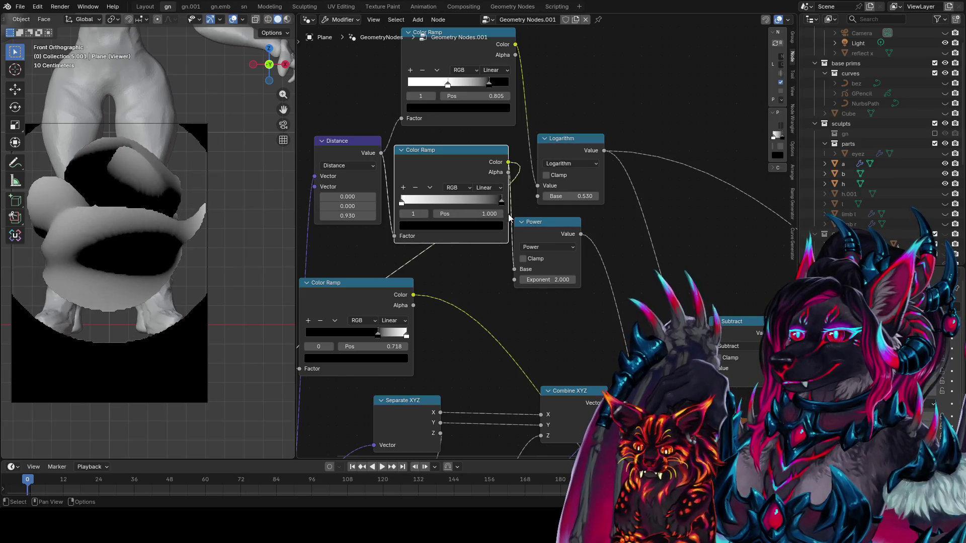
middle_click_drag(139, 232, 550, 318)
mouse_move(548, 280)
left_mouse_down()
mouse_move(594, 280)
mouse_move(534, 280)
left_mouse_up()
middle_click_drag(265, 264, 180, 220)
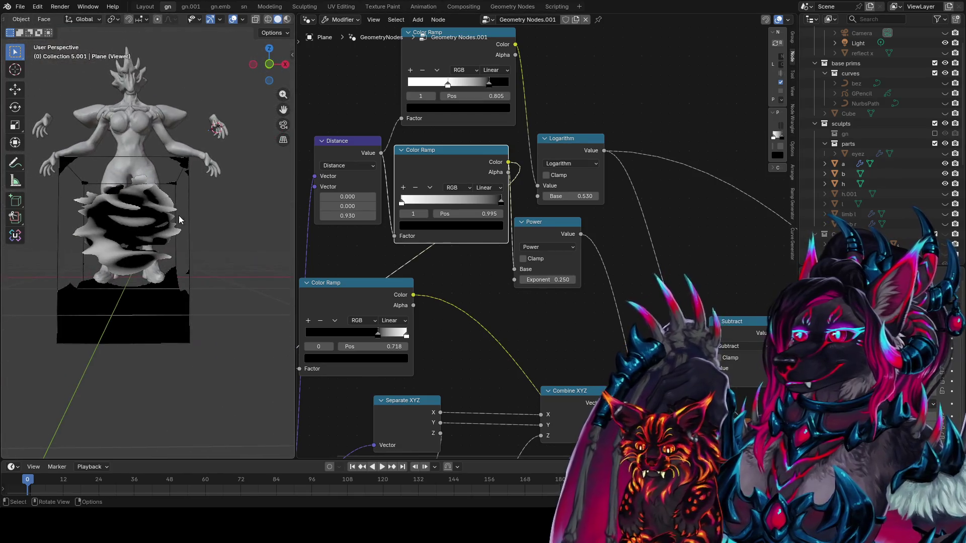
left_click(549, 280)
type("0")
key("Return")
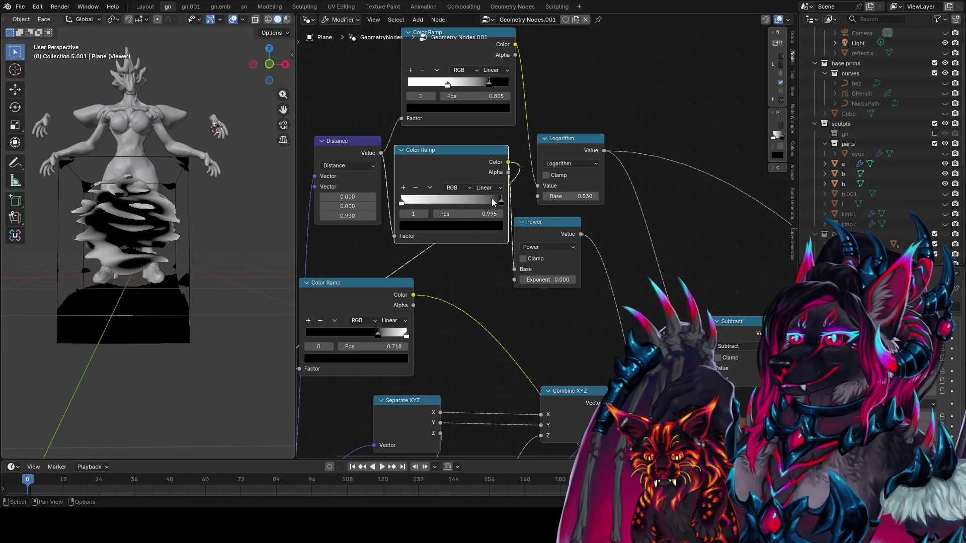
Step: Rearrange the Distance node and the Color Ramp nodes for a cleaner layout
left_click_drag(407, 209, 478, 210)
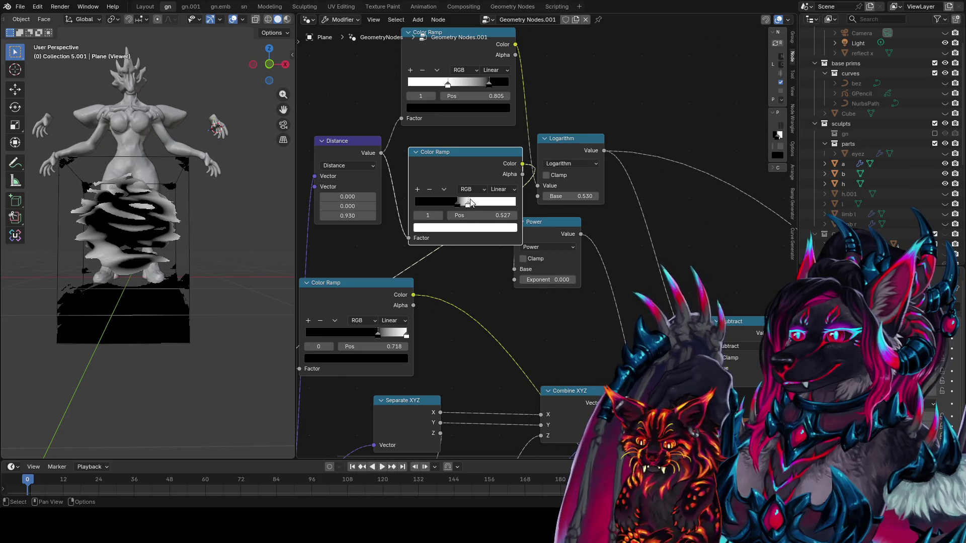
middle_click_drag(436, 192, 453, 209)
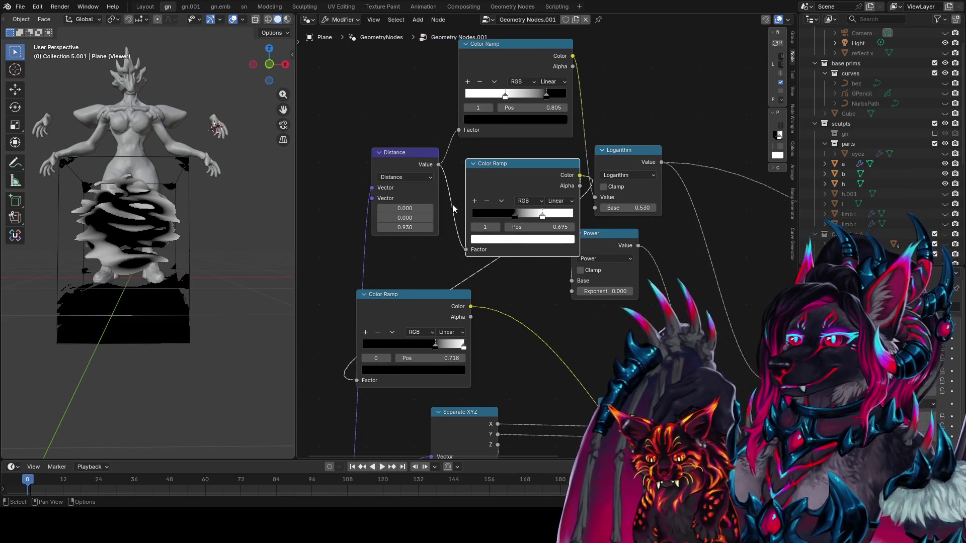
left_click_drag(391, 160, 339, 99)
left_click_drag(509, 161, 467, 155)
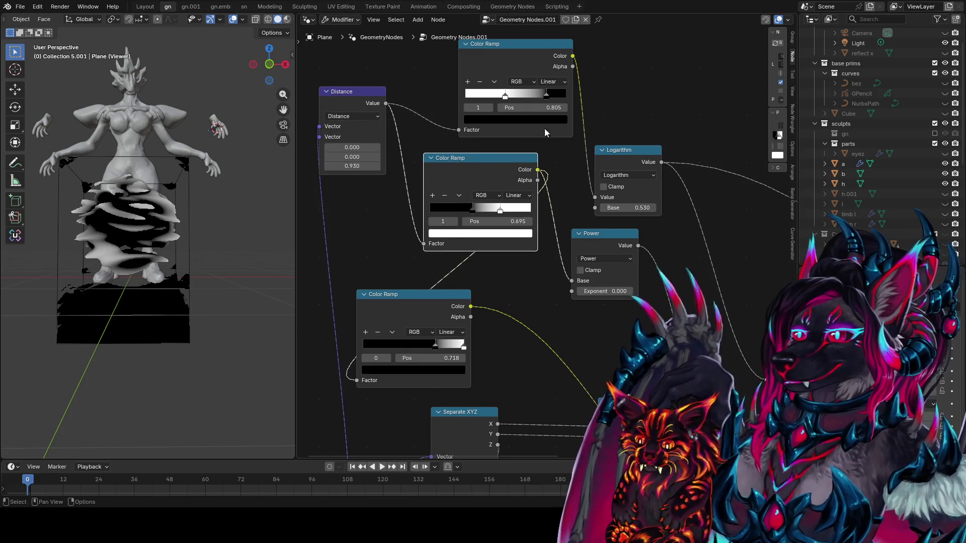
left_click_drag(524, 55, 491, 45)
Step: Mute and unmute the Logarithm node to compare, then move the middle ramp's black stop right
left_click(620, 155)
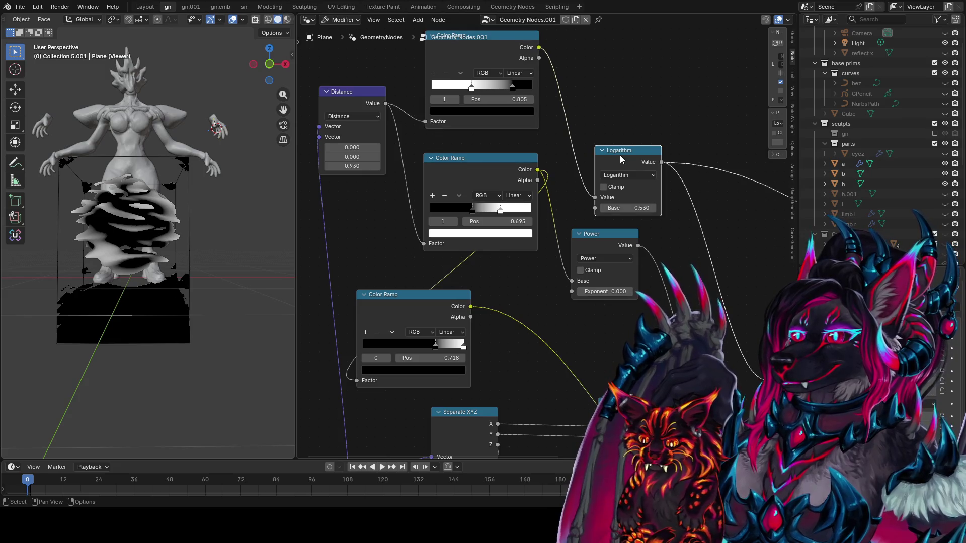
key("m")
mouse_move(114, 261)
middle_mouse_down()
mouse_move(114, 303)
mouse_move(141, 339)
mouse_move(262, 261)
middle_mouse_up()
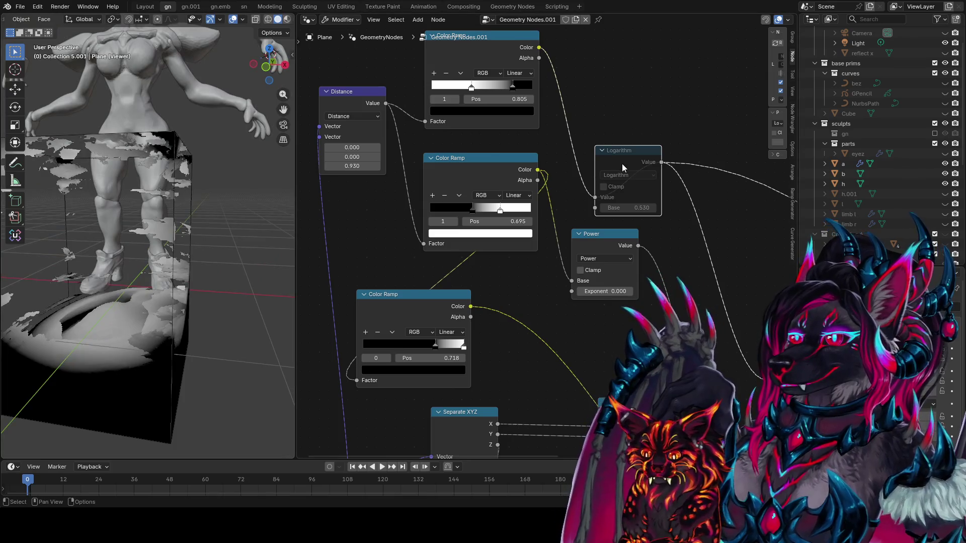
key("m")
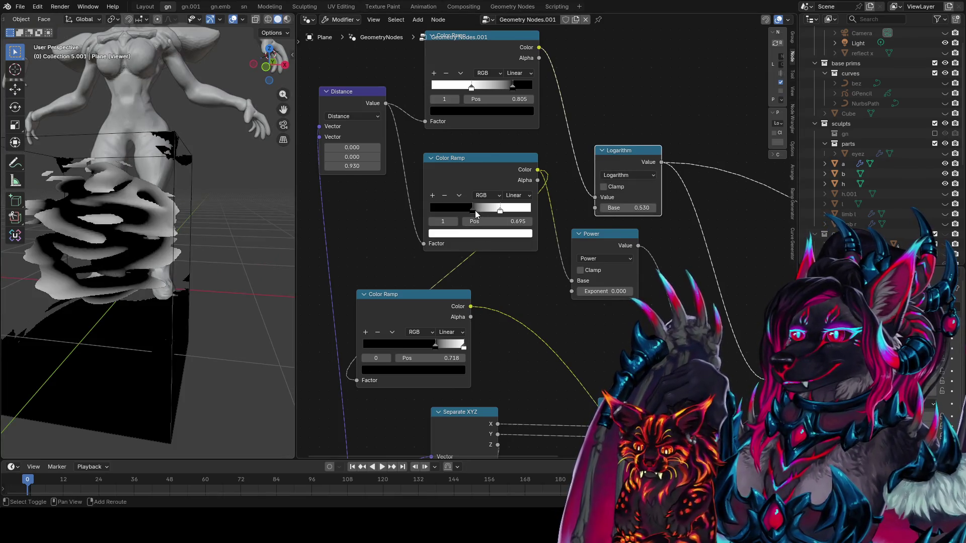
left_click_drag(475, 210, 496, 208)
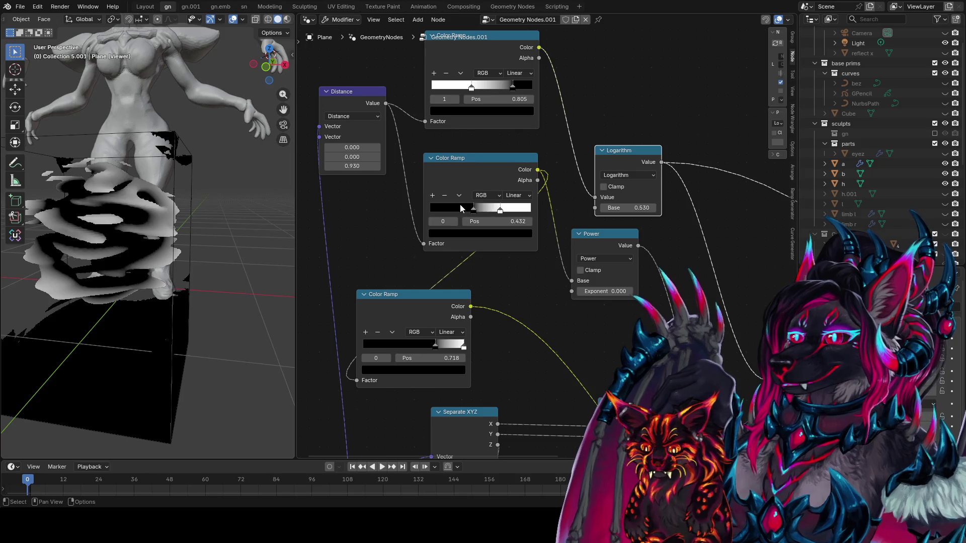
Step: Preview the Noise Texture Factor output in the viewport
left_click(697, 302, "ctrl+shift")
mouse_move(697, 303)
middle_mouse_down()
mouse_move(552, 142)
mouse_move(558, 161)
middle_mouse_up()
left_click(671, 306, "ctrl+shift")
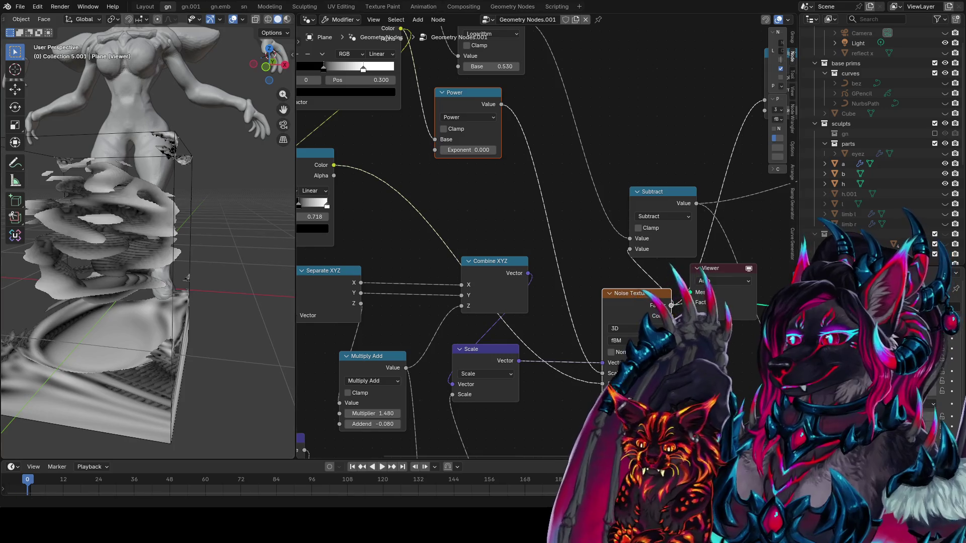
Step: Preview the Color Ramp and Subtract outputs, then slide the last ramp's second stop right
middle_click_drag(671, 306, 775, 259)
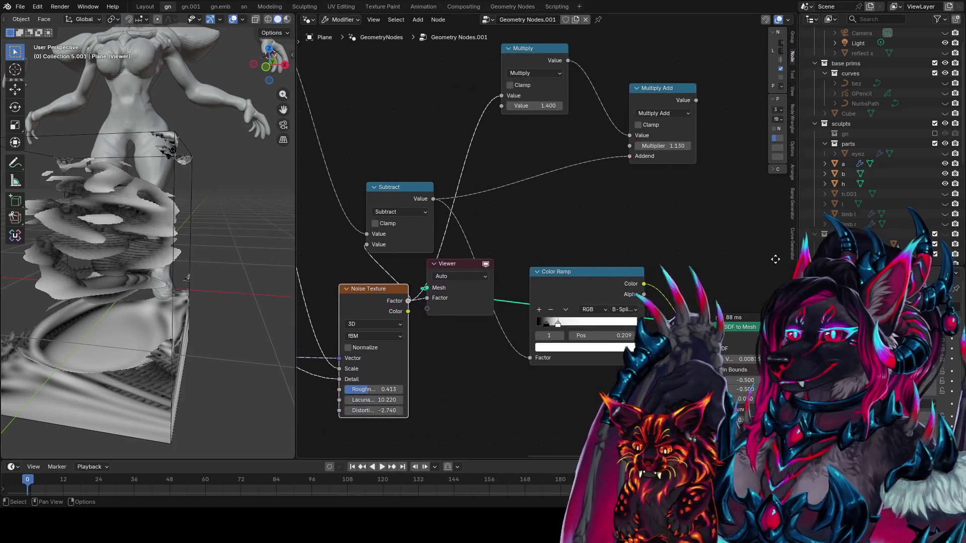
left_click(584, 297, "ctrl+shift")
middle_click_drag(481, 201, 531, 214)
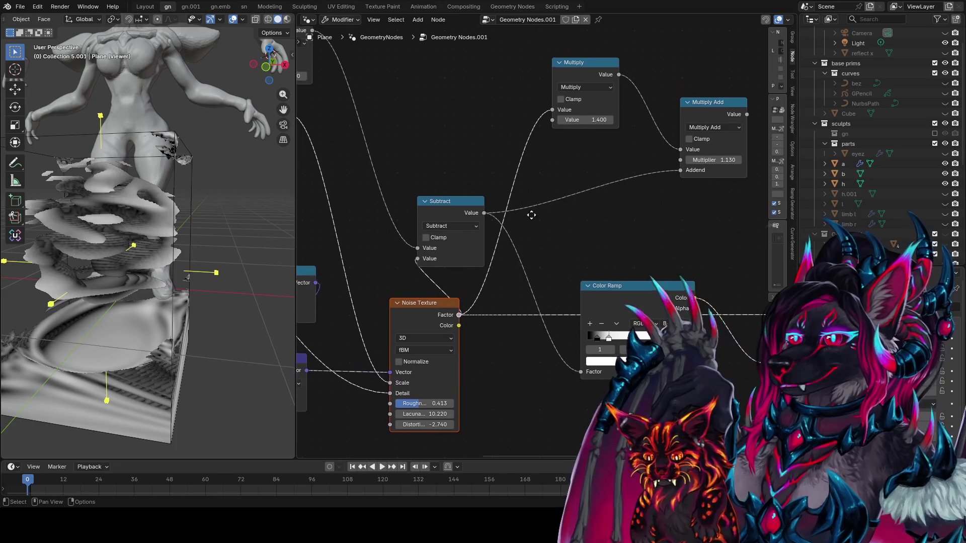
left_click(458, 206, "ctrl+shift")
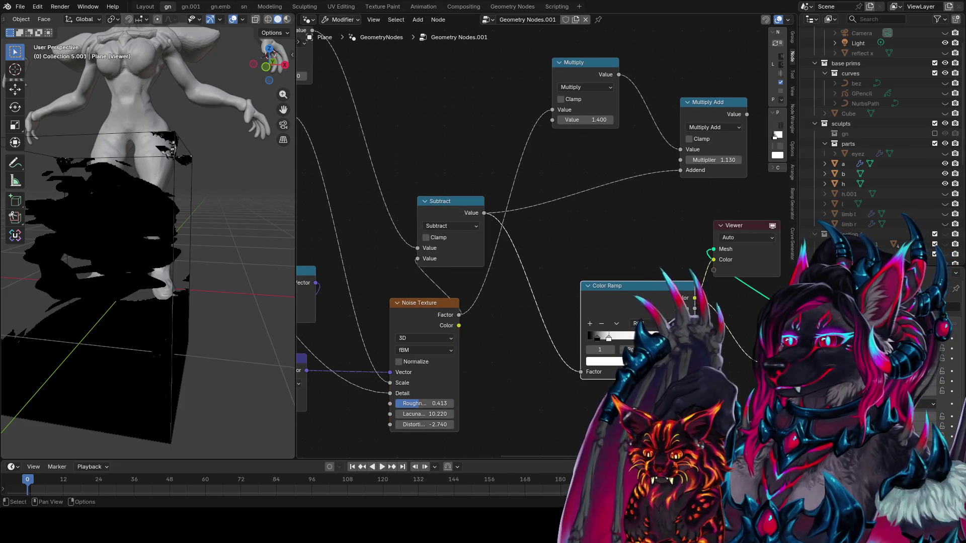
middle_click_drag(677, 324, 567, 314)
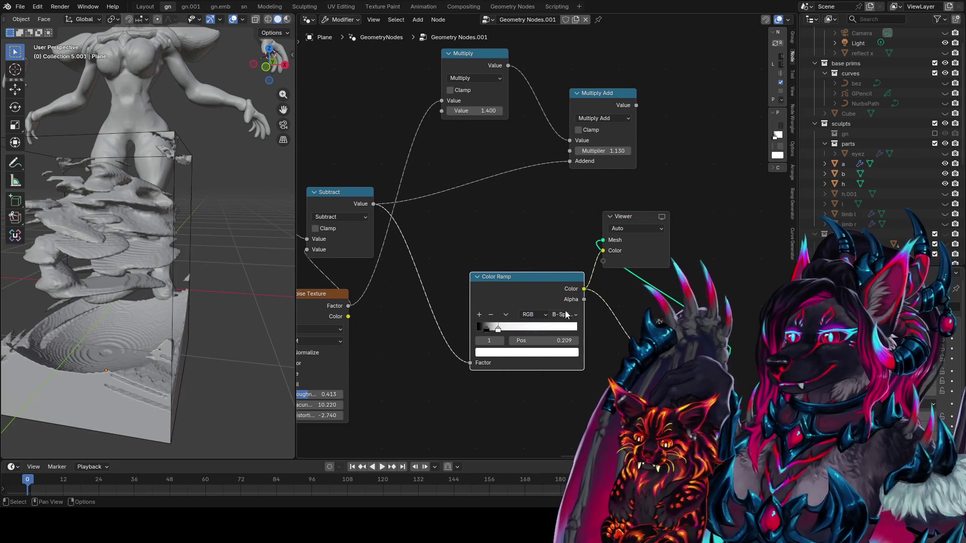
mouse_move(498, 329)
left_mouse_down()
mouse_move(533, 330)
mouse_move(469, 324)
left_mouse_up()
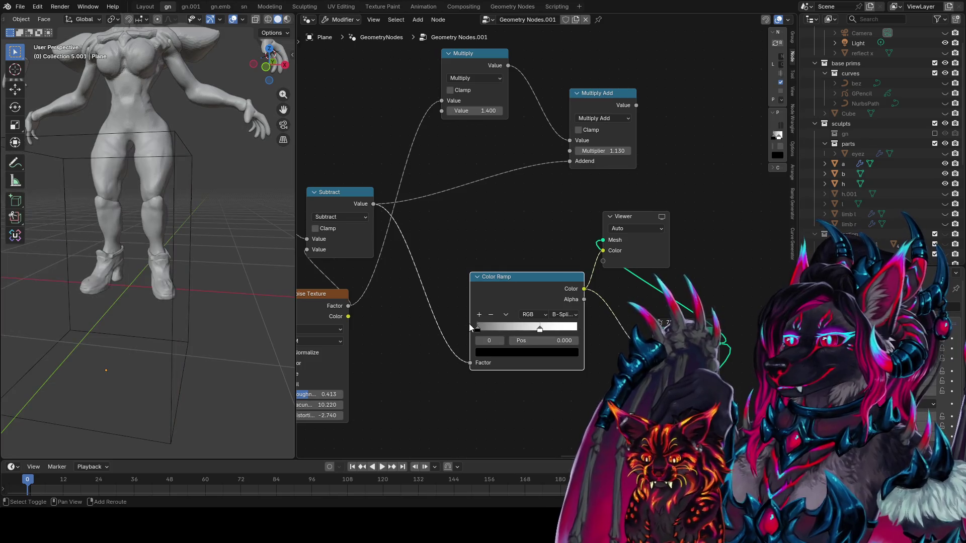
Step: Turn off Show Bounds on SDF to Mesh and save as idea farm1.blend
middle_click_drag(648, 337, 623, 221)
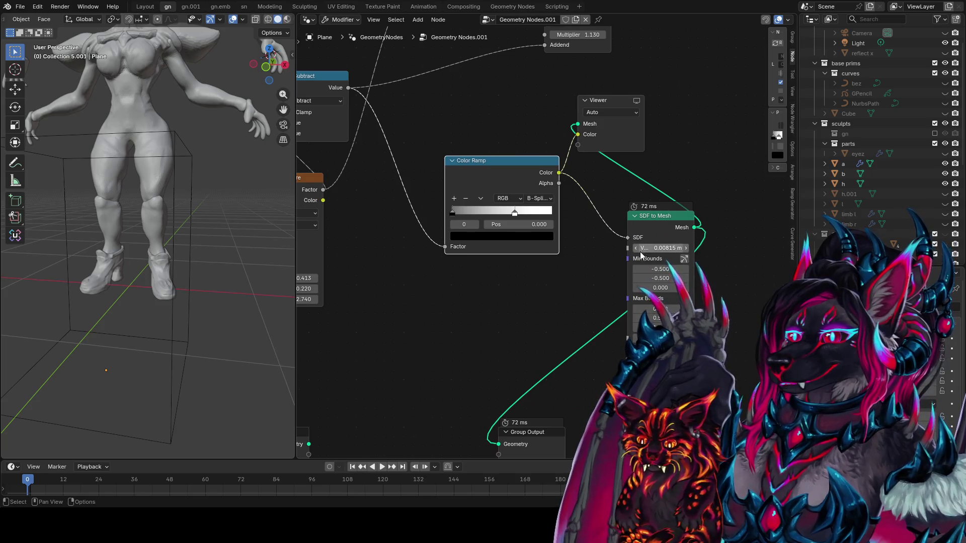
middle_click_drag(638, 354, 609, 322)
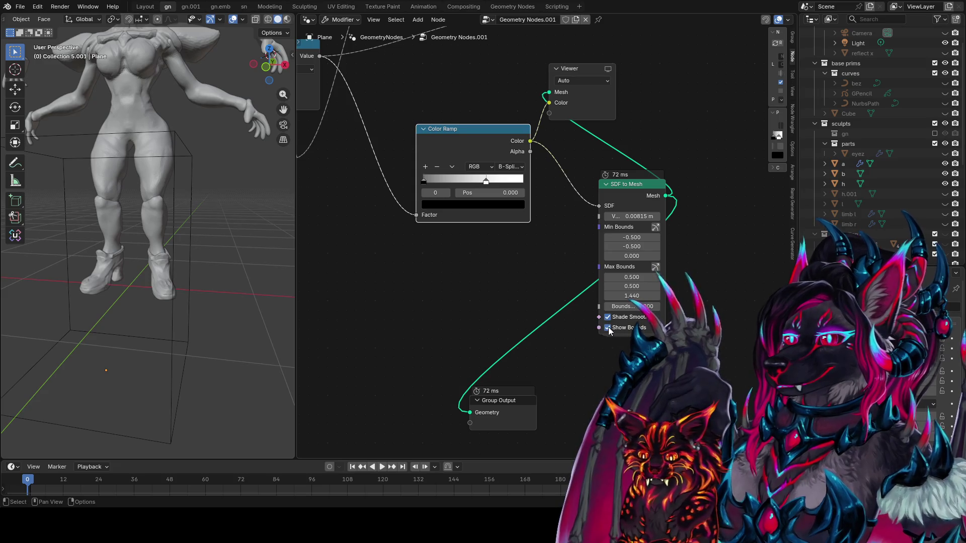
left_click(608, 328)
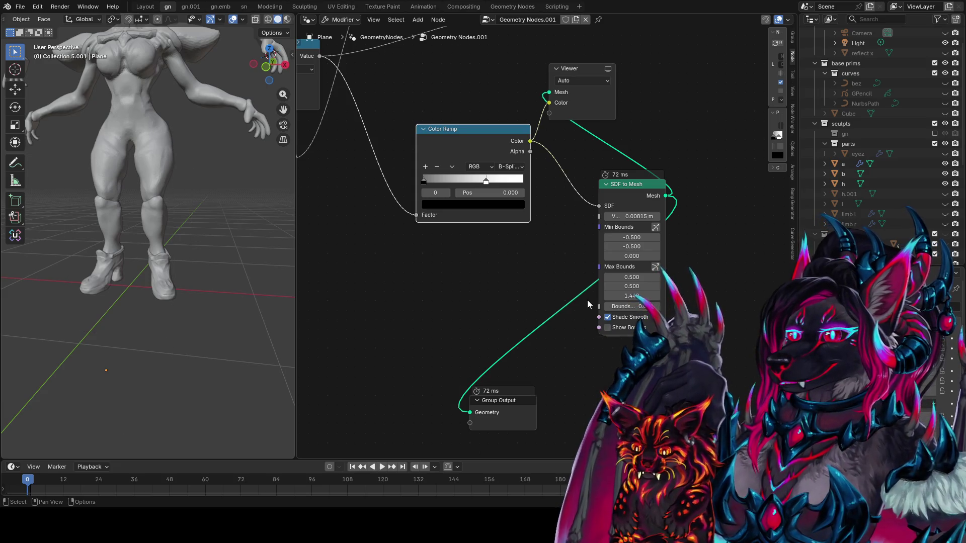
scroll(587, 303, "up", 4, "ctrl")
scroll(565, 255, "up", 4, "ctrl")
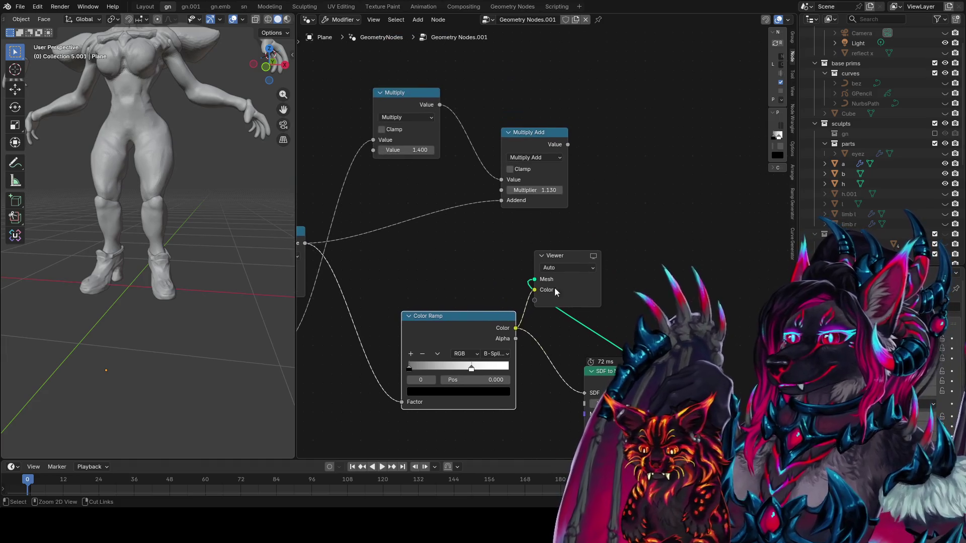
key("ctrl+s")
scroll(564, 261, "left", 5, "ctrl")
scroll(571, 235, "down", 3, "shift")
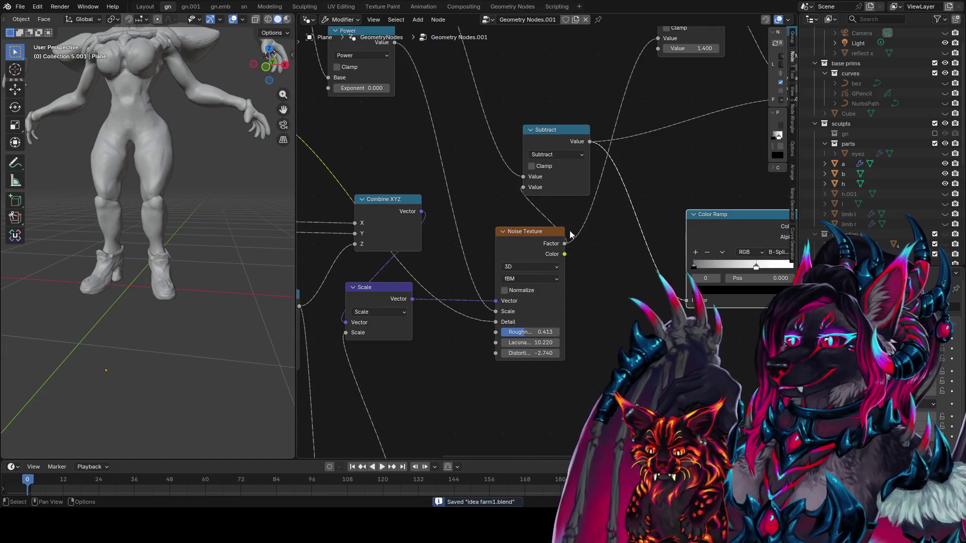
middle_click_drag(438, 285, 663, 152)
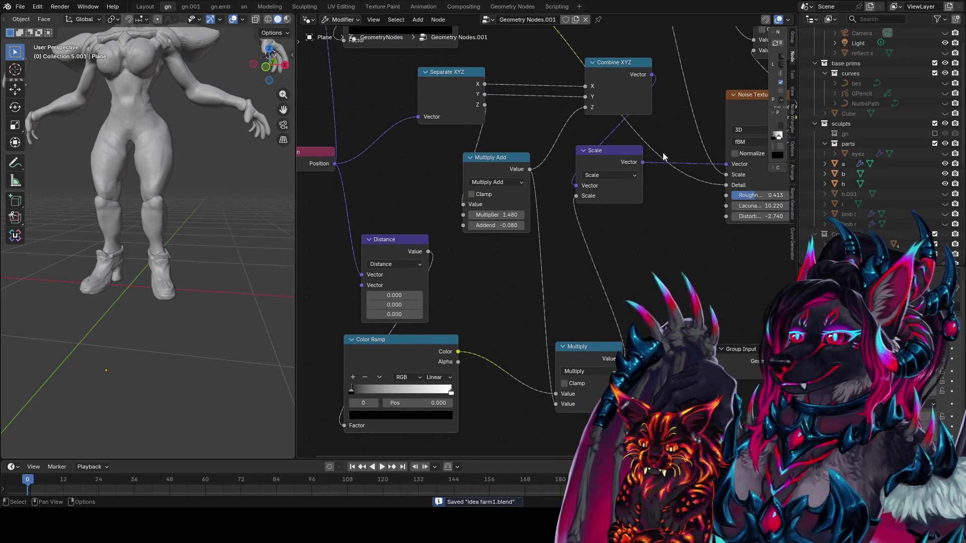
Step: Preview the Color Ramp and SDF to Mesh results, and raise the ramp's black stop to 0.532
left_click(440, 345, "ctrl+shift")
mouse_move(595, 341)
middle_mouse_down()
mouse_move(660, 243)
mouse_move(418, 268)
middle_mouse_up()
left_click(653, 260, "ctrl+shift")
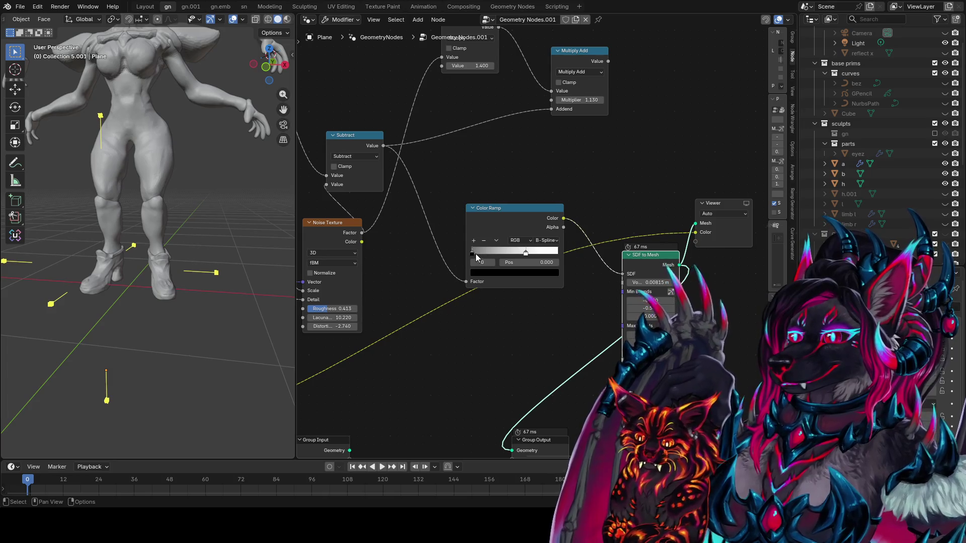
left_click_drag(476, 254, 522, 256)
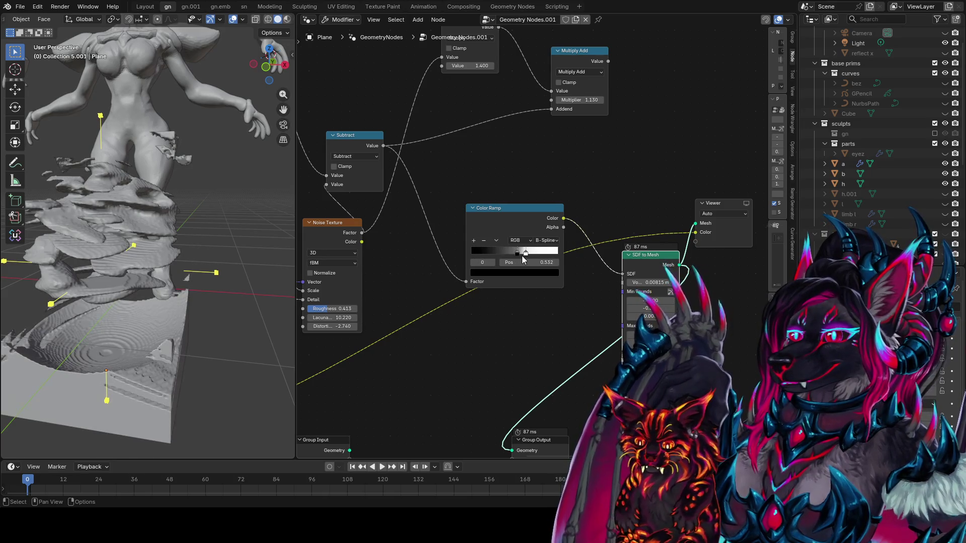
mouse_move(519, 208)
left_mouse_down()
mouse_move(582, 154)
mouse_move(518, 163)
left_mouse_up()
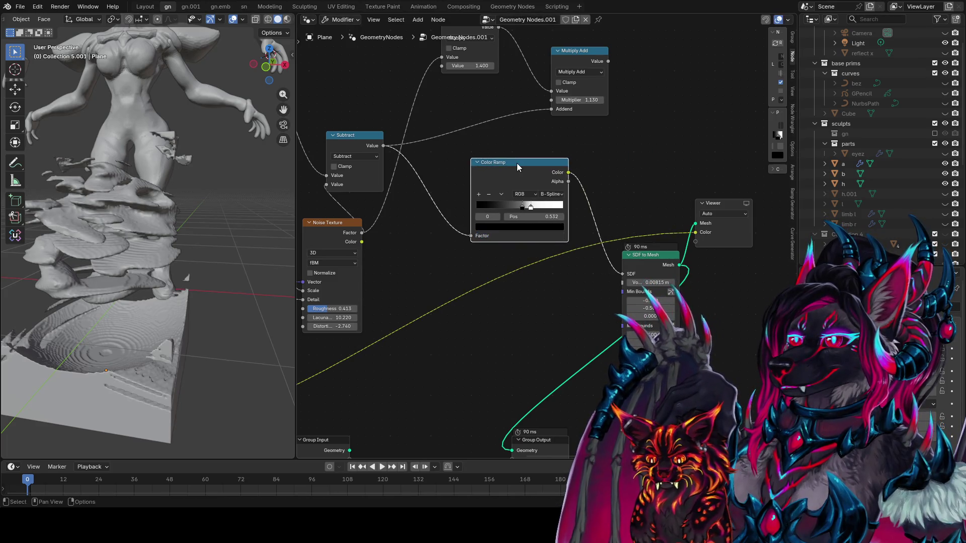
Step: Set the Color Ramp to Ease and slide both stops toward the left
left_click(562, 195)
left_click(558, 218)
left_click_drag(528, 219, 468, 214)
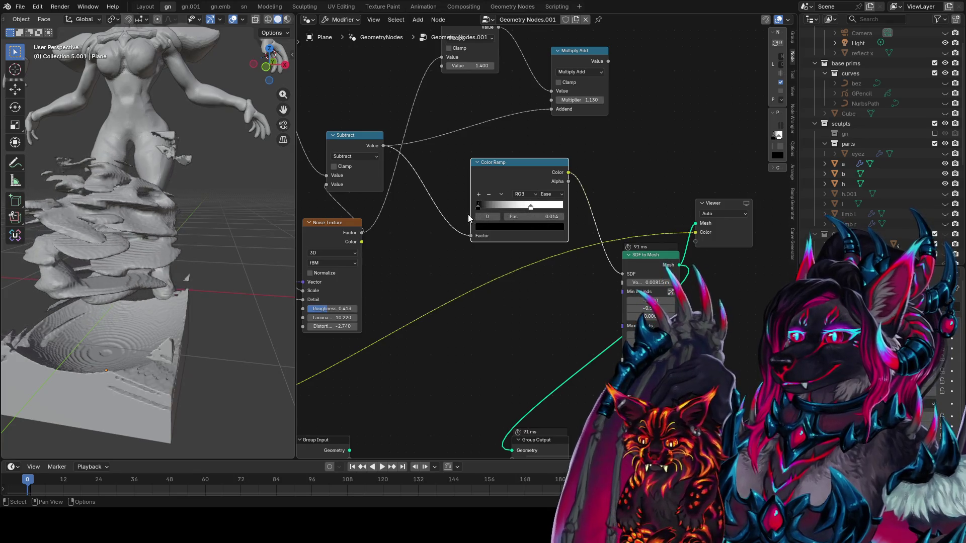
mouse_move(530, 207)
left_mouse_down()
mouse_move(489, 208)
mouse_move(658, 80)
left_mouse_up()
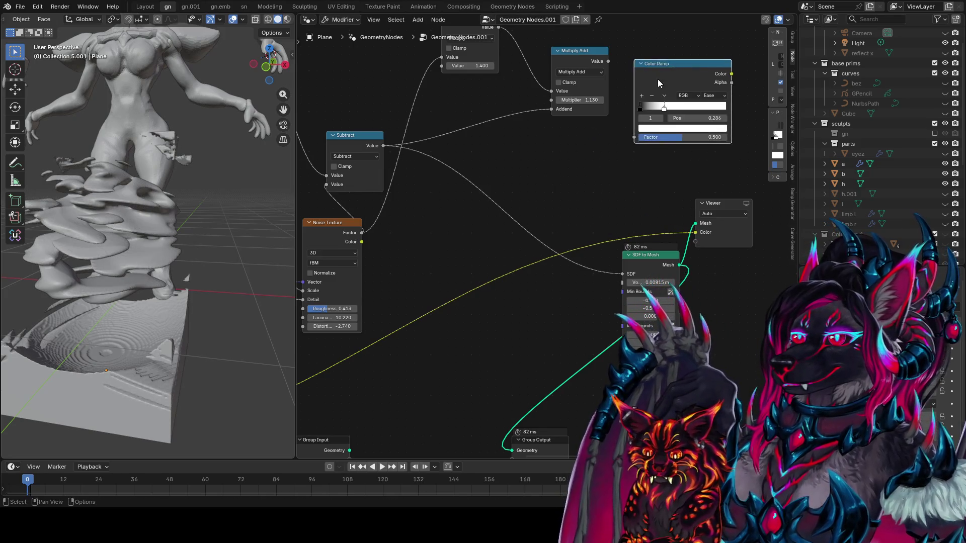
Step: Preview the Multiply Add output in the viewport as grayscale bands
middle_click_drag(658, 80, 654, 122)
left_click(475, 71, "ctrl+shift")
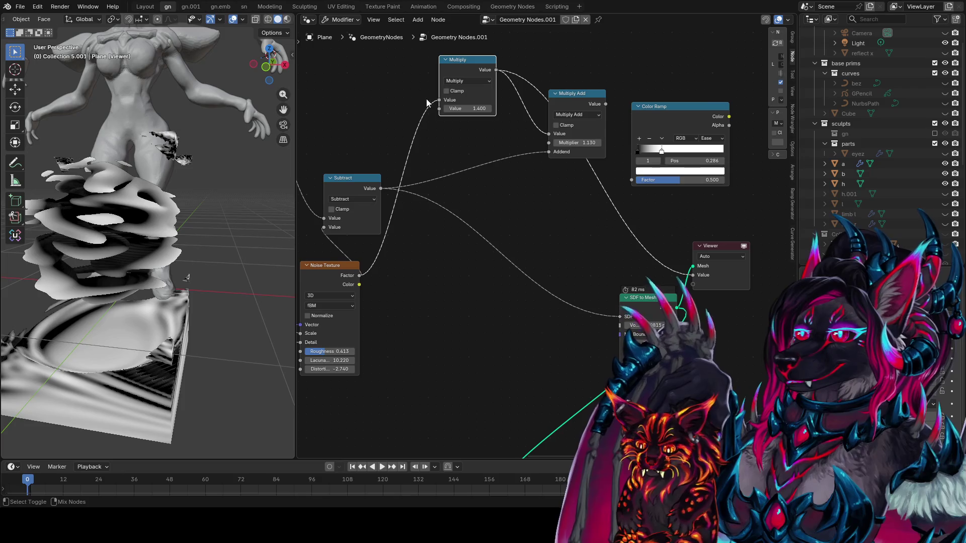
left_click(598, 104, "ctrl+shift")
mouse_move(537, 157)
middle_mouse_down()
mouse_move(524, 240)
mouse_move(557, 276)
mouse_move(587, 218)
mouse_move(596, 235)
mouse_move(432, 294)
middle_mouse_up()
scroll(519, 277, "down", 2)
scroll(478, 285, "down", 1)
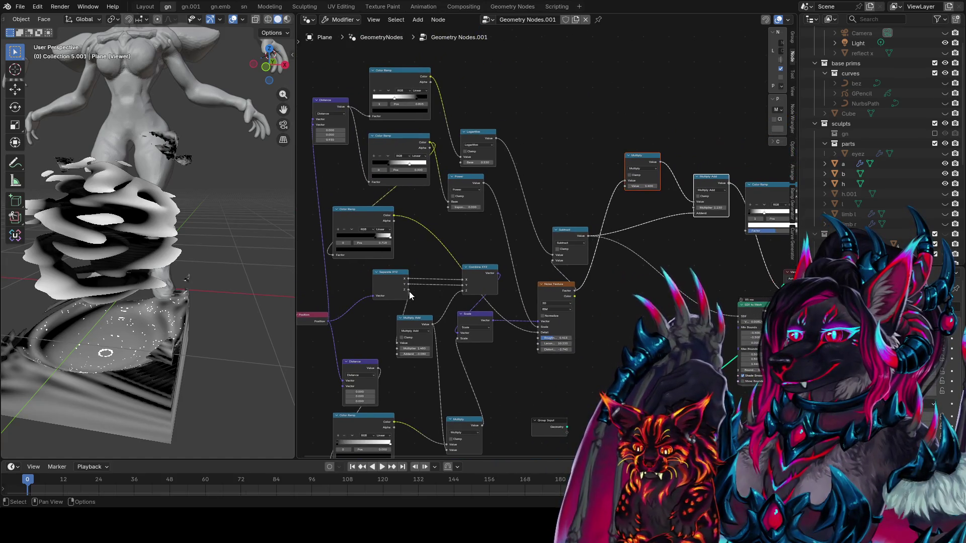
Step: Branch new links from Distance and Separate XYZ, searching for Multiply on one
left_click_drag(408, 291, 588, 144)
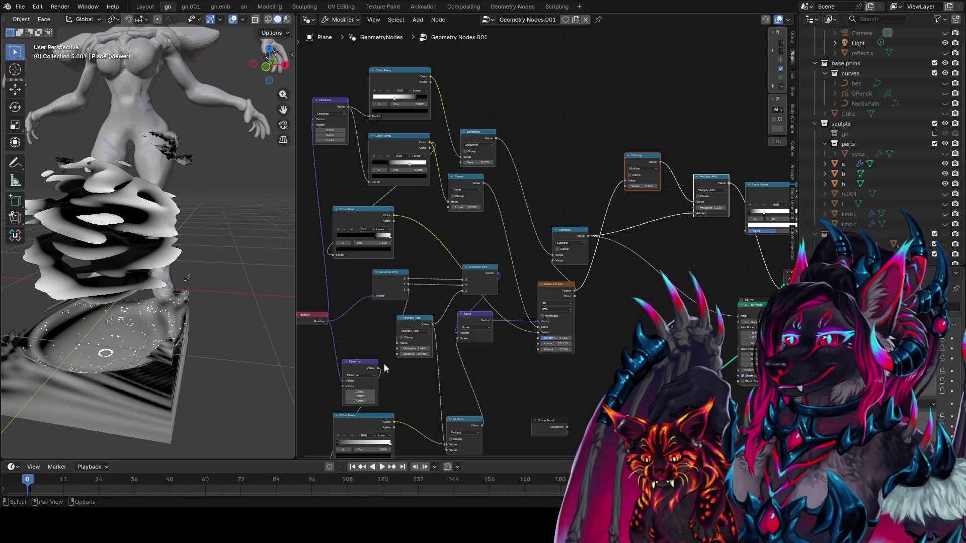
left_click_drag(379, 368, 607, 136)
type("r")
key("BackSpace")
type("mul")
key("Return")
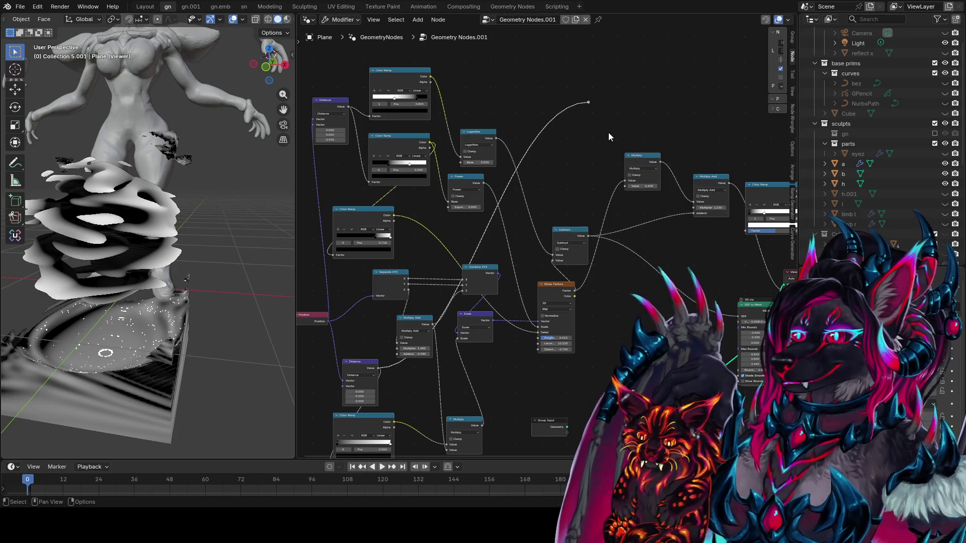
left_click_drag(408, 290, 583, 133)
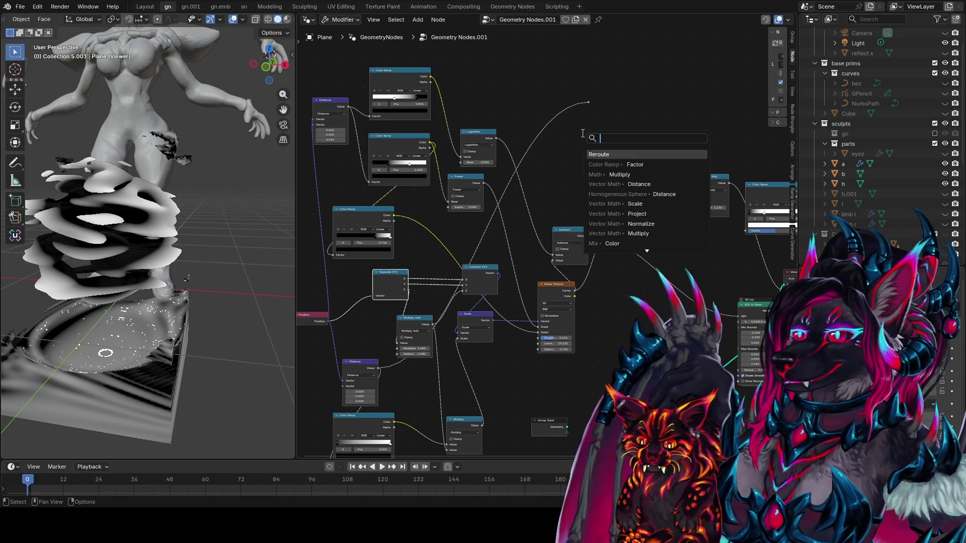
key("Escape")
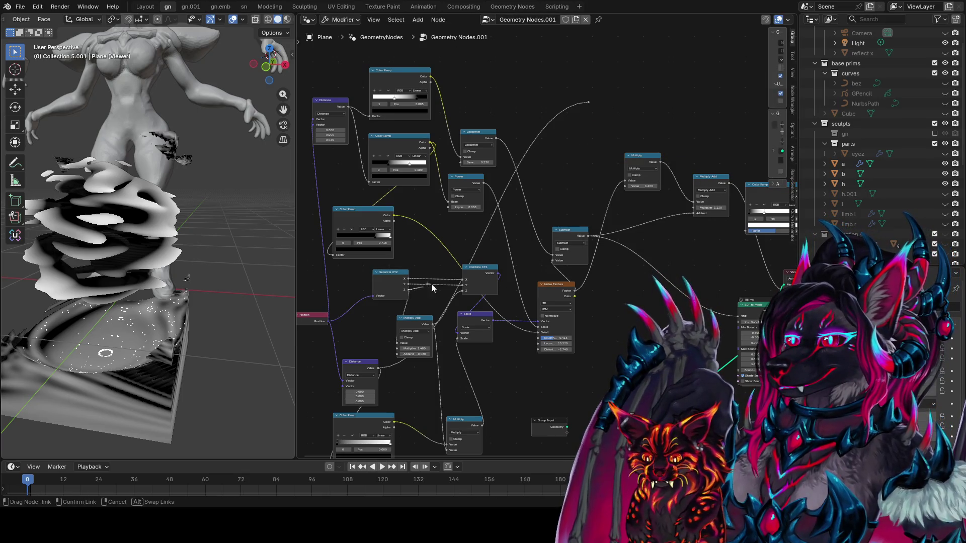
Step: Add a Reroute on the Separate XYZ Z link and park both reroutes left of Multiply
left_click_drag(430, 287, 623, 140)
type("re")
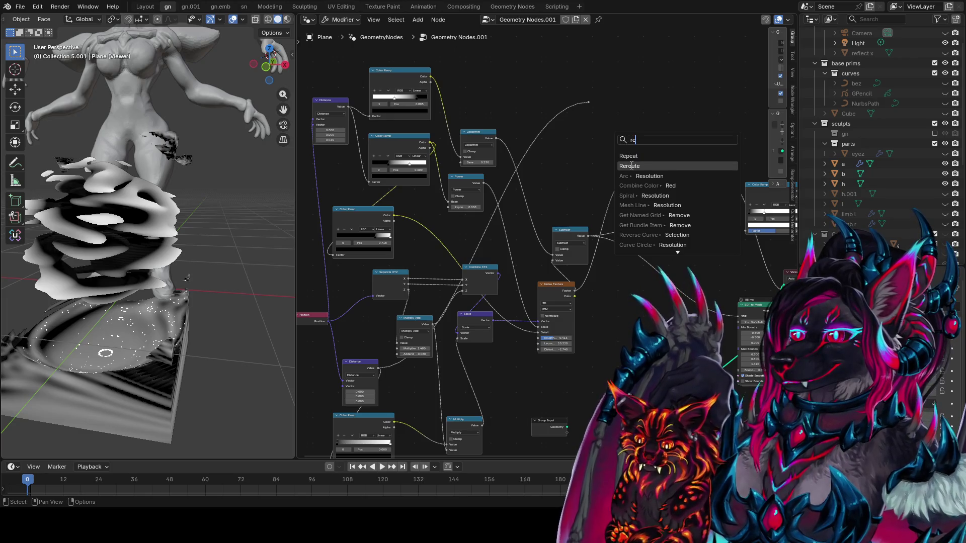
left_click(631, 166)
middle_click_drag(636, 158, 559, 198)
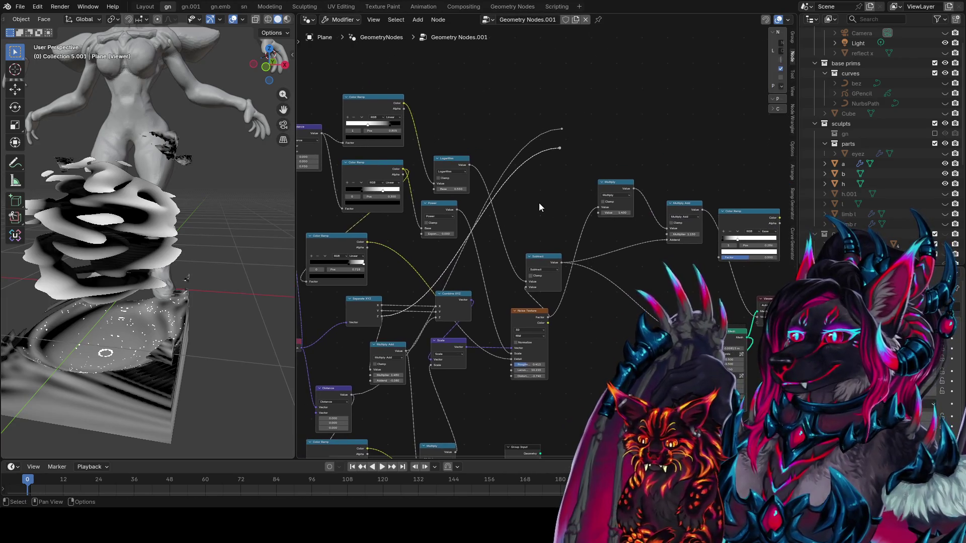
key("g")
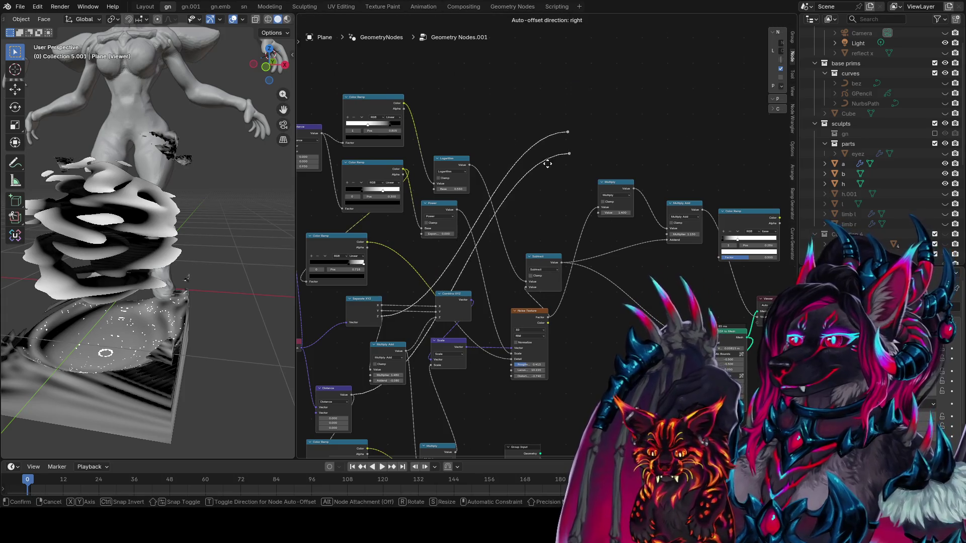
left_click(551, 182)
scroll(511, 311, "up", 4)
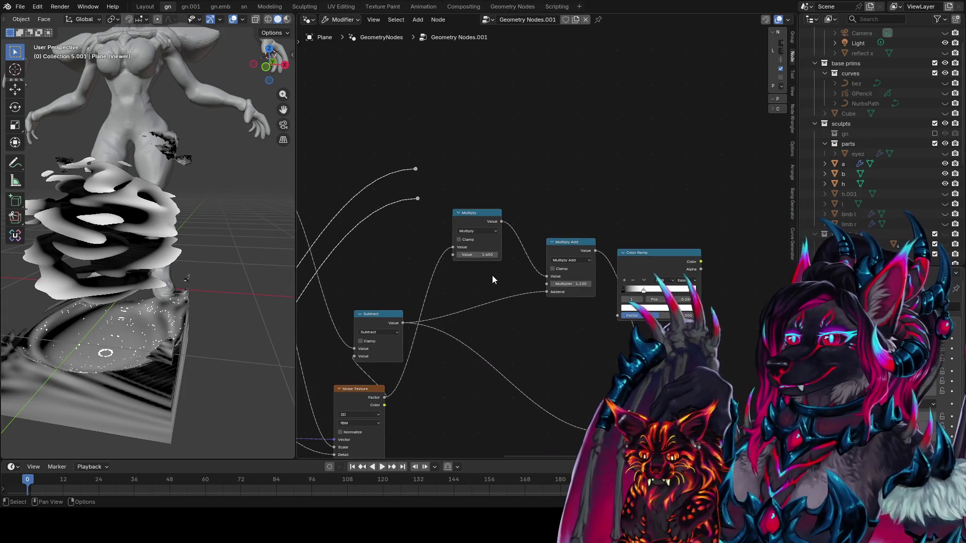
Step: Make two copies of the Multiply node and arrange them around the 0.500 Multiply
left_click(486, 229, "ctrl+shift")
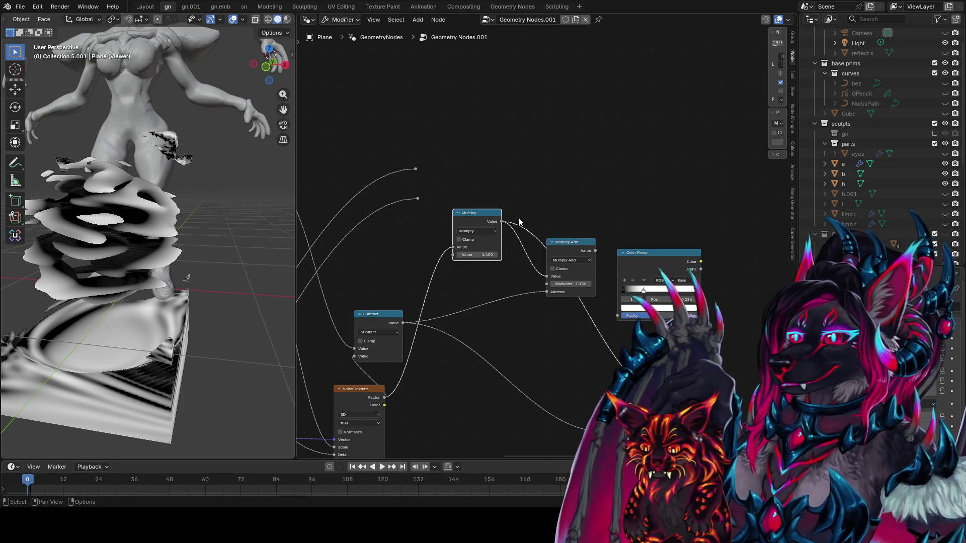
key("shift+d")
left_click(503, 128)
left_click_drag(502, 221, 458, 180)
key("shift+d")
left_click(411, 179)
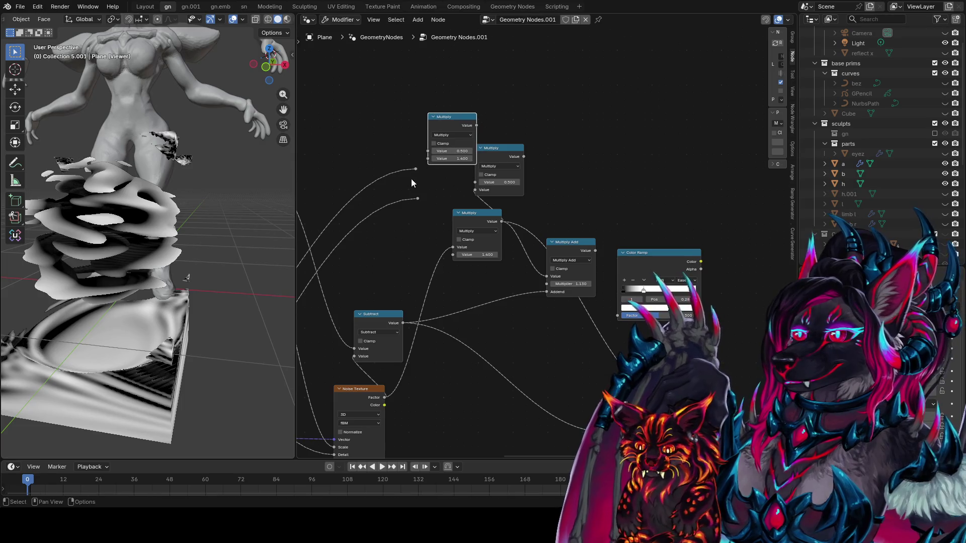
left_click_drag(484, 220, 458, 237)
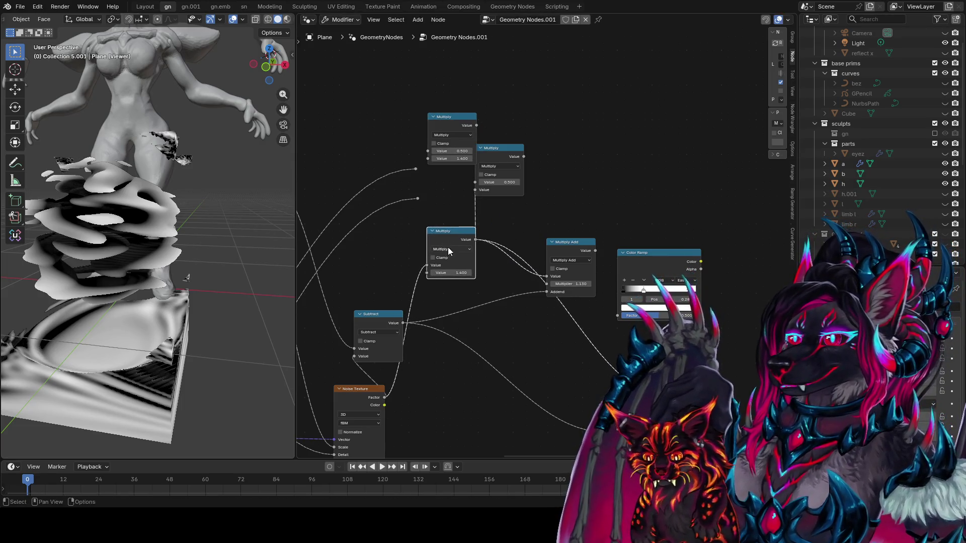
left_click_drag(514, 158, 557, 161)
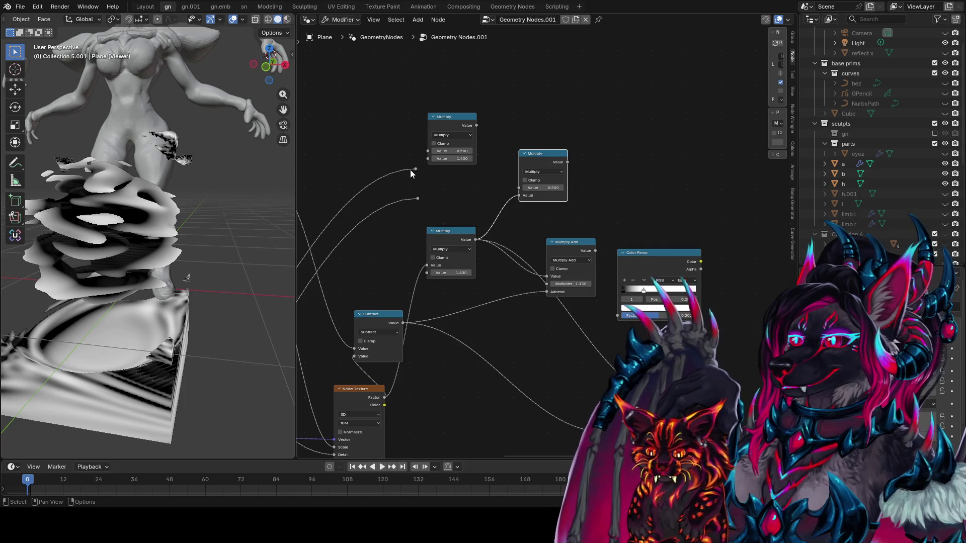
Step: Link the reroute into the top Multiply and preview its output in the viewport
left_click_drag(410, 170, 428, 158)
left_click(463, 131, "ctrl+shift")
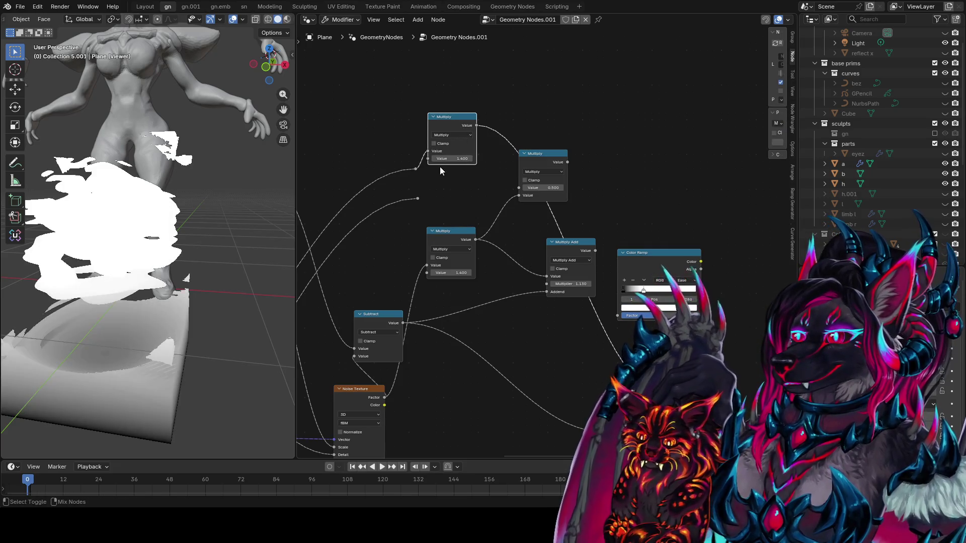
left_click(416, 199, "ctrl+shift")
left_click(415, 161, "ctrl+shift")
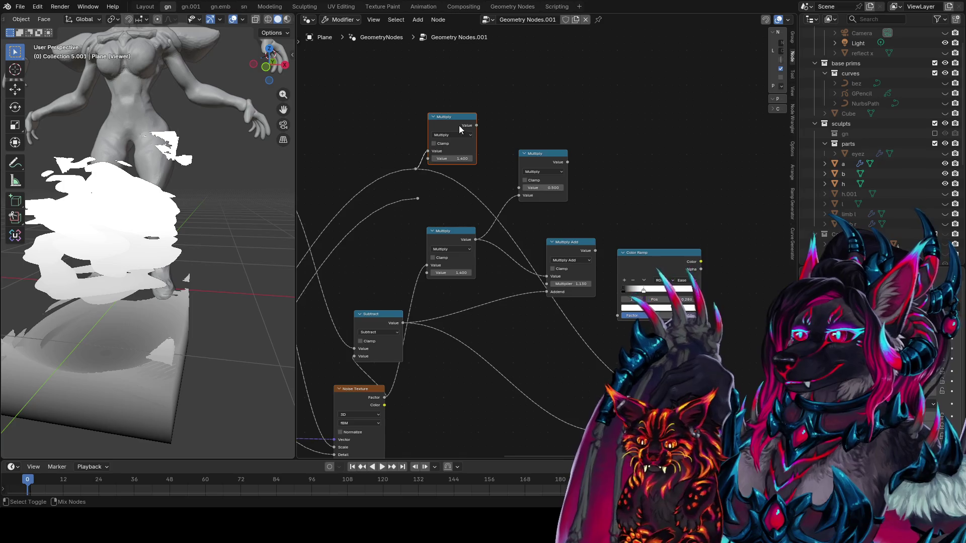
left_click(422, 199, "ctrl+shift")
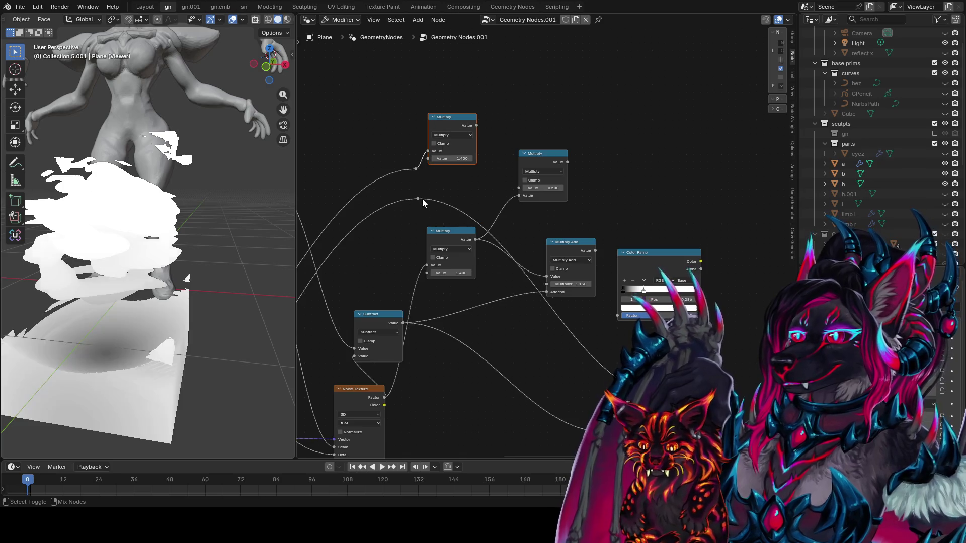
left_click(469, 123, "ctrl+shift")
scroll(221, 298, "down", 3)
middle_click_drag(380, 280, 722, 110)
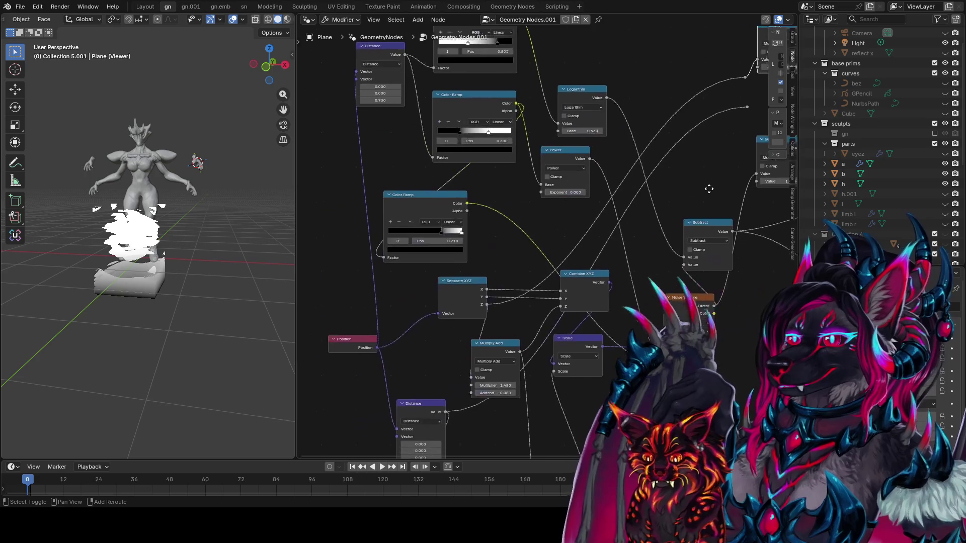